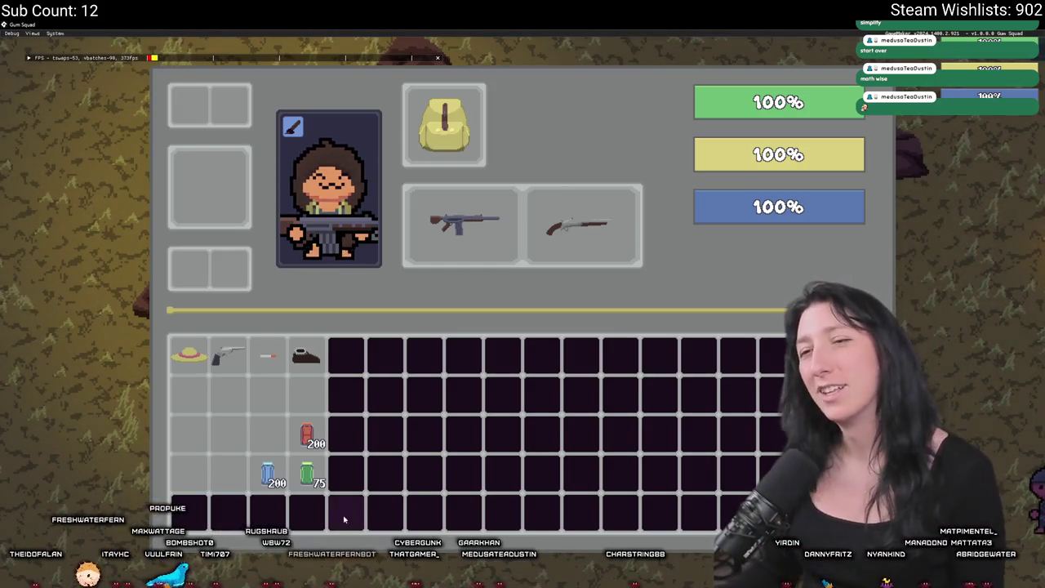
Step: Drag the revolver into the bottom inventory row, then quit the game with Alt+F4
{"action": "mouse_move", "coordinate": [229, 356]}
{"action": "left_mouse_down"}
{"action": "mouse_move", "coordinate": [225, 495]}
{"action": "mouse_move", "coordinate": [234, 480]}
{"action": "left_mouse_up"}
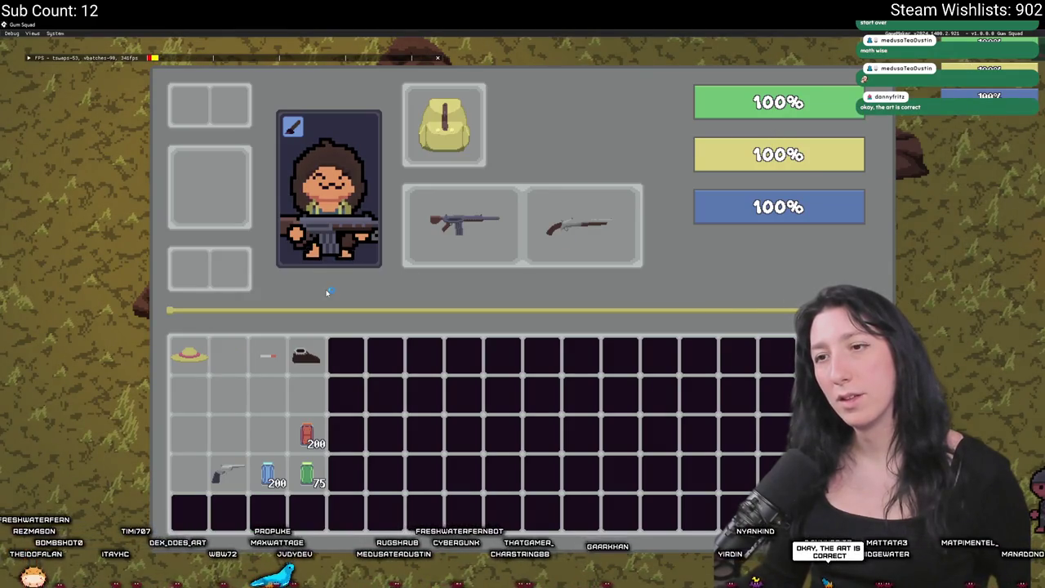
{"action": "key", "text": "alt+F4"}
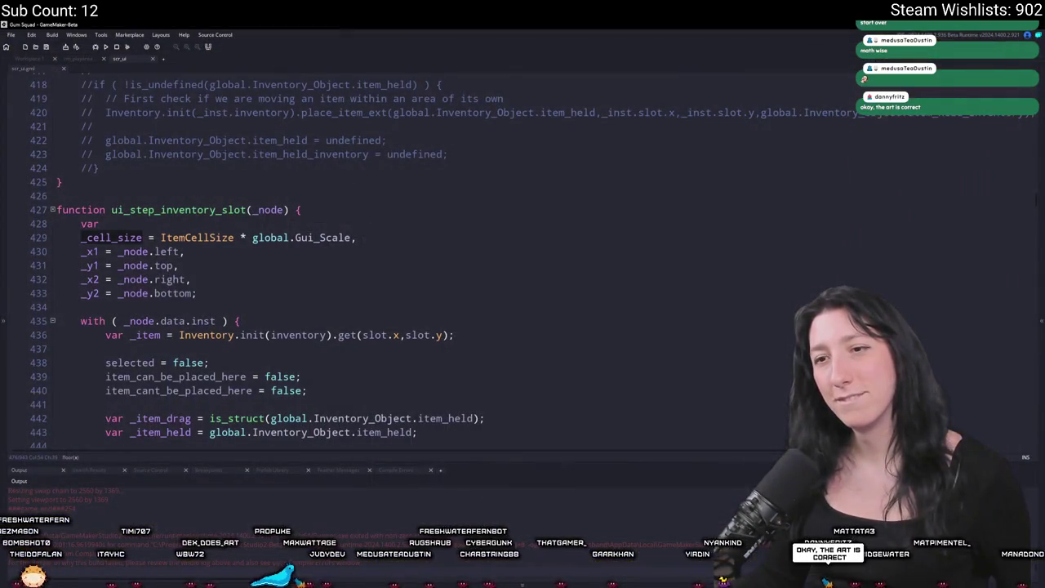
Step: Read through the rectangle_in_rectangle placement checks in ui_step_inventory_slot
{"action": "scroll", "coordinate": [474, 295], "scroll_direction": "down", "scroll_amount": 2}
{"action": "scroll", "coordinate": [469, 293], "scroll_direction": "down", "scroll_amount": 10}
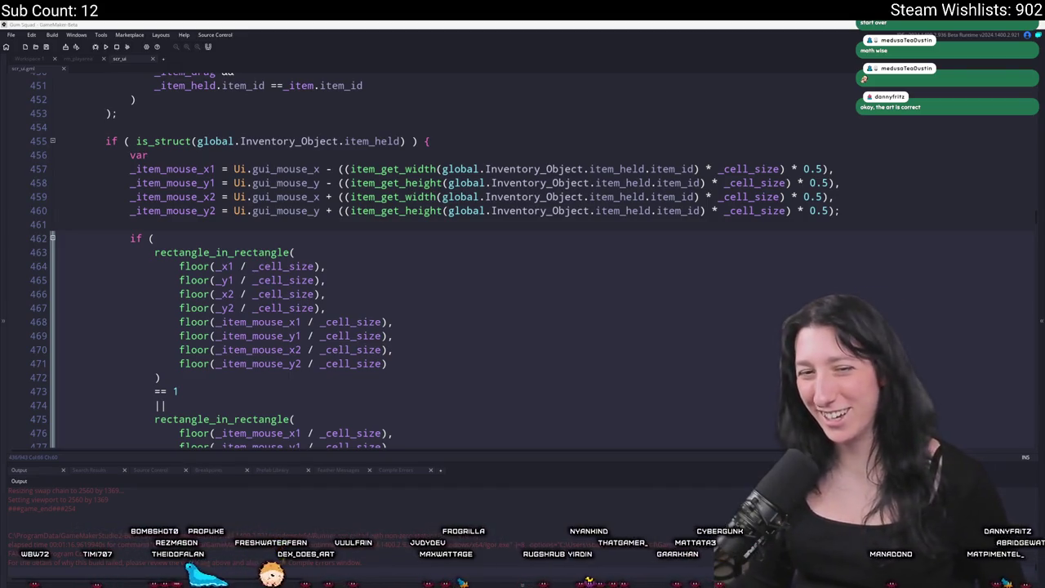
{"action": "left_click", "coordinate": [352, 258]}
{"action": "scroll", "coordinate": [352, 258], "scroll_direction": "down", "scroll_amount": 2}
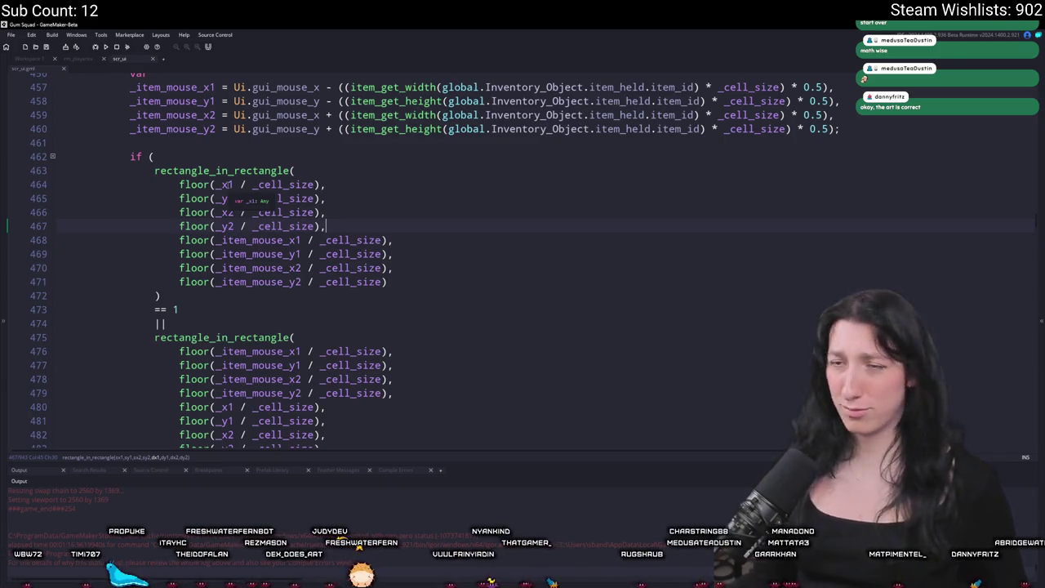
{"action": "mouse_move", "coordinate": [204, 187]}
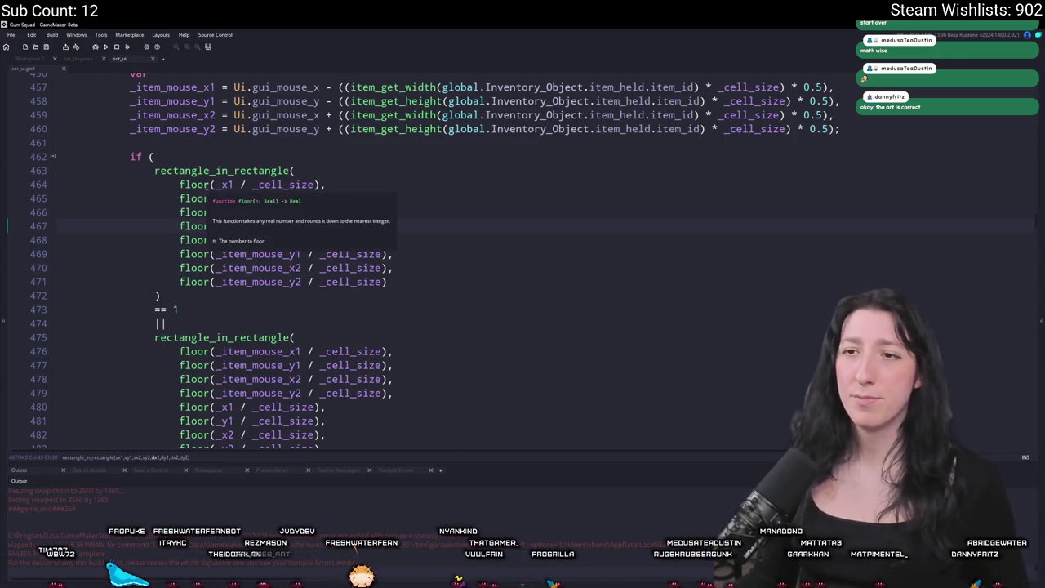
{"action": "scroll", "coordinate": [304, 237], "scroll_direction": "up", "scroll_amount": 1}
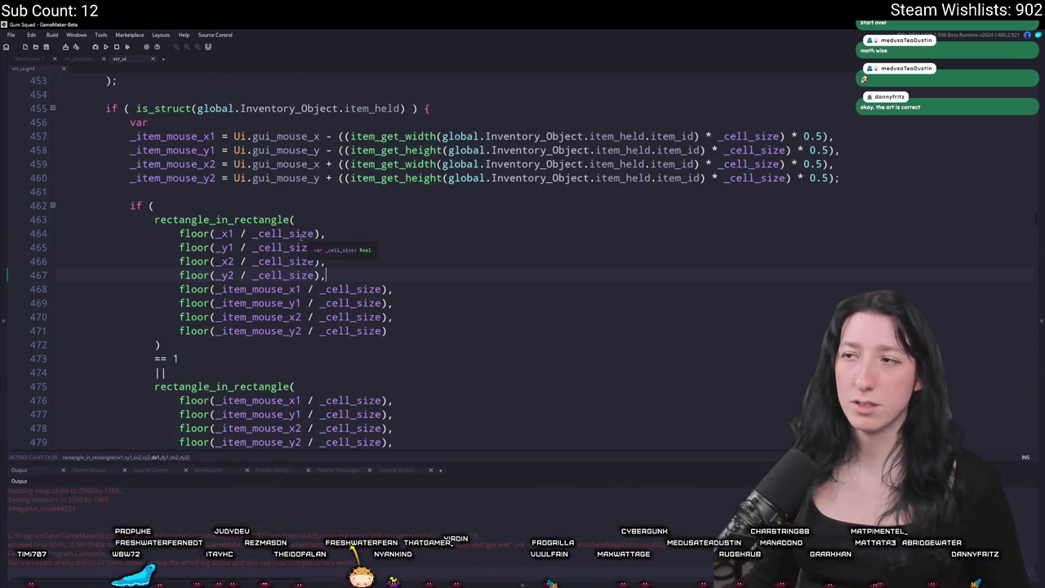
{"action": "scroll", "coordinate": [302, 236], "scroll_direction": "up", "scroll_amount": 10}
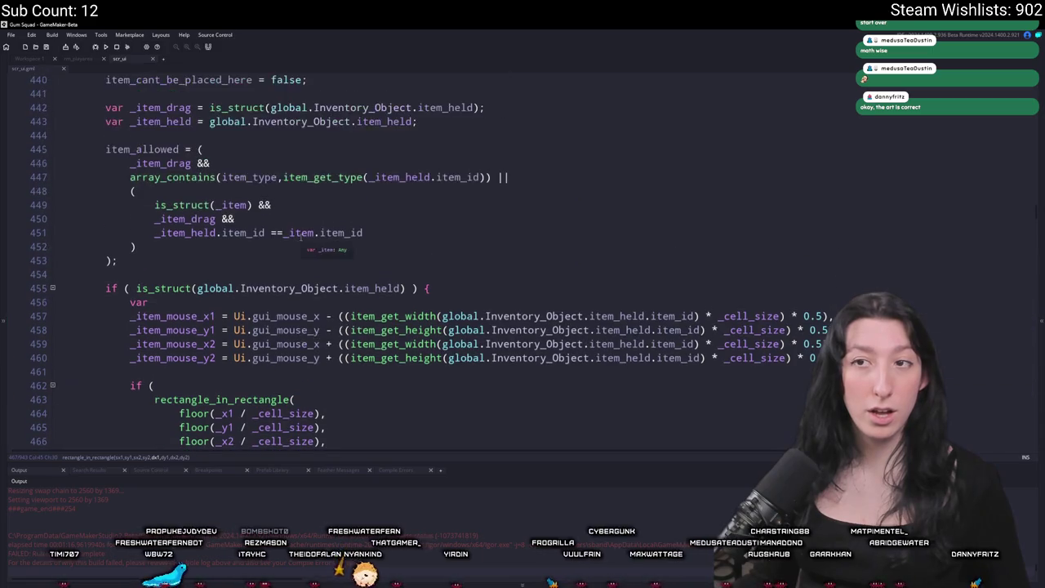
Step: Add a blank line after the _y2 = _node.bottom; declaration on line 433
{"action": "left_click", "coordinate": [255, 251]}
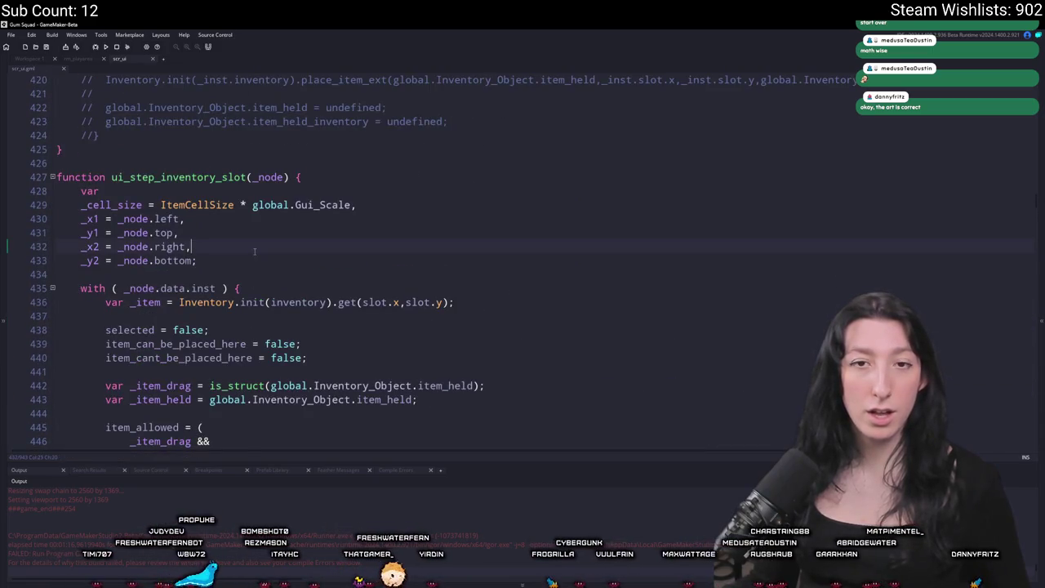
{"action": "left_click", "coordinate": [245, 261]}
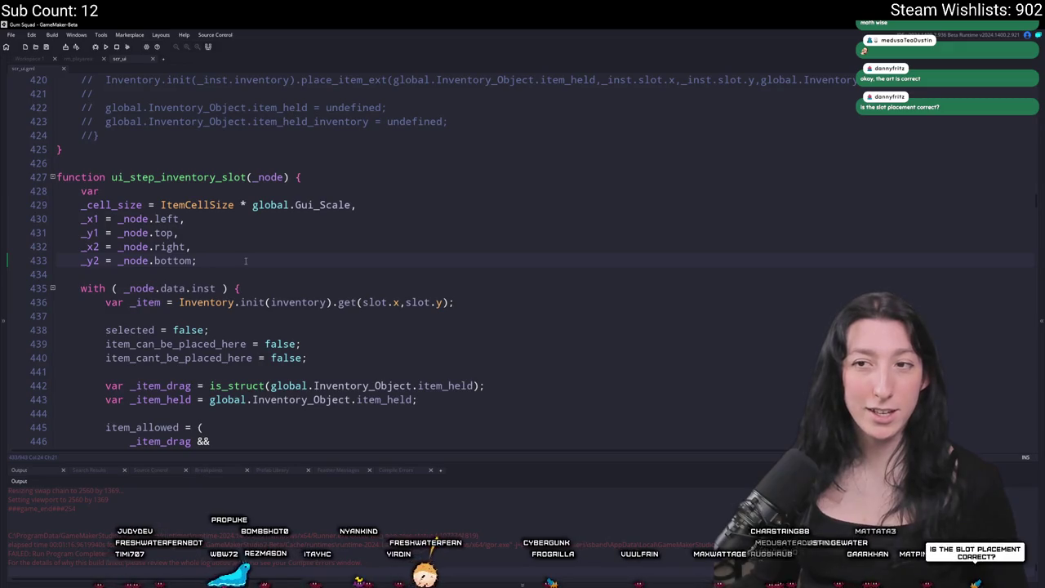
{"action": "scroll", "coordinate": [245, 261], "scroll_direction": "down", "scroll_amount": 6}
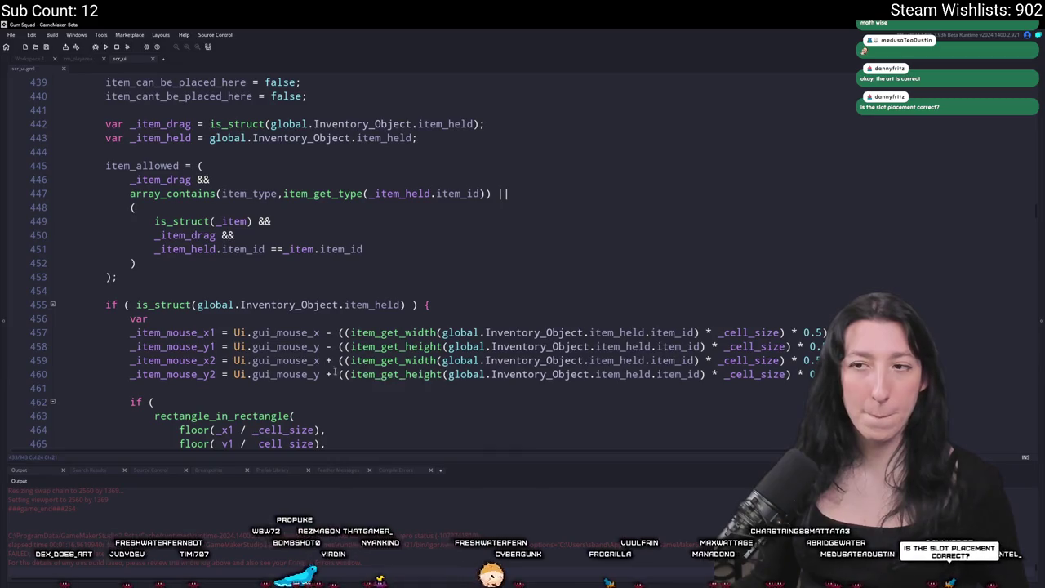
{"action": "scroll", "coordinate": [334, 373], "scroll_direction": "down", "scroll_amount": 2}
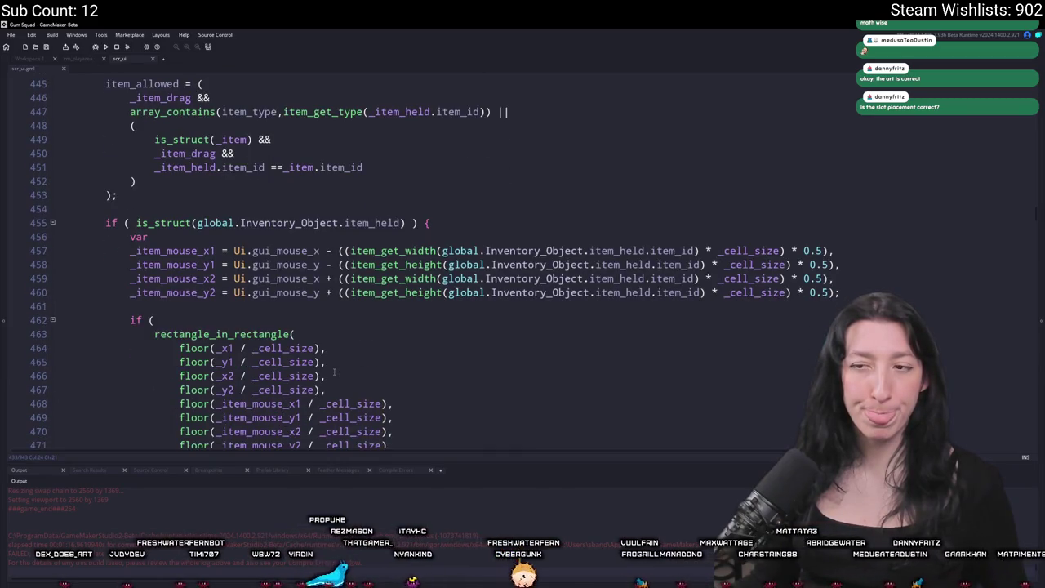
{"action": "scroll", "coordinate": [334, 373], "scroll_direction": "up", "scroll_amount": 6}
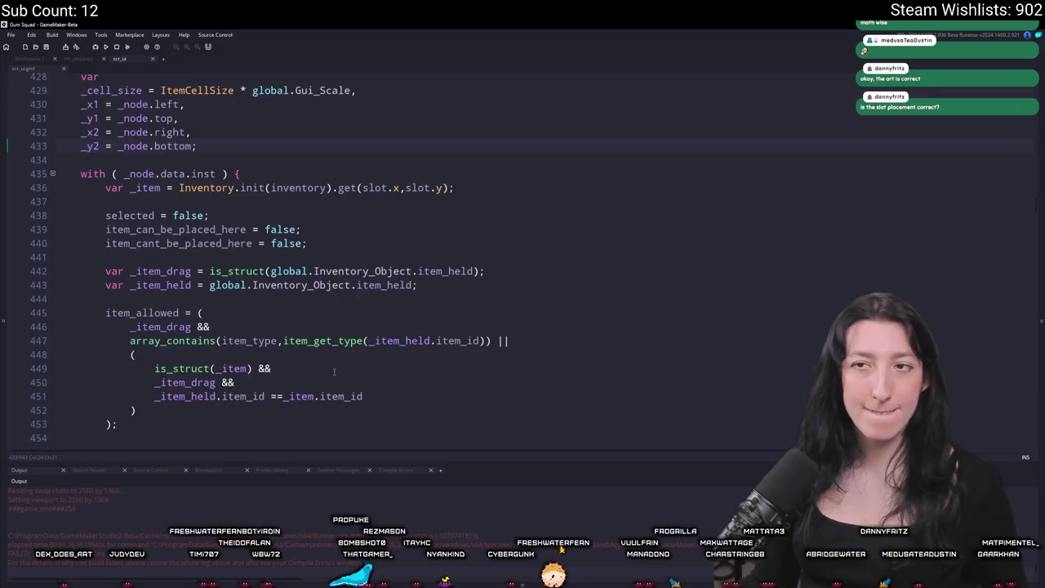
{"action": "key", "text": "Return"}
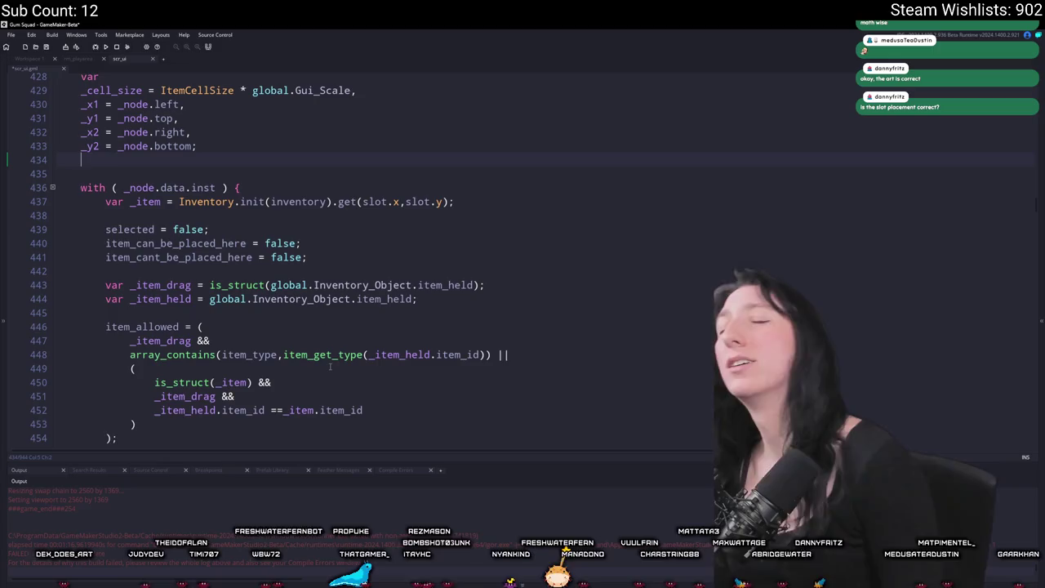
Step: Change _y2's semicolon to a comma and declare _x_offset = _node.left - floor(_node.left / _cell_size)
{"action": "key", "text": "BackSpace"}
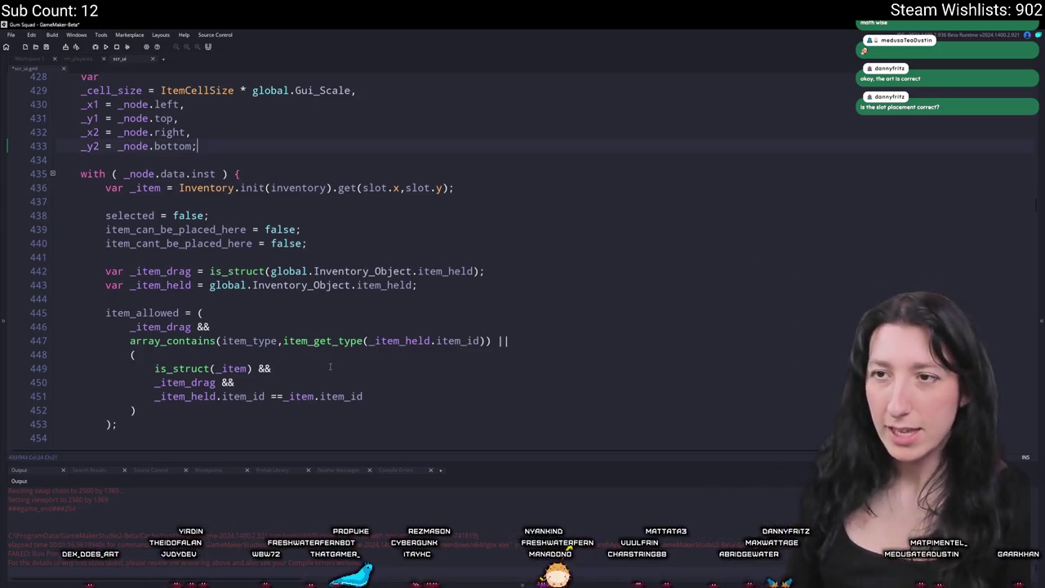
{"action": "key", "text": "BackSpace"}
{"action": "type", "text": ","}
{"action": "key", "text": "Return"}
{"action": "type", "text": "_x_offset i"}
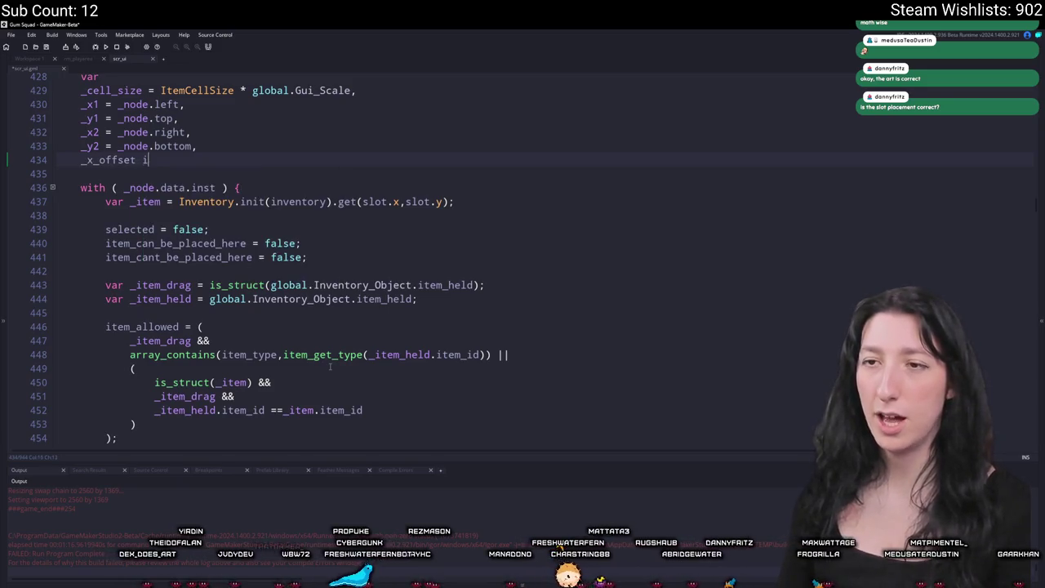
{"action": "key", "text": "BackSpace"}
{"action": "type", "text": "="}
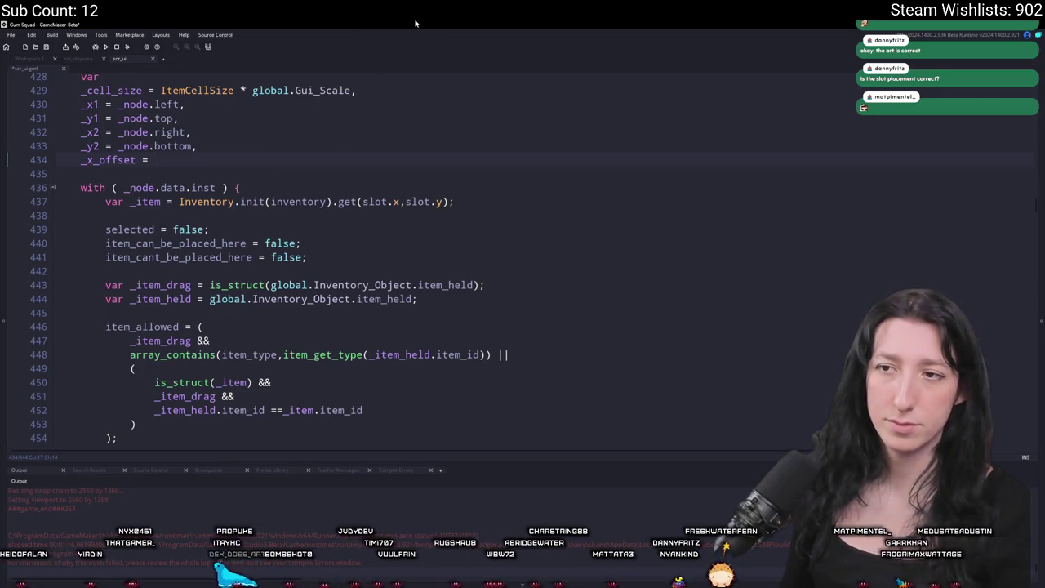
{"action": "type", "text": "_node.left - fl"}
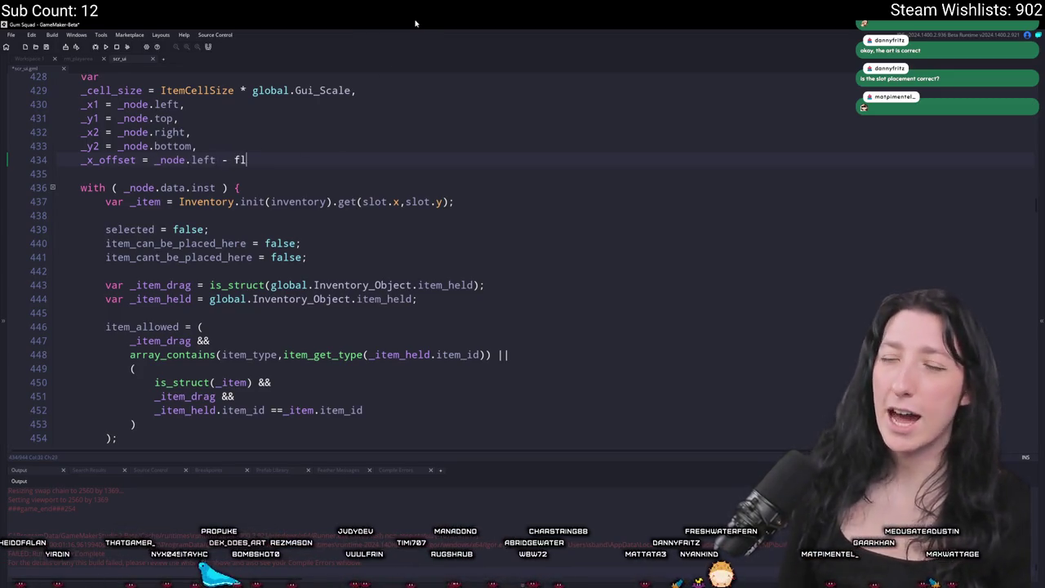
{"action": "type", "text": "oor(_node.left / _ce"}
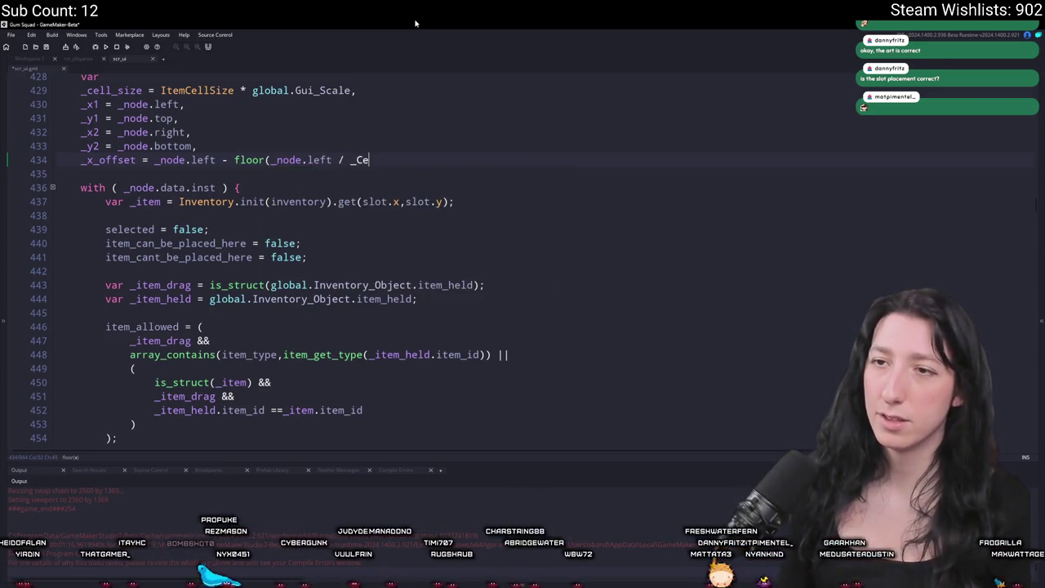
{"action": "type", "text": "ll_size"}
{"action": "key", "text": "Return"}
{"action": "type", "text": "),"}
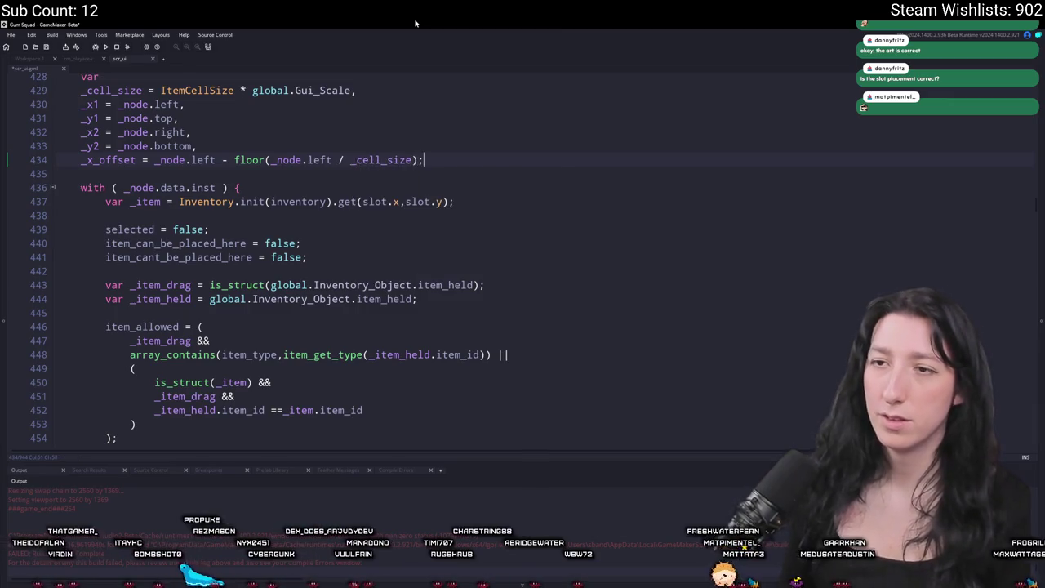
Step: Duplicate that line as _y_offset = _node.top - floor(_node.top / _cell_size);
{"action": "key", "text": "ctrl+d"}
{"action": "key", "text": "BackSpace"}
{"action": "type", "text": ";"}
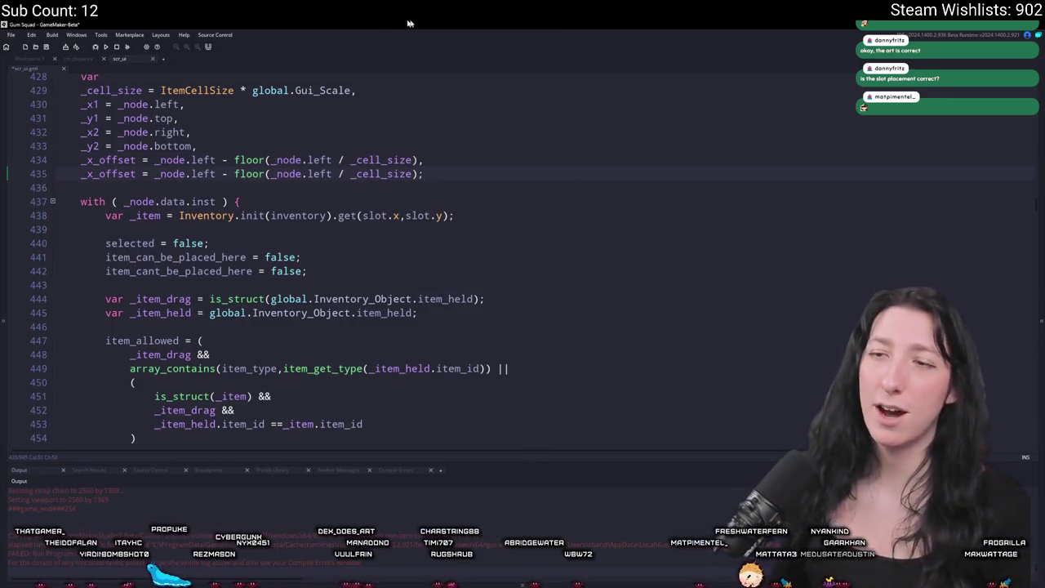
{"action": "double_click", "coordinate": [203, 174]}
{"action": "type", "text": "top"}
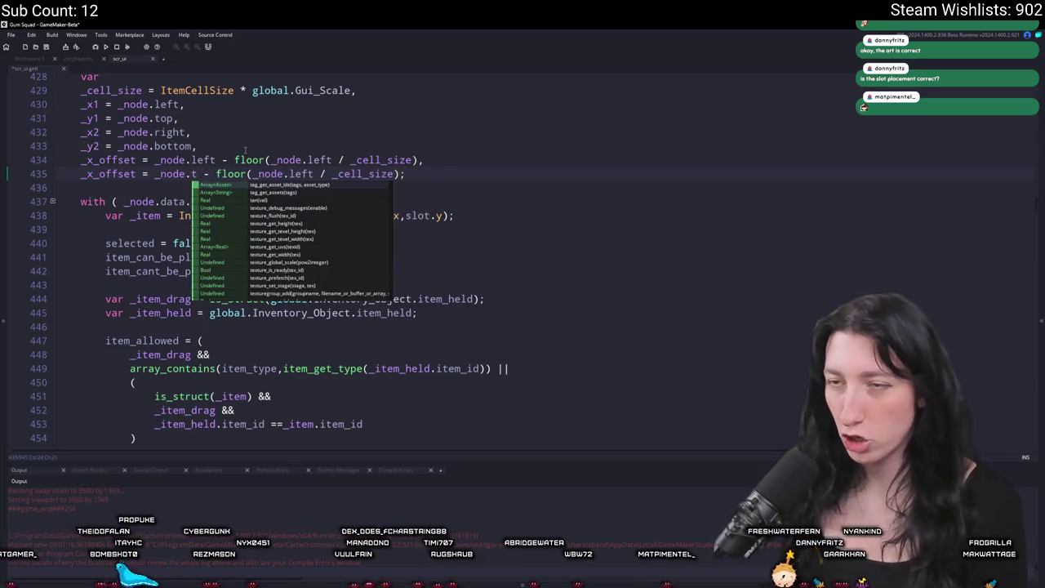
{"action": "key", "text": "Escape"}
{"action": "left_click", "coordinate": [307, 174]}
{"action": "double_click", "coordinate": [314, 174]}
{"action": "type", "text": "top"}
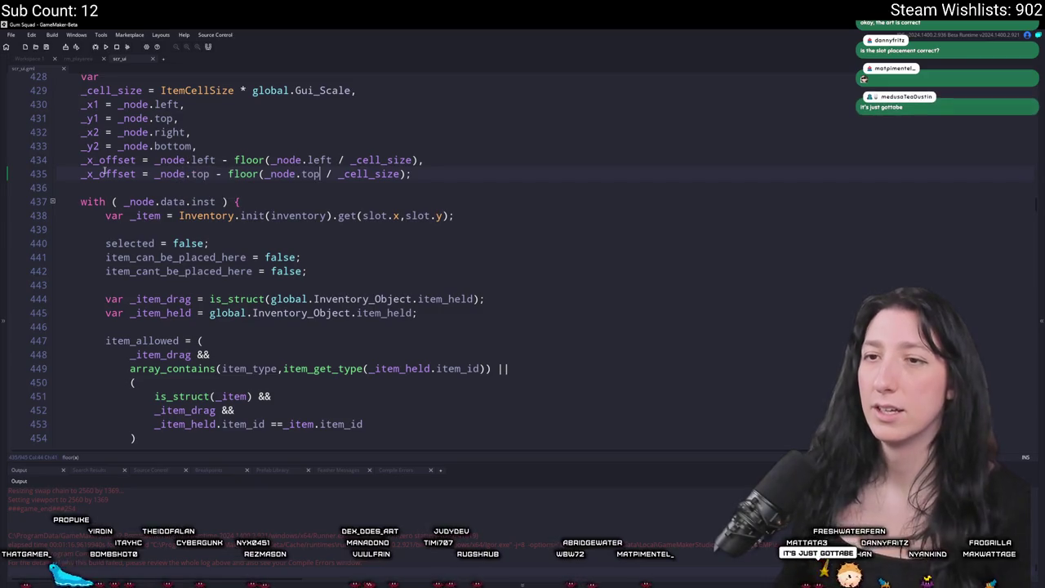
{"action": "double_click", "coordinate": [111, 160]}
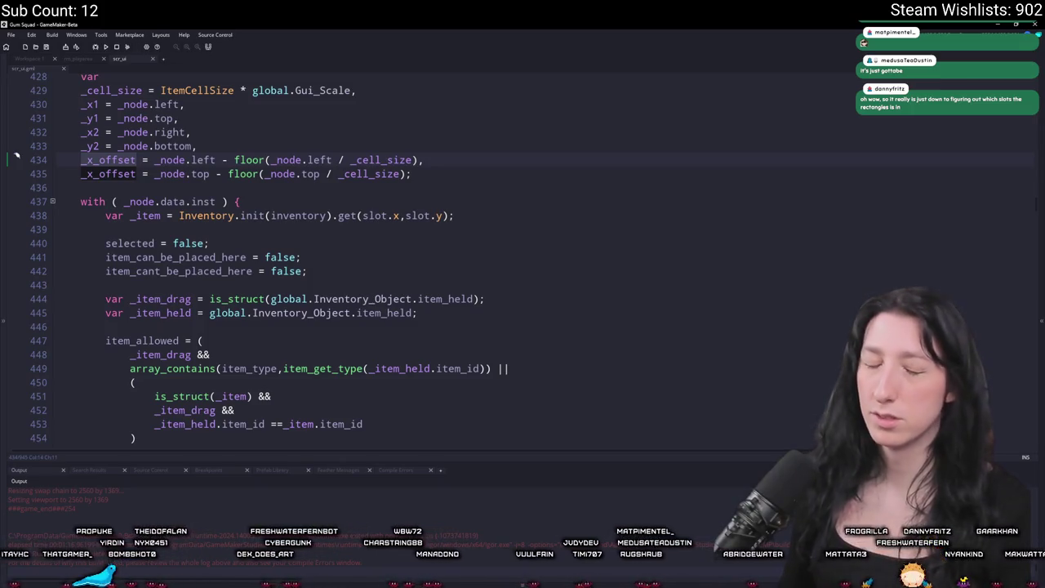
{"action": "left_click", "coordinate": [88, 174]}
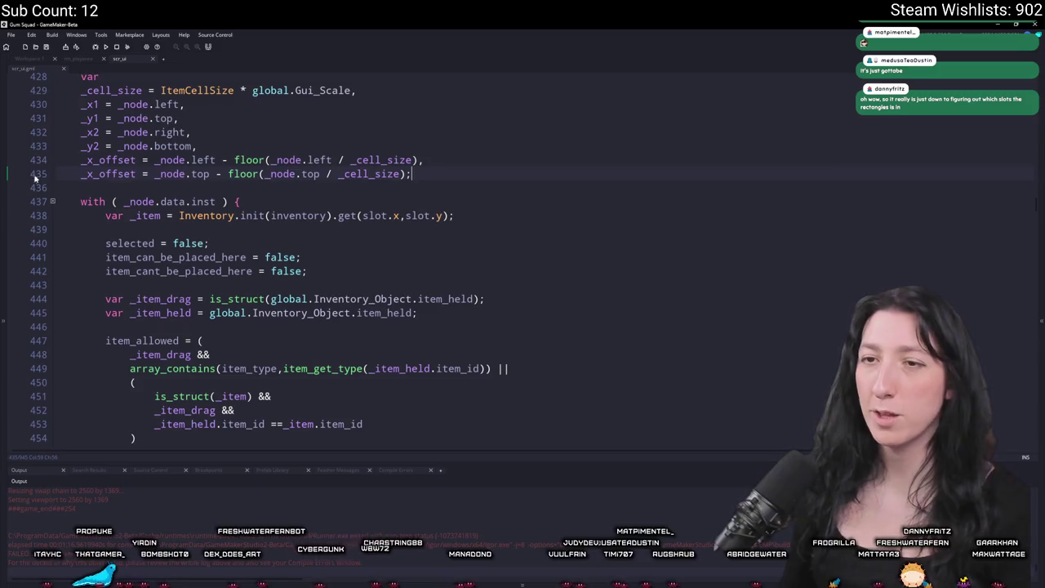
{"action": "key", "text": "Delete"}
{"action": "type", "text": "y"}
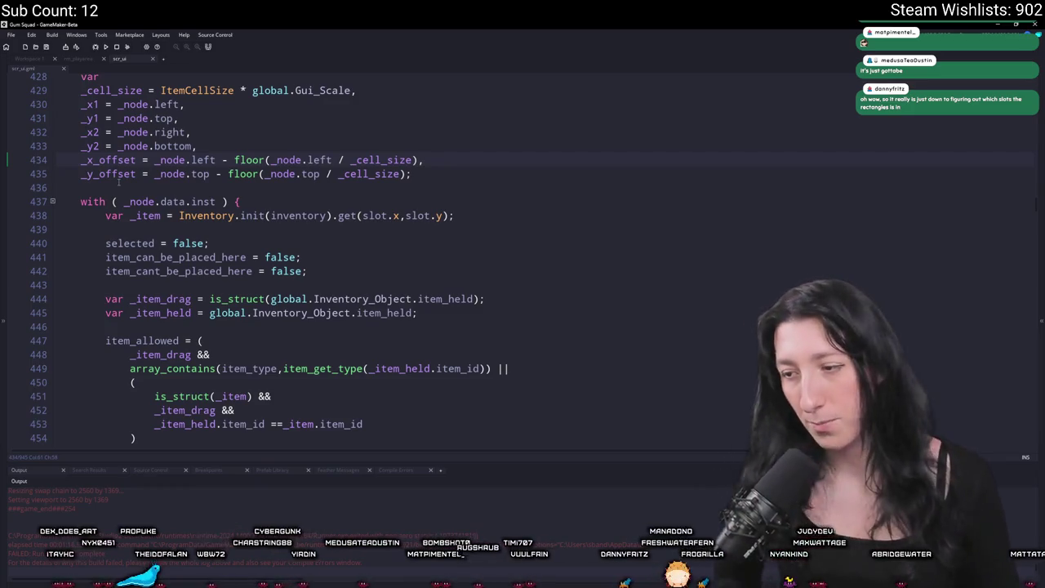
Step: In Aseprite, outline a square on the checker grid and fill it green
{"action": "key", "text": "alt+Tab"}
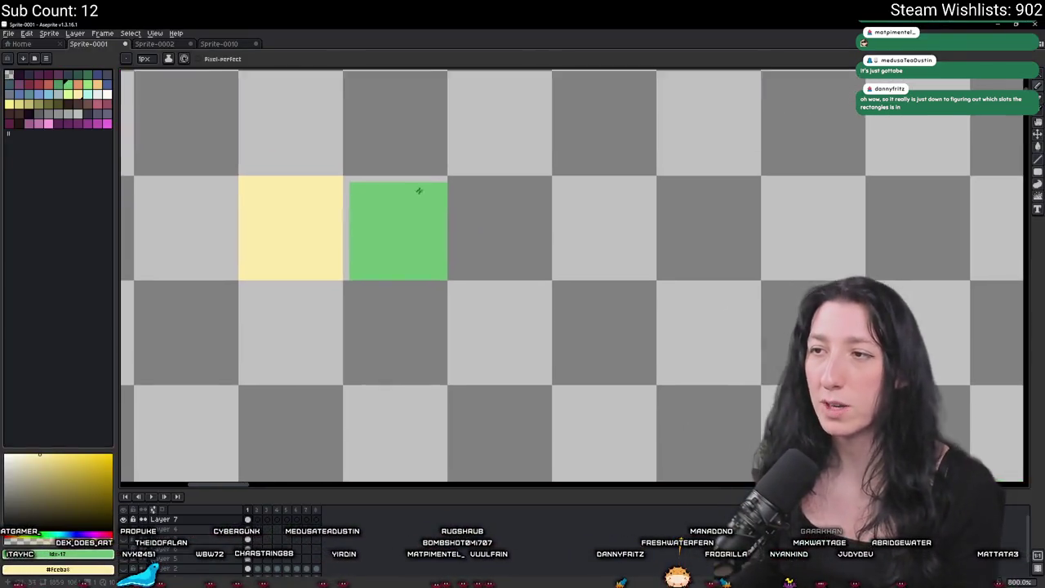
{"action": "scroll", "coordinate": [420, 191], "scroll_direction": "up", "scroll_amount": 3}
{"action": "left_click_drag", "start_coordinate": [267, 185], "coordinate": [306, 201]}
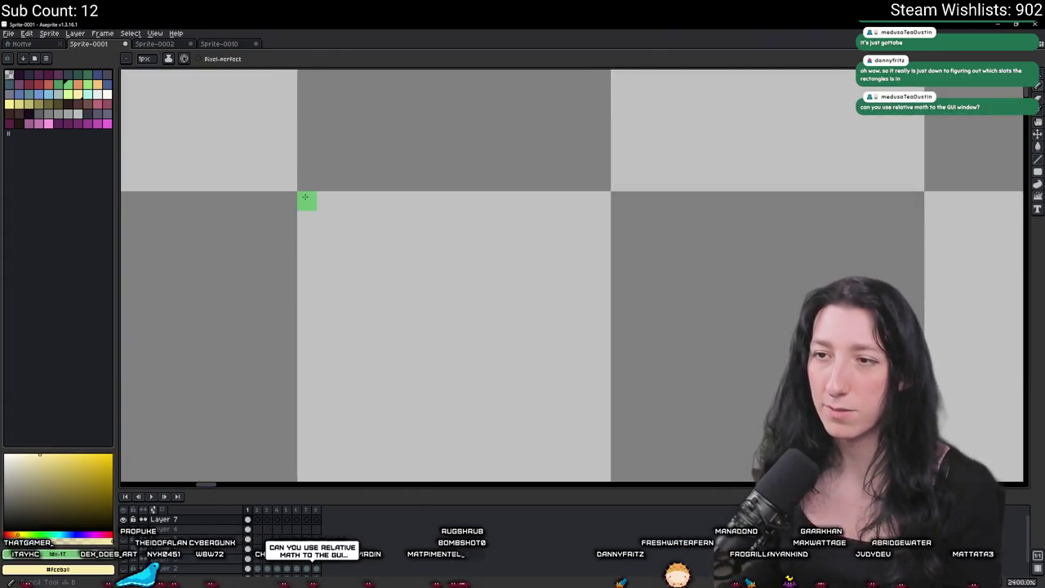
{"action": "scroll", "coordinate": [306, 201], "scroll_direction": "down", "scroll_amount": 1}
{"action": "left_click", "coordinate": [309, 346], "text": "shift"}
{"action": "left_click", "coordinate": [453, 345], "text": "shift"}
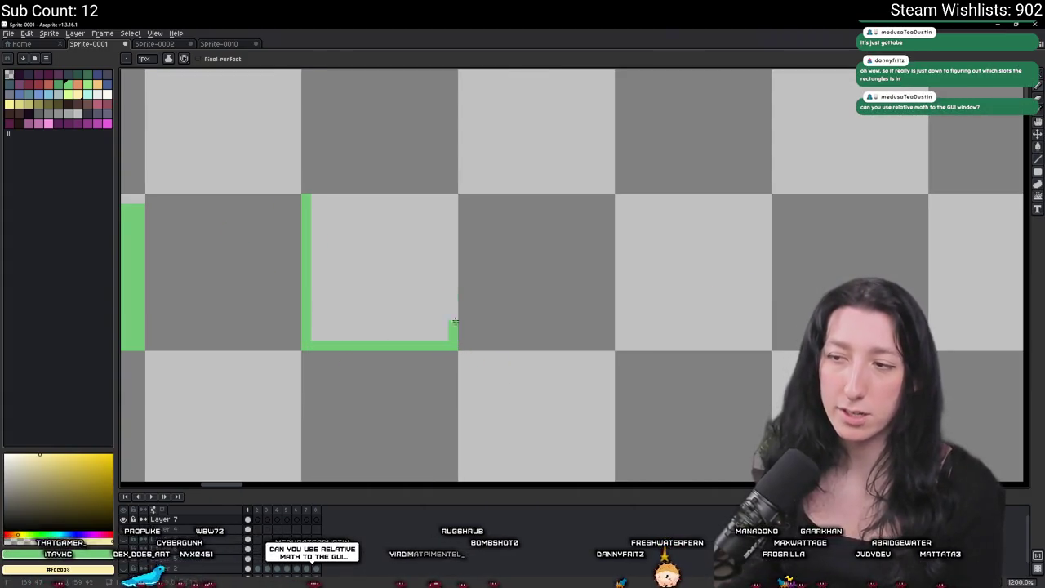
{"action": "left_click", "coordinate": [453, 199], "text": "shift"}
{"action": "left_click", "coordinate": [312, 199], "text": "shift"}
{"action": "key", "text": "g"}
{"action": "left_click", "coordinate": [334, 242]}
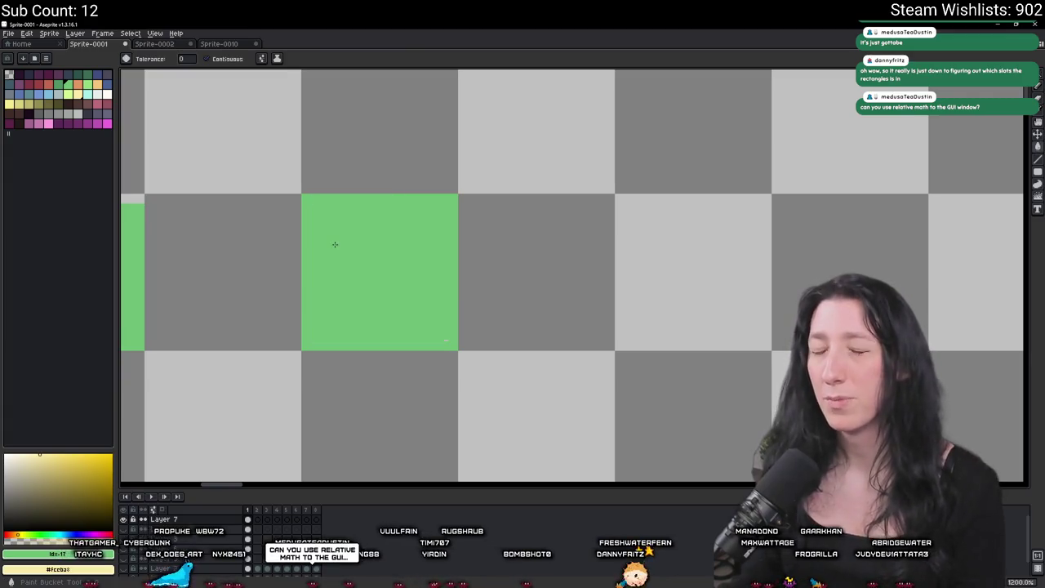
Step: Paste a copy of the green square, snap it against a checker cell, and return to GameMaker
{"action": "scroll", "coordinate": [334, 242], "scroll_direction": "down", "scroll_amount": 1}
{"action": "key", "text": "ctrl+v"}
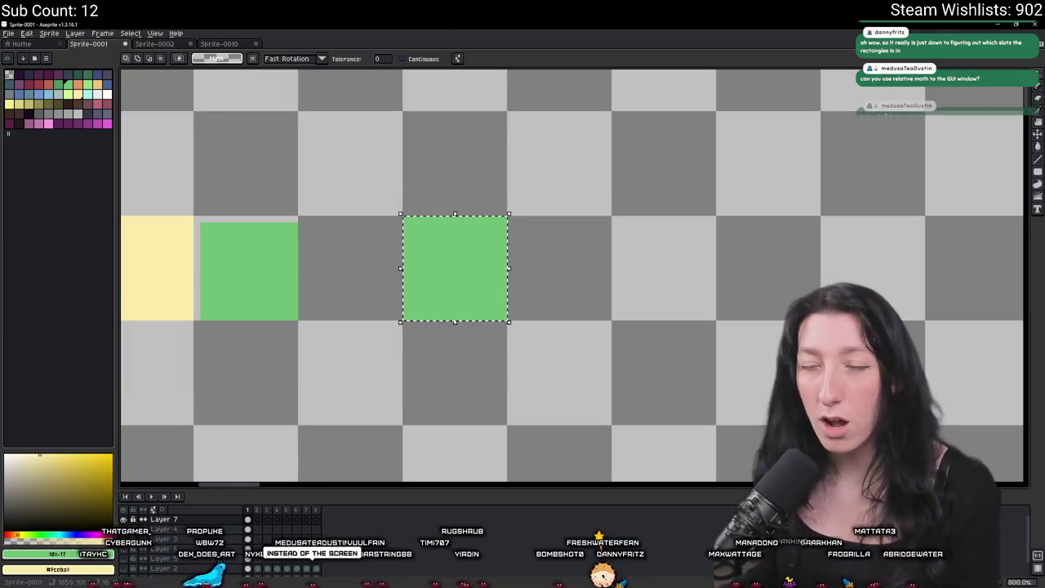
{"action": "scroll", "coordinate": [451, 218], "scroll_direction": "up", "scroll_amount": 1}
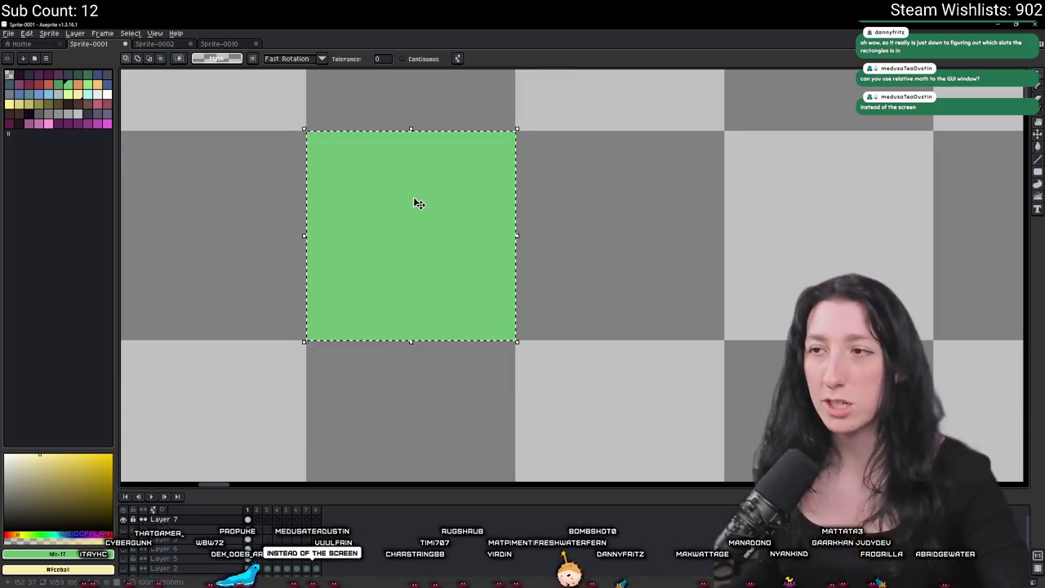
{"action": "scroll", "coordinate": [375, 204], "scroll_direction": "down", "scroll_amount": 2}
{"action": "scroll", "coordinate": [369, 203], "scroll_direction": "up", "scroll_amount": 1}
{"action": "scroll", "coordinate": [371, 203], "scroll_direction": "up", "scroll_amount": 1}
{"action": "mouse_move", "coordinate": [359, 179]}
{"action": "left_mouse_down"}
{"action": "mouse_move", "coordinate": [448, 319]}
{"action": "mouse_move", "coordinate": [427, 285]}
{"action": "mouse_move", "coordinate": [480, 271]}
{"action": "mouse_move", "coordinate": [506, 297]}
{"action": "mouse_move", "coordinate": [359, 205]}
{"action": "left_mouse_up"}
{"action": "key", "text": "w"}
{"action": "scroll", "coordinate": [501, 187], "scroll_direction": "down", "scroll_amount": 3}
{"action": "key", "text": "alt+Tab"}
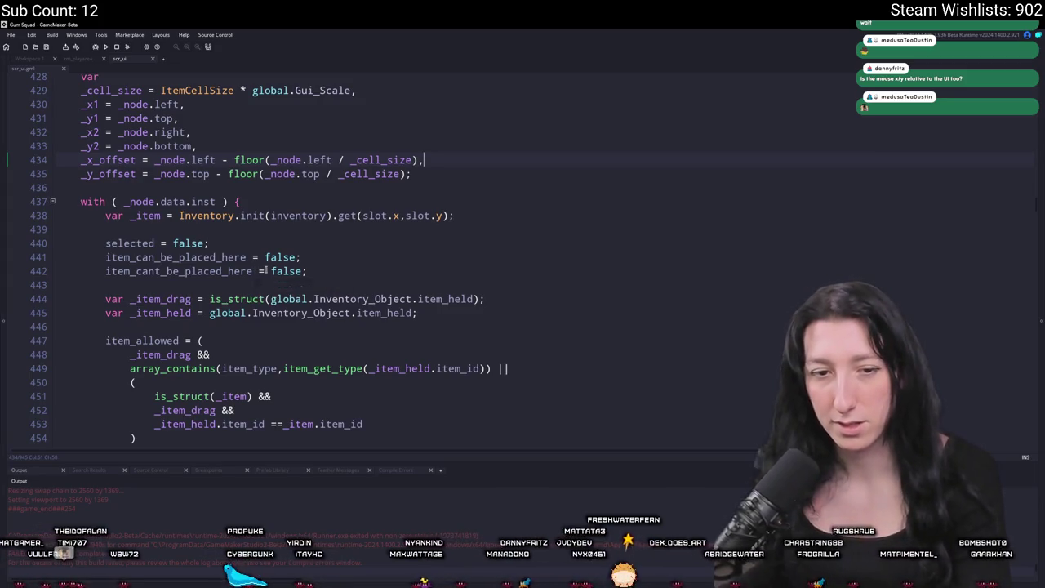
{"action": "scroll", "coordinate": [508, 278], "scroll_direction": "down", "scroll_amount": 3}
{"action": "scroll", "coordinate": [503, 269], "scroll_direction": "up", "scroll_amount": 3}
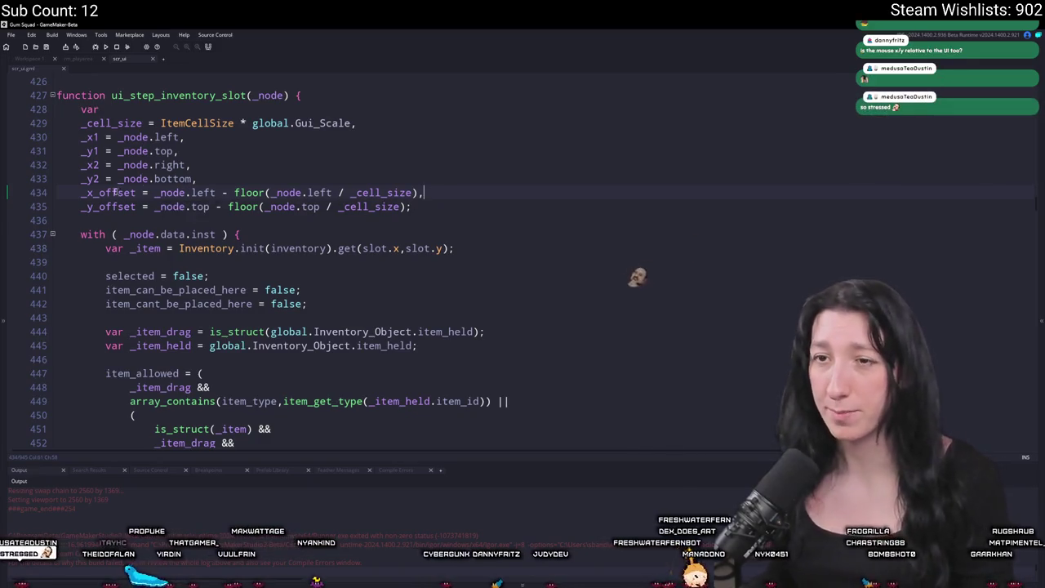
{"action": "scroll", "coordinate": [463, 190], "scroll_direction": "down", "scroll_amount": 1}
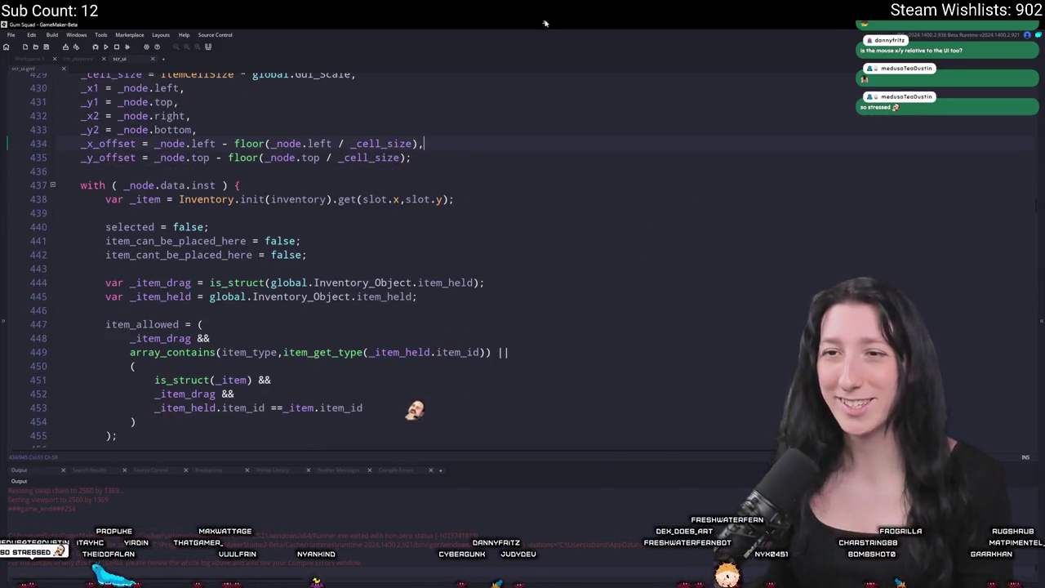
{"action": "left_click", "coordinate": [445, 153]}
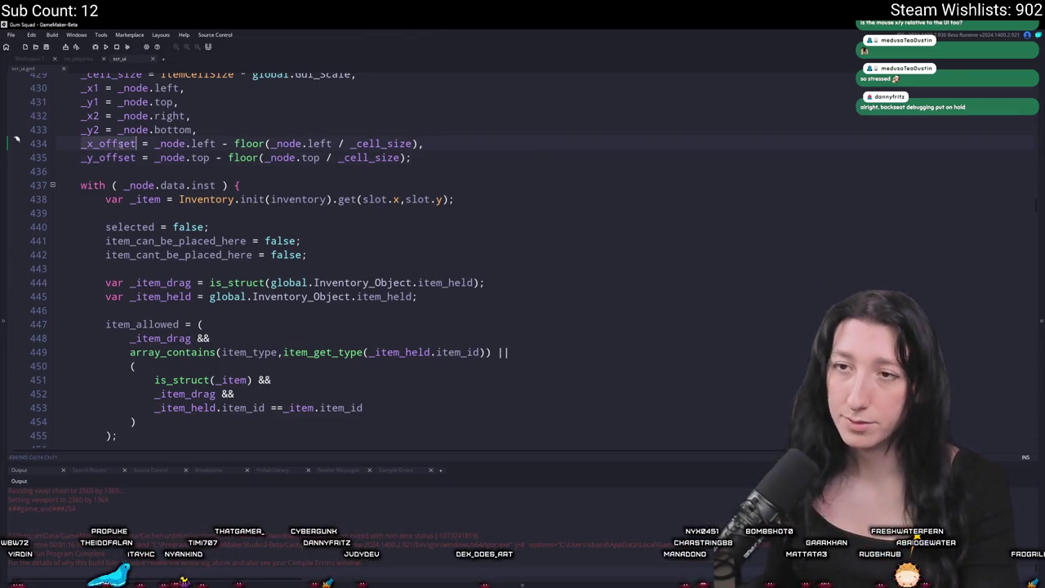
{"action": "scroll", "coordinate": [209, 214], "scroll_direction": "down", "scroll_amount": 3}
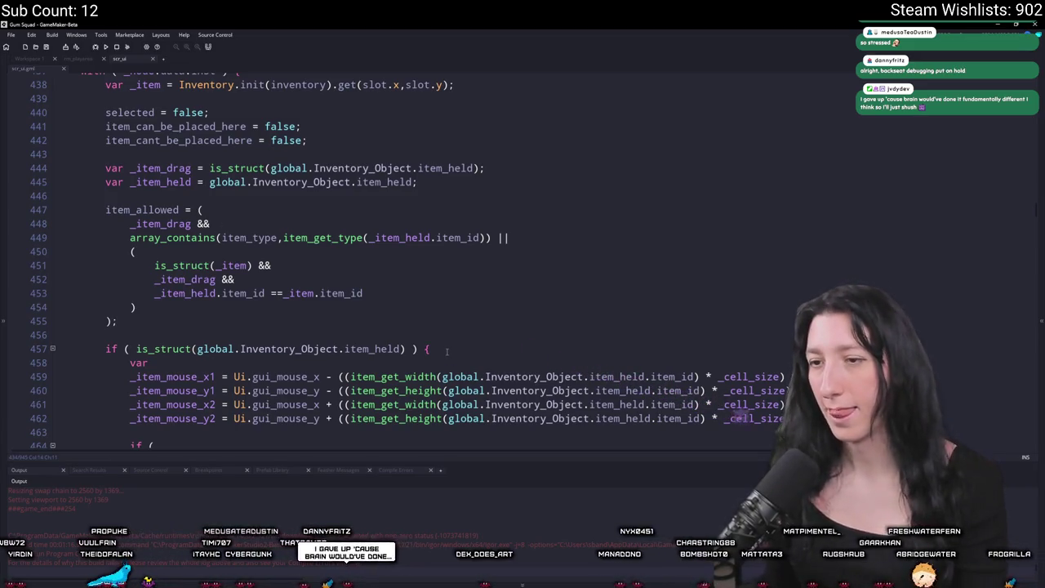
{"action": "scroll", "coordinate": [440, 352], "scroll_direction": "down", "scroll_amount": 4}
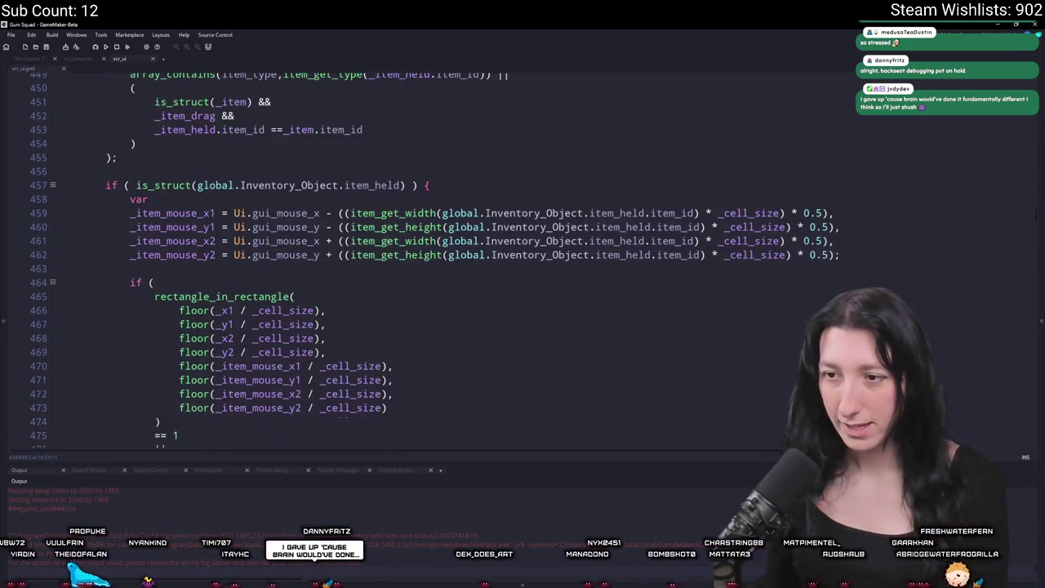
{"action": "scroll", "coordinate": [357, 331], "scroll_direction": "down", "scroll_amount": 1}
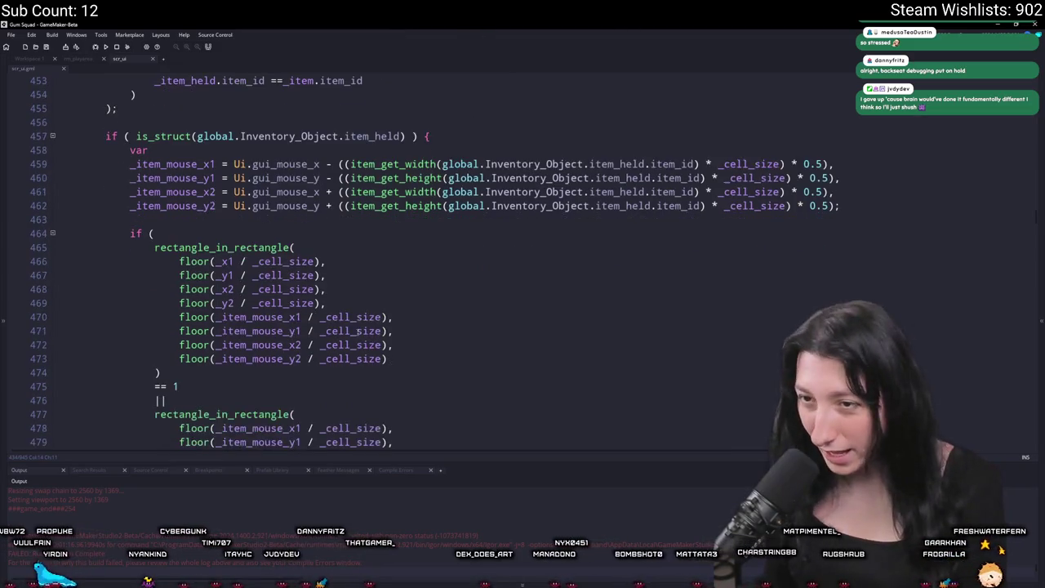
{"action": "left_click_drag", "start_coordinate": [378, 261], "coordinate": [331, 275]}
{"action": "left_click", "coordinate": [368, 288]}
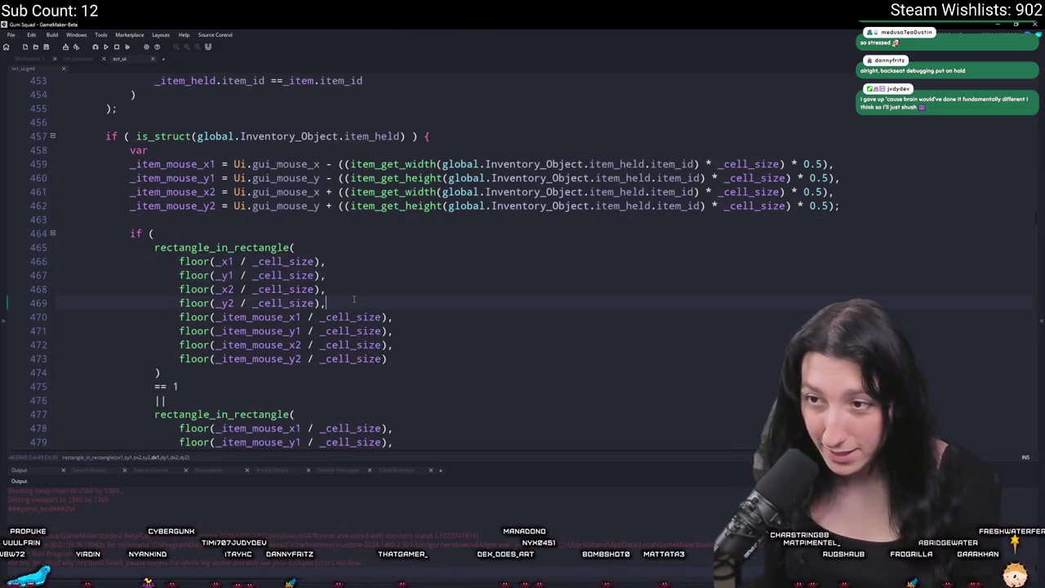
{"action": "left_click", "coordinate": [306, 318]}
{"action": "scroll", "coordinate": [304, 322], "scroll_direction": "down", "scroll_amount": 1}
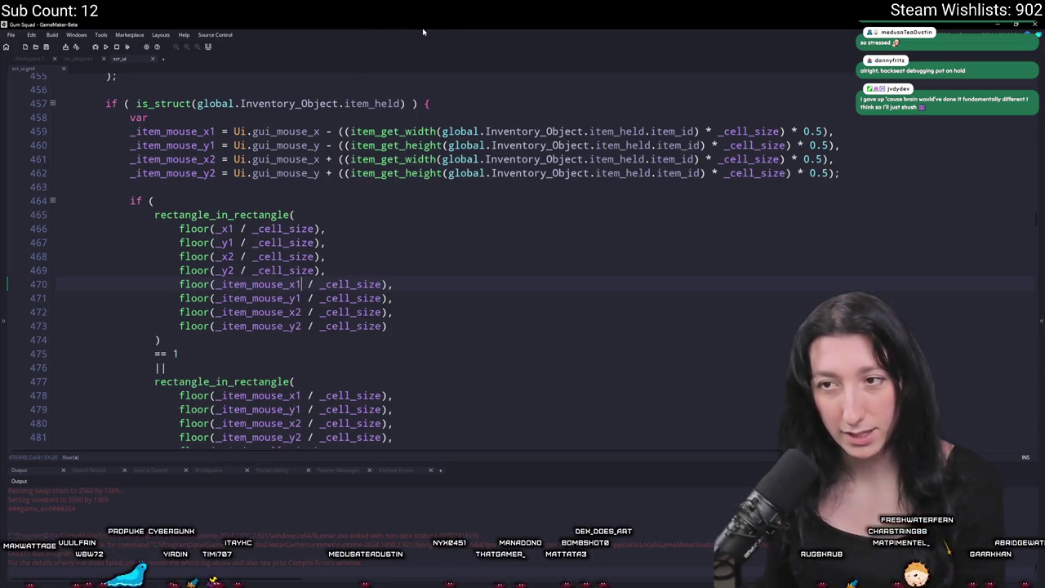
{"action": "scroll", "coordinate": [340, 159], "scroll_direction": "up", "scroll_amount": 1}
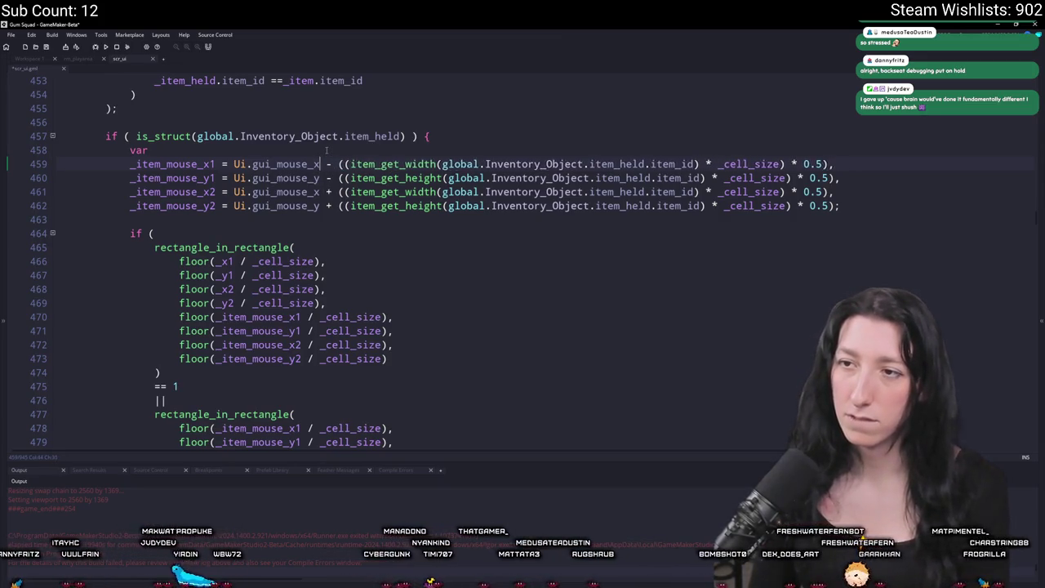
{"action": "type", "text": "+ _x_offset"}
{"action": "type", "text": " + _x_offset"}
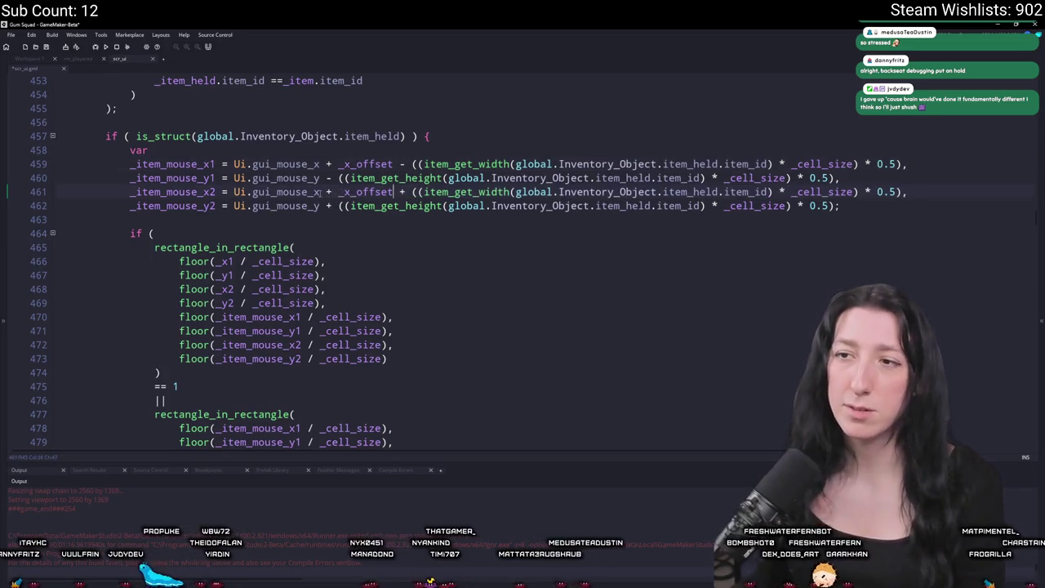
{"action": "left_click", "coordinate": [320, 206]}
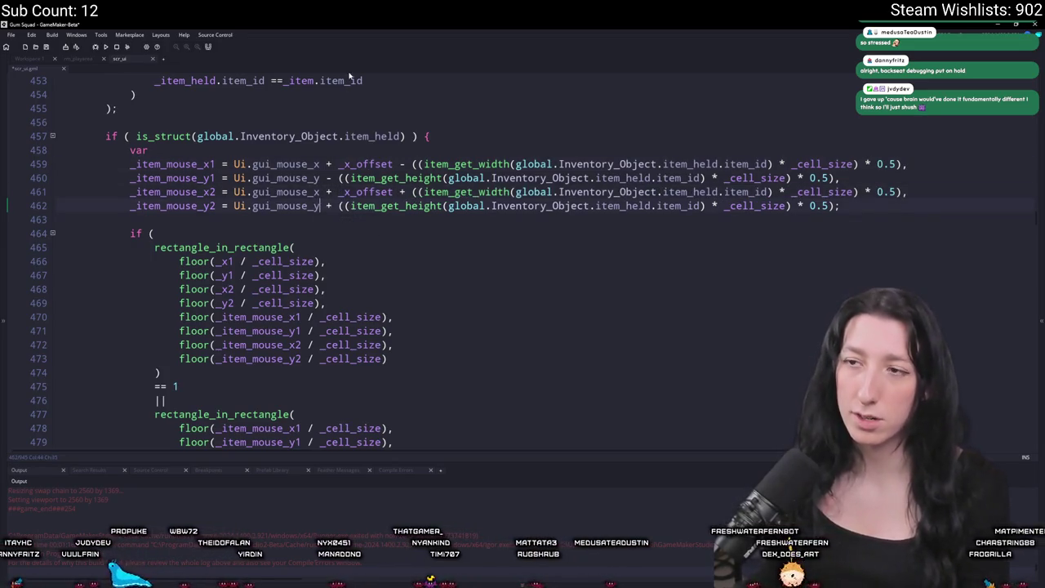
{"action": "key", "text": "ctrl+z"}
{"action": "key", "text": "ctrl+z"}
{"action": "key", "text": "ctrl+z"}
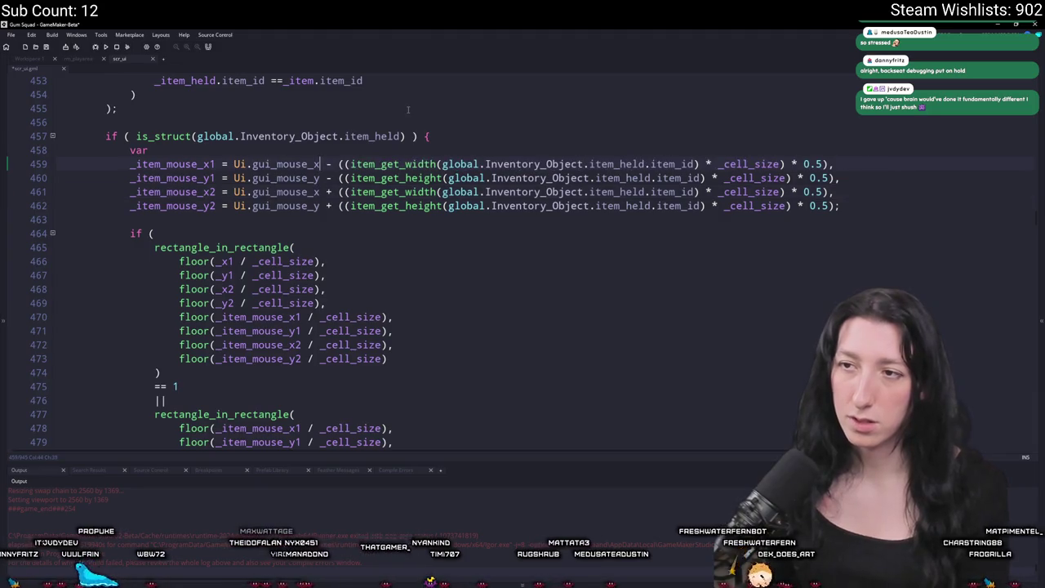
{"action": "scroll", "coordinate": [381, 191], "scroll_direction": "up", "scroll_amount": 8}
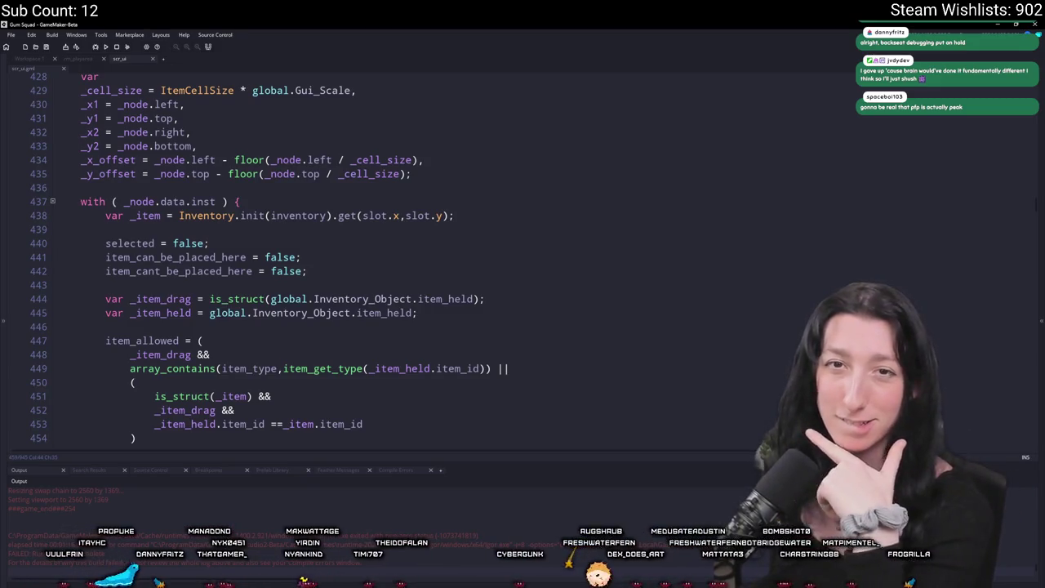
{"action": "scroll", "coordinate": [658, 320], "scroll_direction": "down", "scroll_amount": 5}
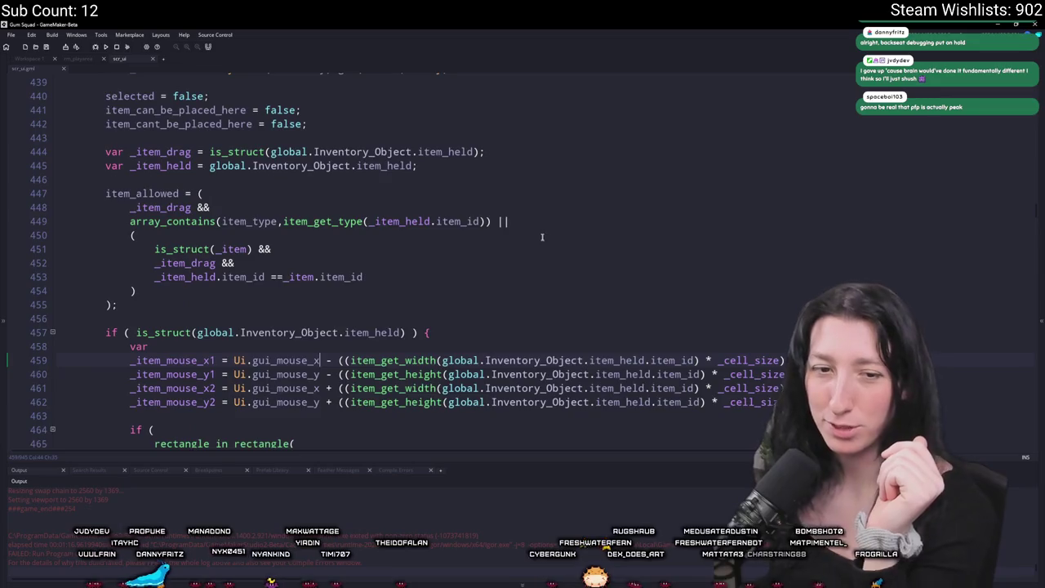
{"action": "scroll", "coordinate": [523, 245], "scroll_direction": "down", "scroll_amount": 1}
{"action": "scroll", "coordinate": [489, 237], "scroll_direction": "up", "scroll_amount": 4}
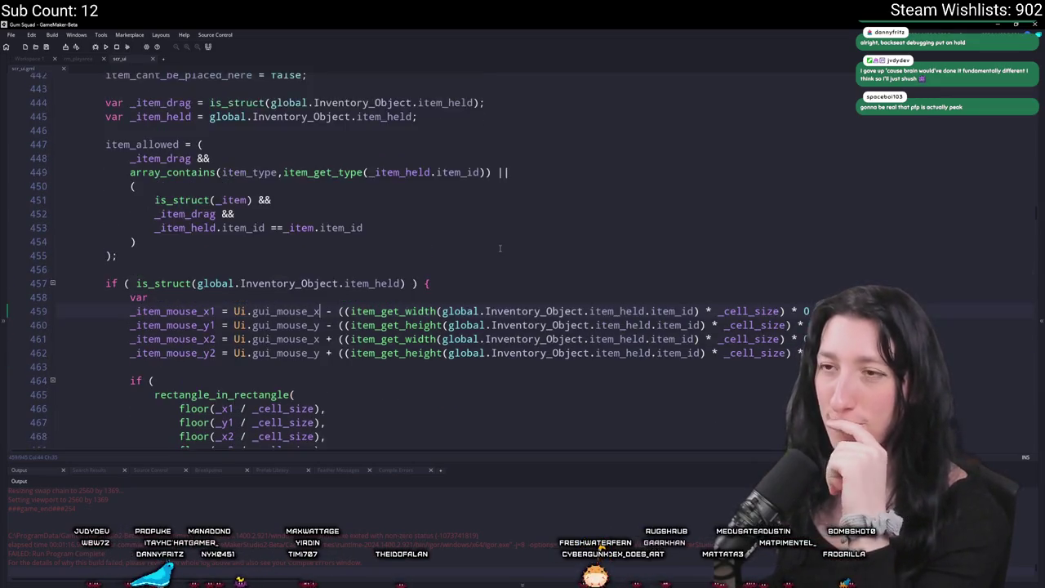
{"action": "scroll", "coordinate": [383, 167], "scroll_direction": "up", "scroll_amount": 1}
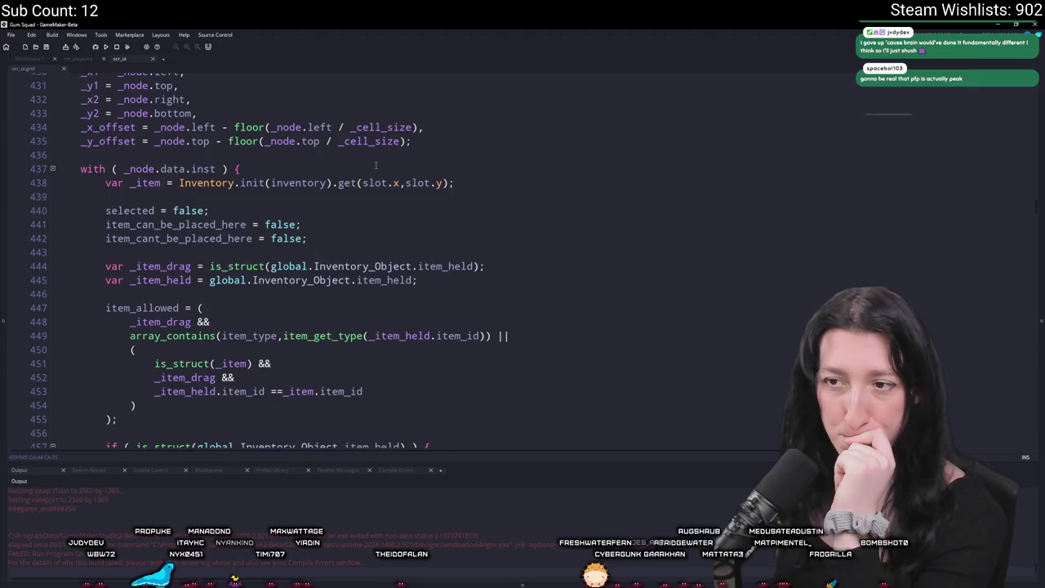
{"action": "scroll", "coordinate": [379, 164], "scroll_direction": "up", "scroll_amount": 2}
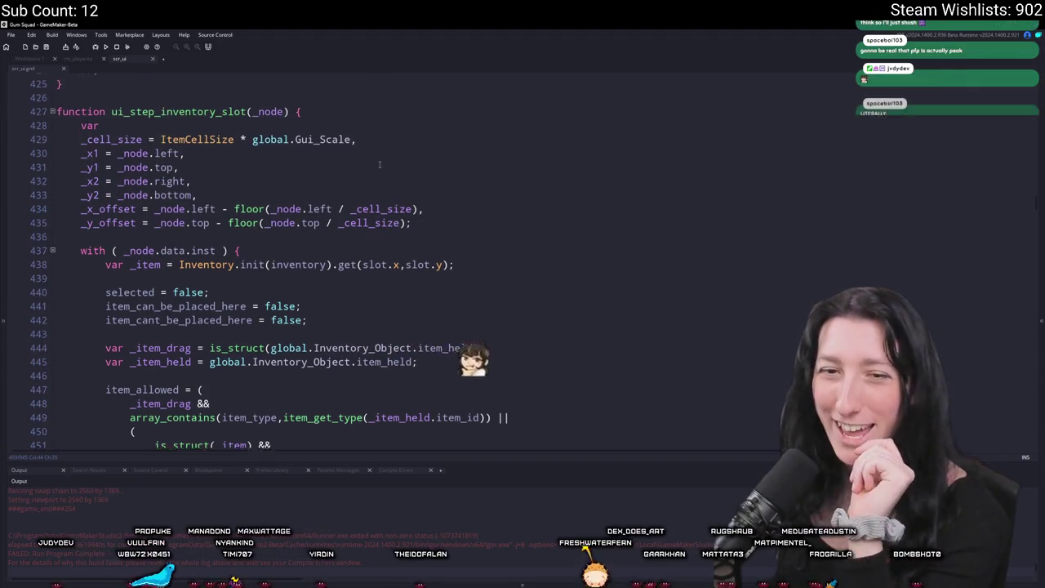
{"action": "scroll", "coordinate": [377, 165], "scroll_direction": "up", "scroll_amount": 1}
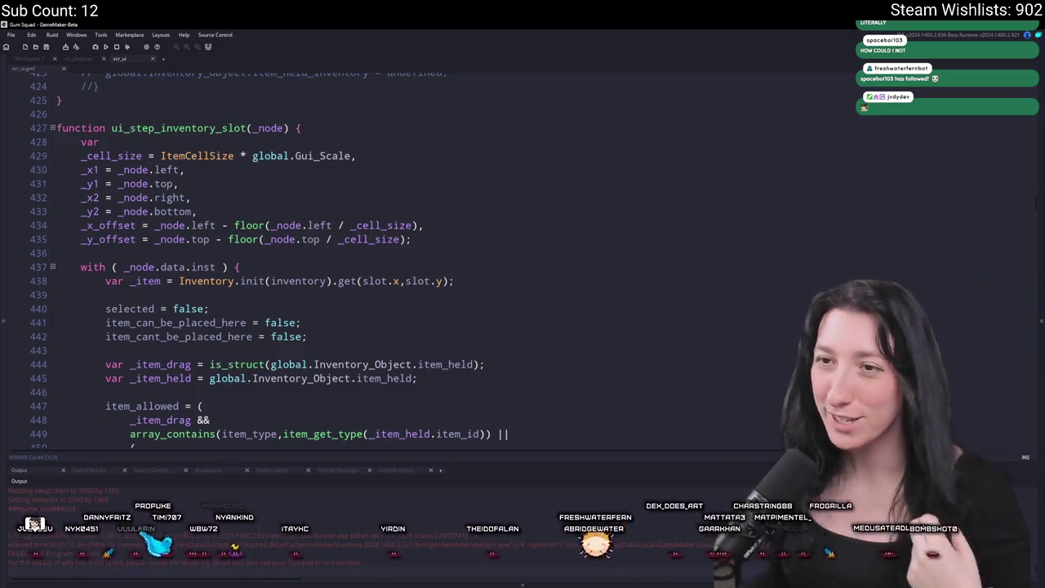
{"action": "left_click", "coordinate": [382, 184]}
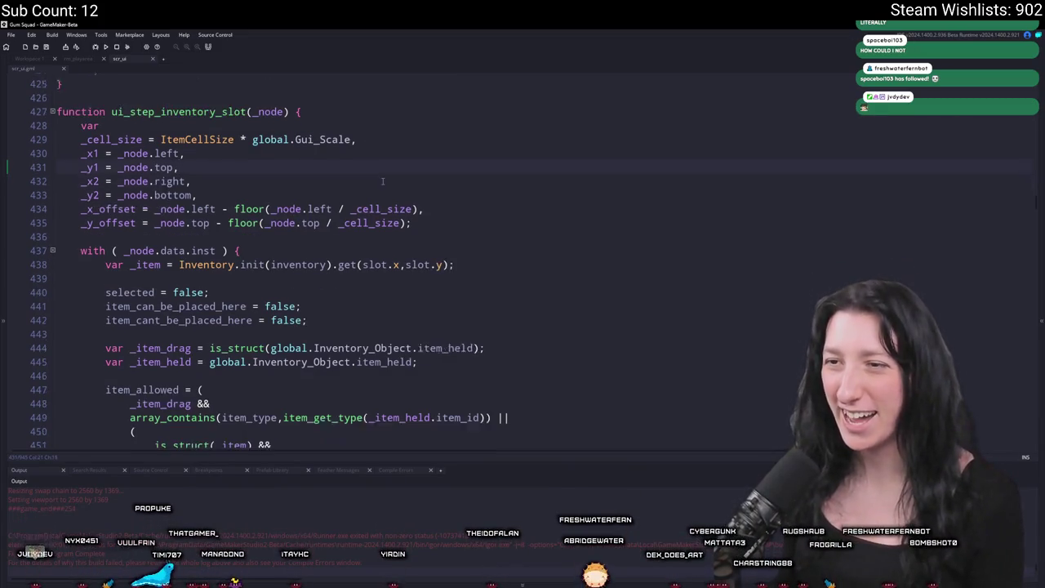
{"action": "scroll", "coordinate": [382, 181], "scroll_direction": "down", "scroll_amount": 1}
Step: Find obj_ui_inventory_player via the 'ui_in' search and open its Create event code full-size
{"action": "double_click", "coordinate": [110, 193]}
{"action": "left_click", "coordinate": [46, 60]}
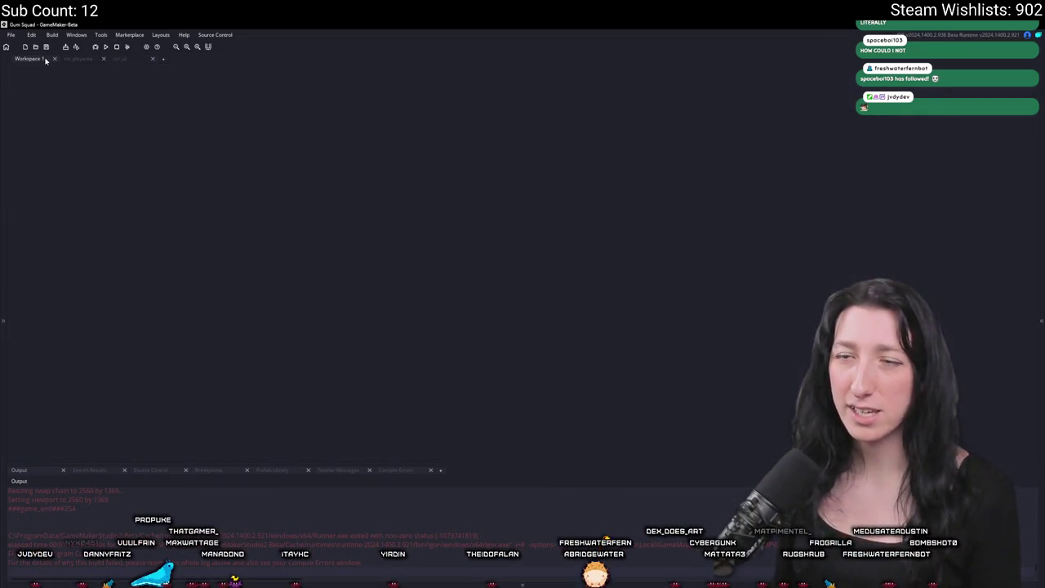
{"action": "key", "text": "ctrl+t"}
{"action": "type", "text": "obj"}
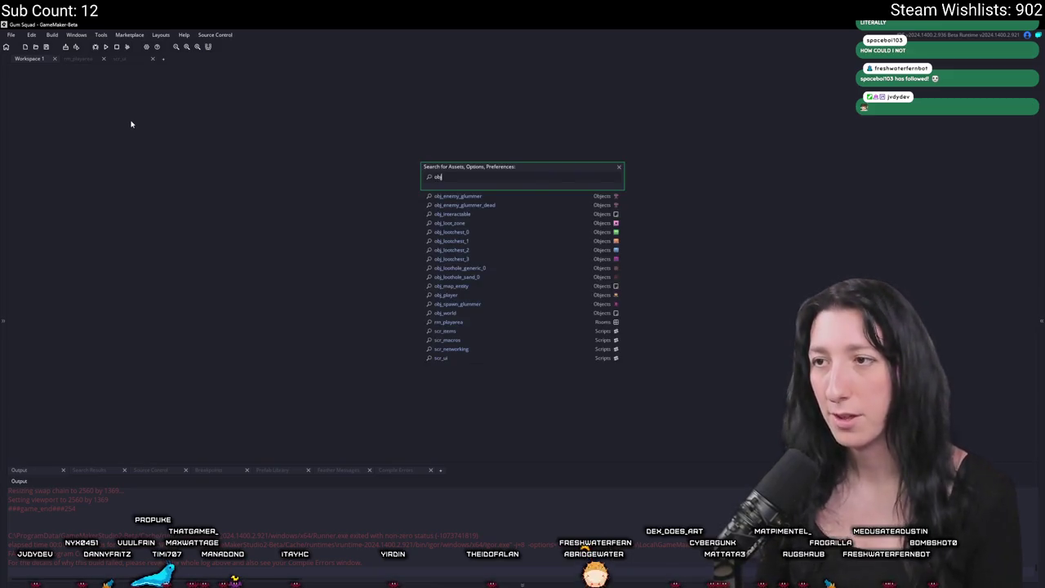
{"action": "key", "text": "BackSpace"}
{"action": "key", "text": "BackSpace"}
{"action": "key", "text": "BackSpace"}
{"action": "type", "text": "ui_in"}
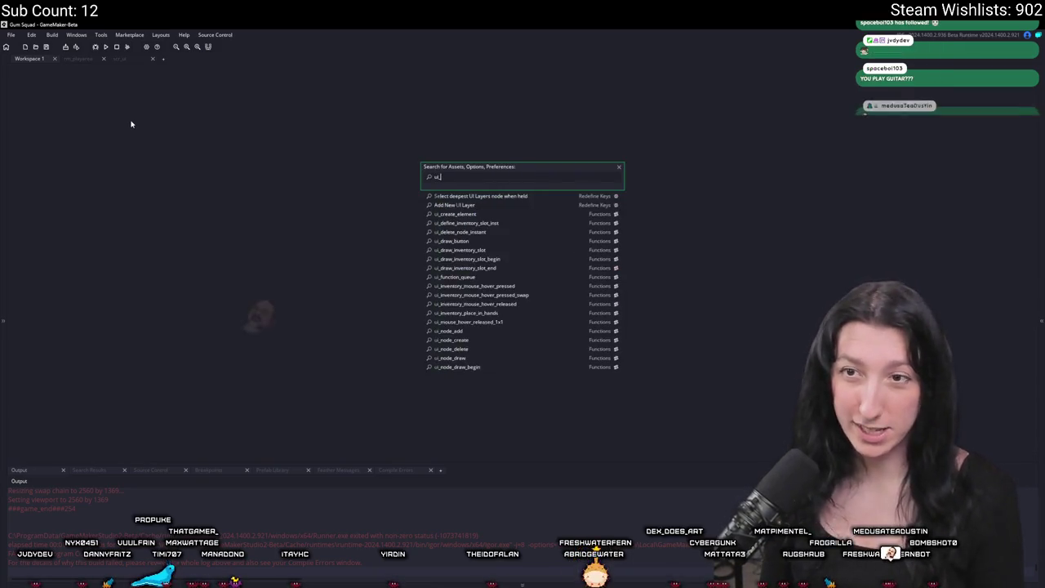
{"action": "key", "text": "Down"}
{"action": "key", "text": "Down"}
{"action": "key", "text": "Down"}
{"action": "key", "text": "Down"}
{"action": "key", "text": "Return"}
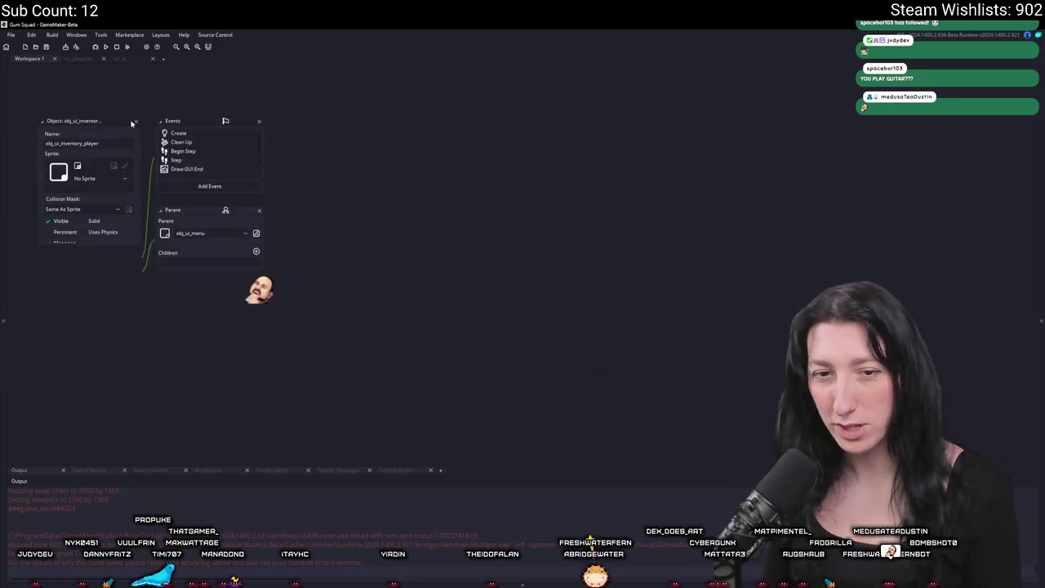
{"action": "double_click", "coordinate": [198, 138]}
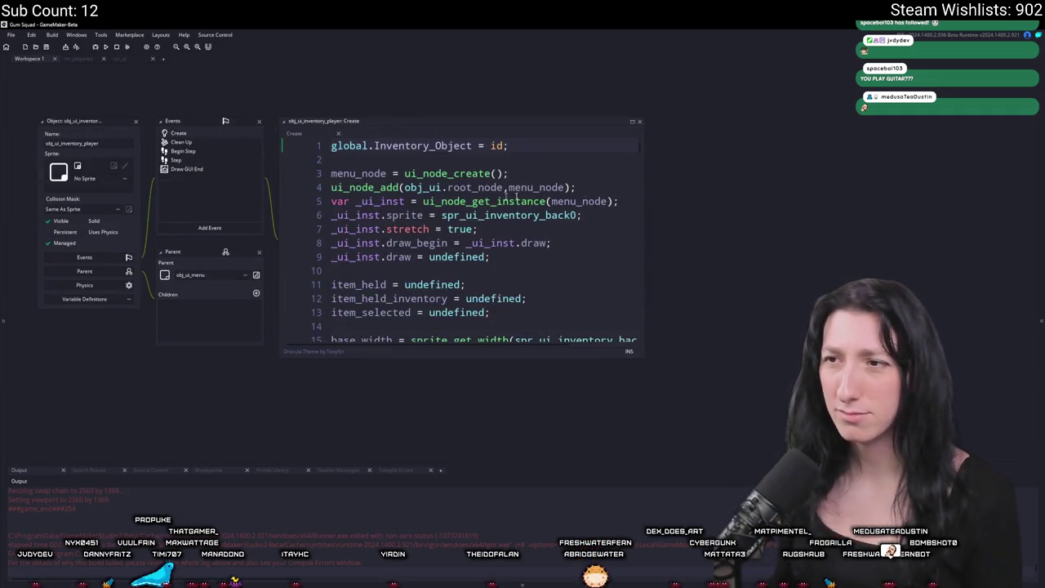
{"action": "left_click", "coordinate": [633, 122]}
{"action": "scroll", "coordinate": [265, 289], "scroll_direction": "down", "scroll_amount": 15}
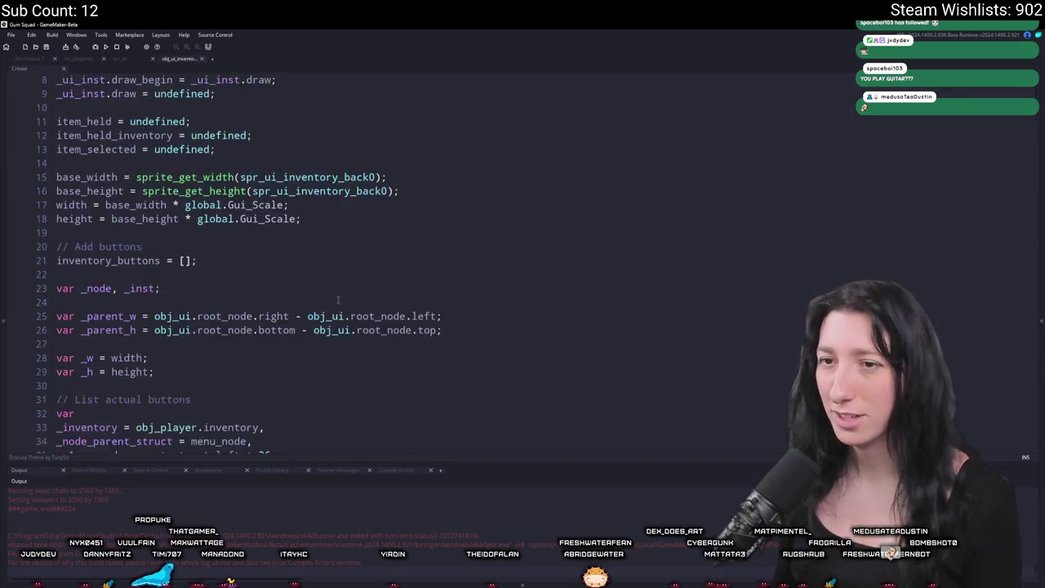
Step: Scroll through the Create code to review the inventory slots loop and the Vest Slot block
{"action": "scroll", "coordinate": [123, 363], "scroll_direction": "down", "scroll_amount": 7}
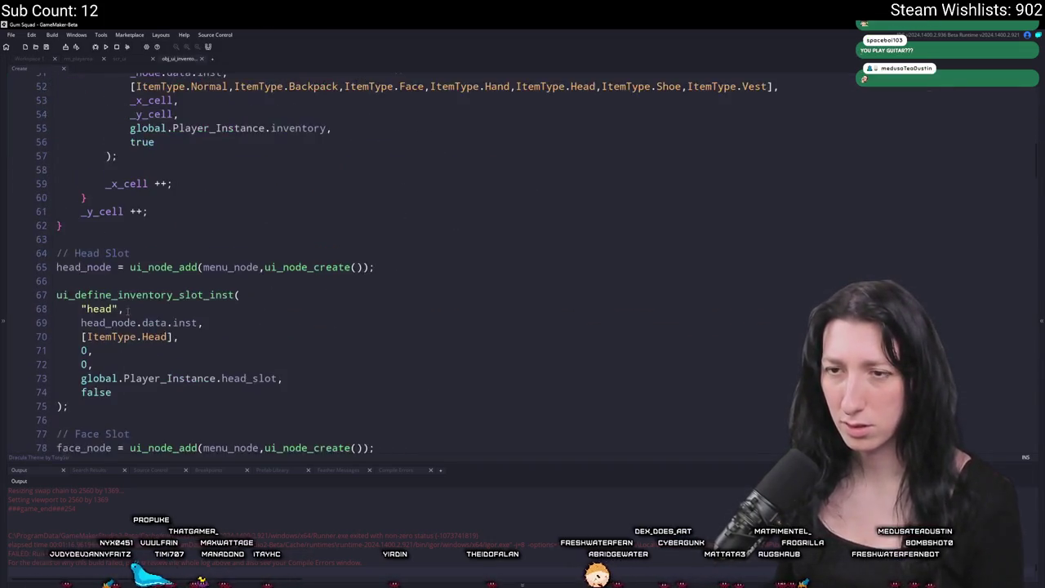
{"action": "scroll", "coordinate": [81, 314], "scroll_direction": "down", "scroll_amount": 3}
{"action": "scroll", "coordinate": [81, 286], "scroll_direction": "up", "scroll_amount": 14}
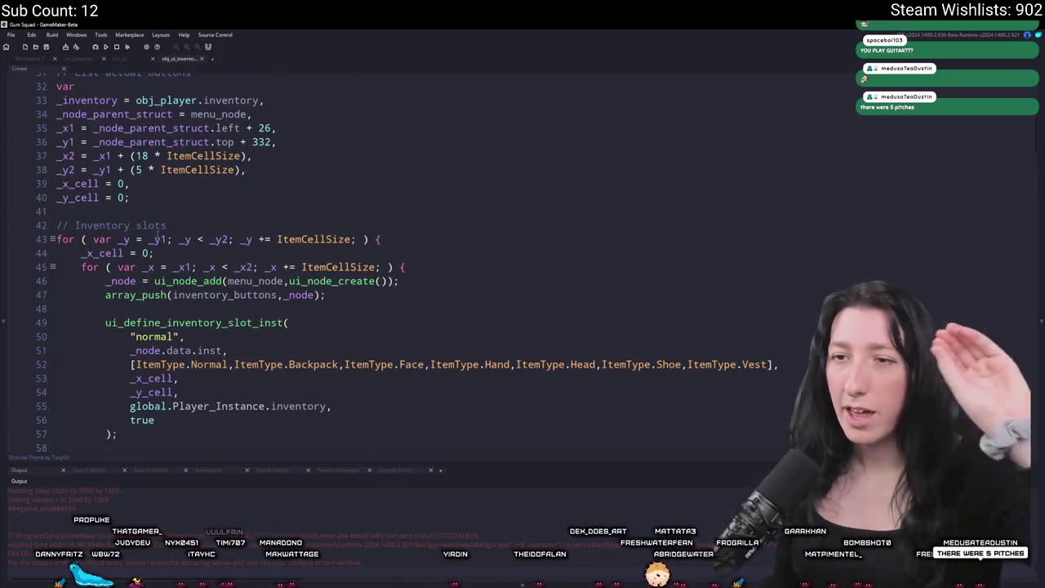
{"action": "scroll", "coordinate": [155, 325], "scroll_direction": "down", "scroll_amount": 2}
{"action": "scroll", "coordinate": [155, 324], "scroll_direction": "down", "scroll_amount": 5}
{"action": "scroll", "coordinate": [158, 318], "scroll_direction": "up", "scroll_amount": 2}
{"action": "scroll", "coordinate": [159, 310], "scroll_direction": "down", "scroll_amount": 9}
{"action": "scroll", "coordinate": [160, 304], "scroll_direction": "down", "scroll_amount": 14}
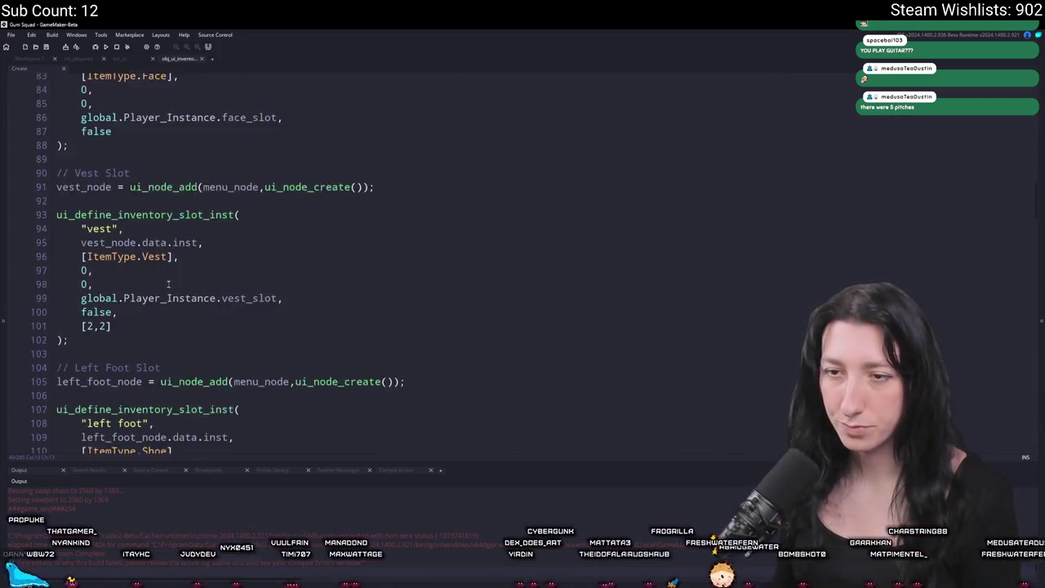
{"action": "scroll", "coordinate": [393, 260], "scroll_direction": "down", "scroll_amount": 4}
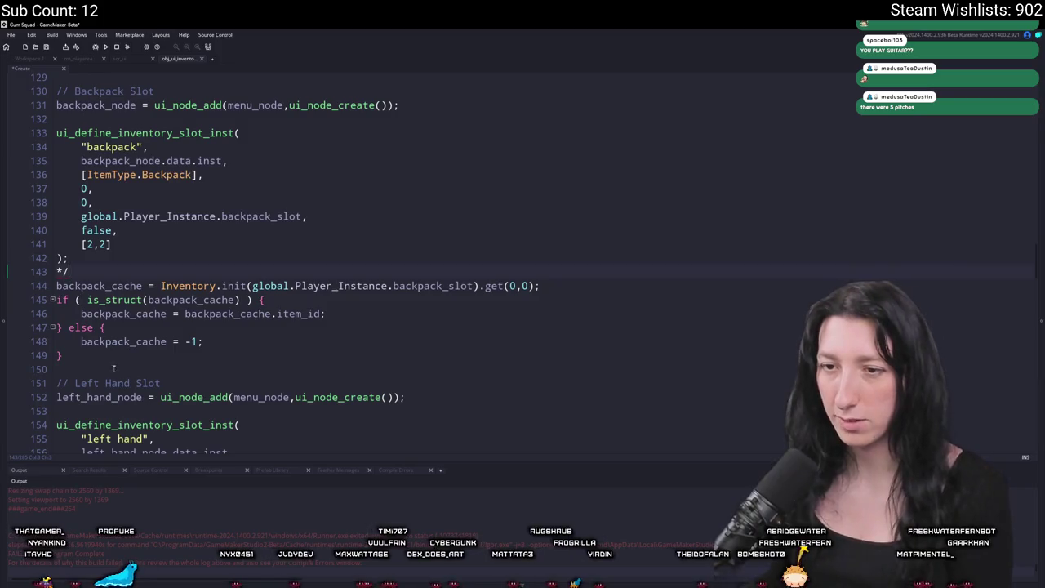
{"action": "scroll", "coordinate": [113, 362], "scroll_direction": "down", "scroll_amount": 20}
{"action": "key", "text": "ctrl+a"}
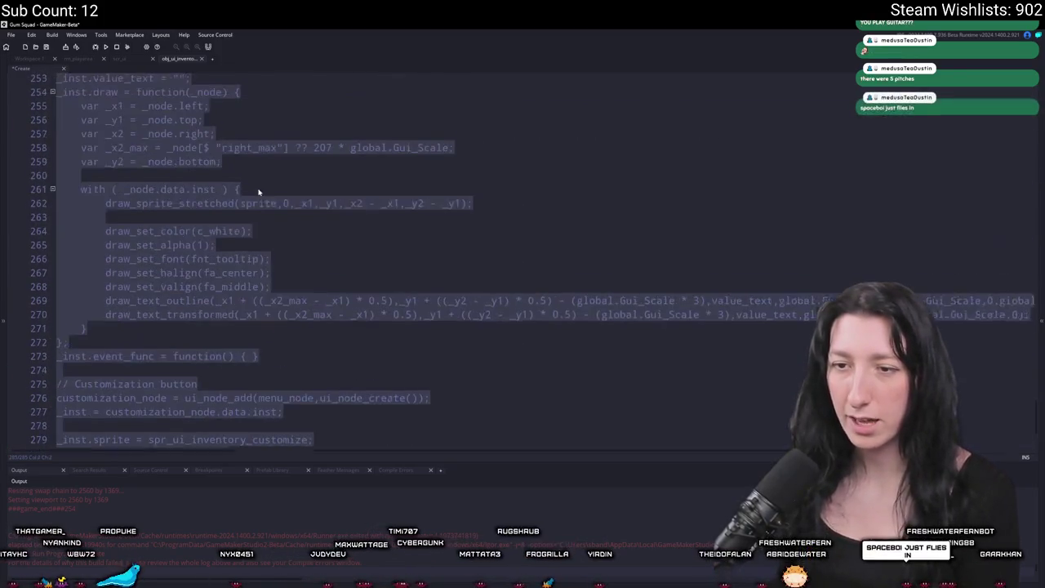
{"action": "scroll", "coordinate": [245, 228], "scroll_direction": "up", "scroll_amount": 20}
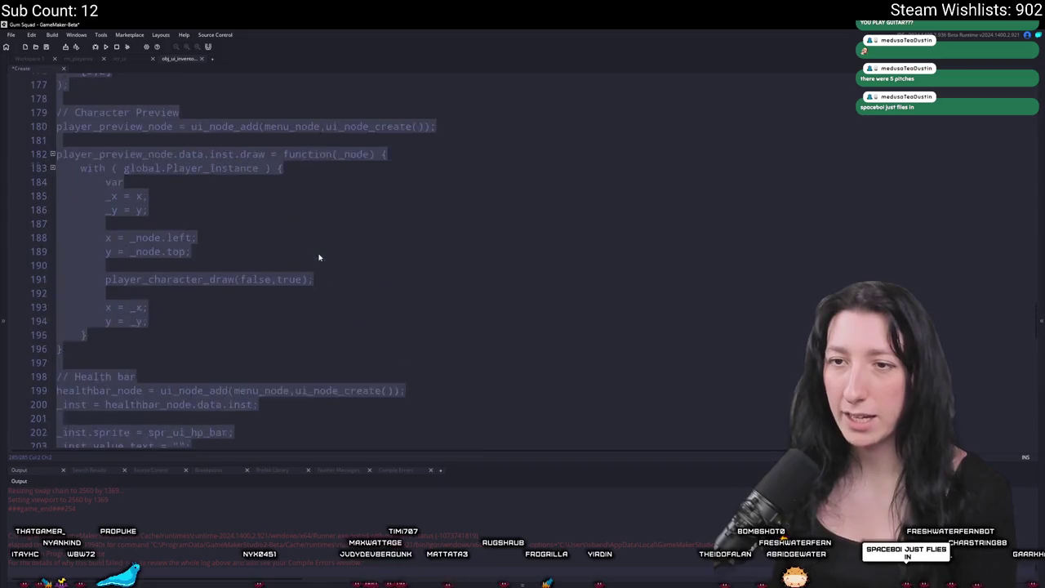
{"action": "scroll", "coordinate": [291, 252], "scroll_direction": "up", "scroll_amount": 12}
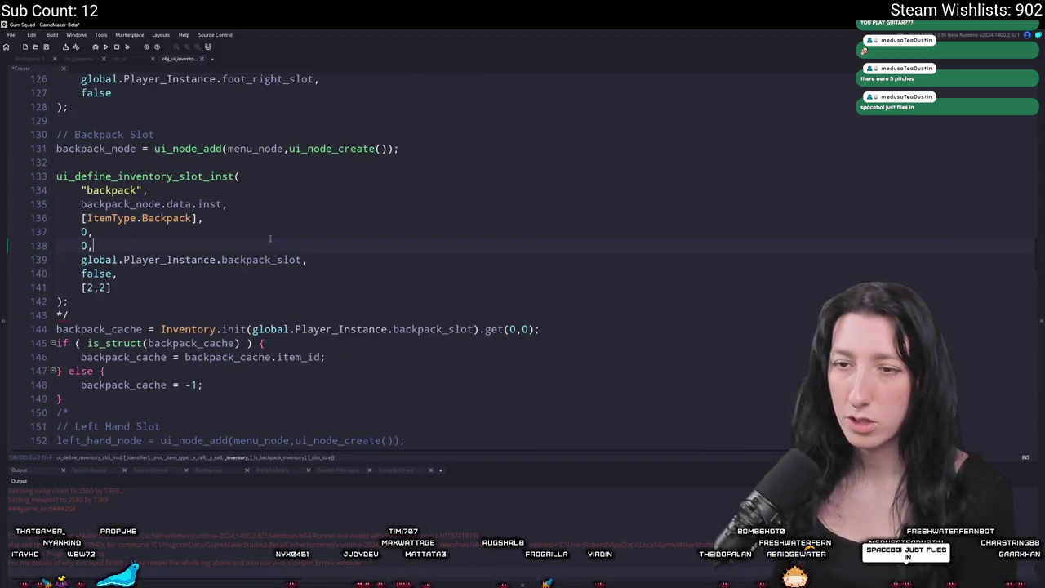
{"action": "scroll", "coordinate": [164, 397], "scroll_direction": "up", "scroll_amount": 20}
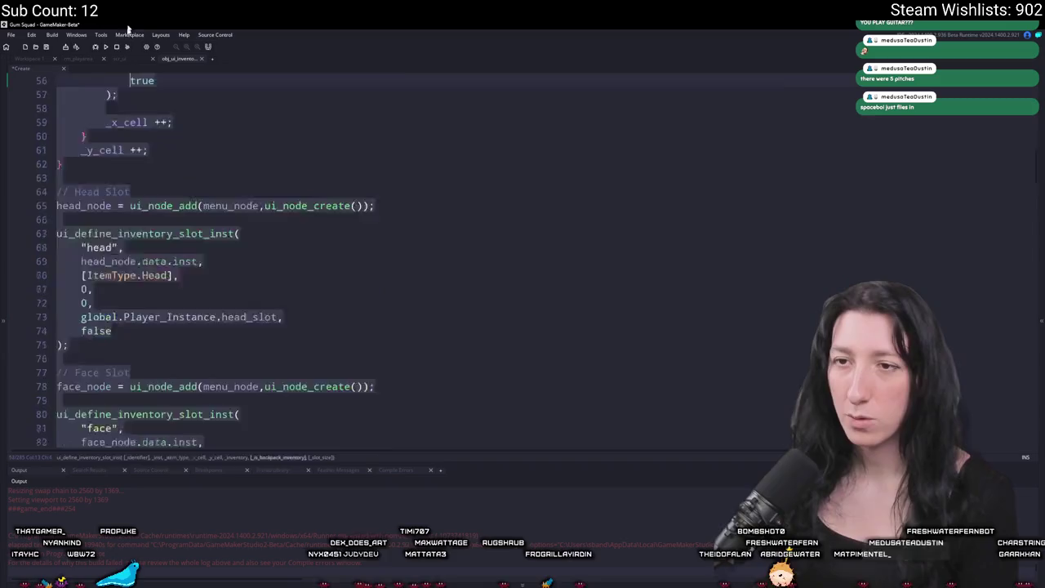
{"action": "scroll", "coordinate": [126, 239], "scroll_direction": "down", "scroll_amount": 2}
{"action": "scroll", "coordinate": [126, 239], "scroll_direction": "up", "scroll_amount": 5}
Step: Start a /* comment on a new line above the Inventory slots loop
{"action": "left_click", "coordinate": [131, 193]}
{"action": "key", "text": "Return"}
{"action": "type", "text": "/"}
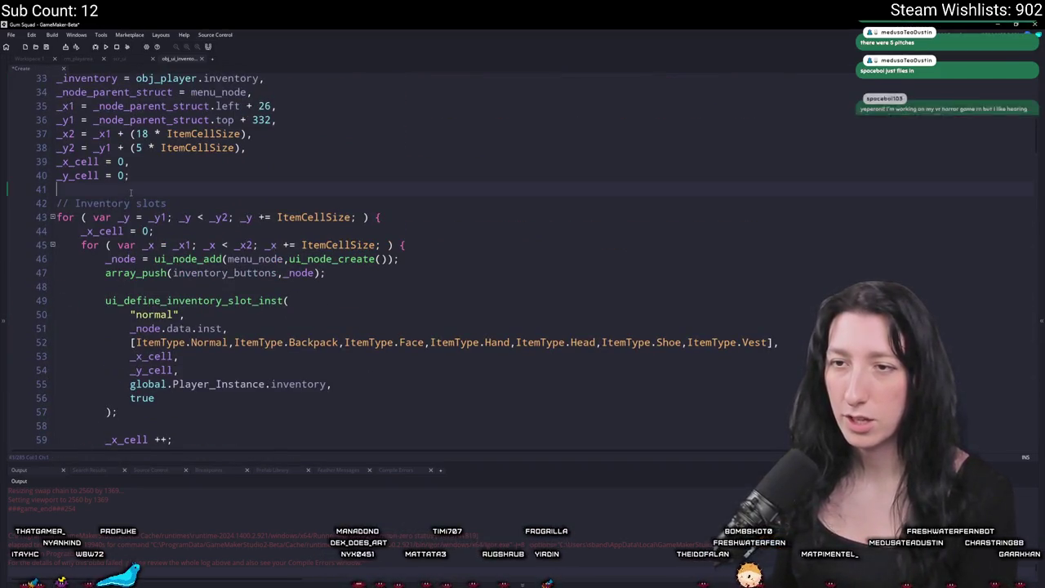
{"action": "scroll", "coordinate": [92, 321], "scroll_direction": "down", "scroll_amount": 9}
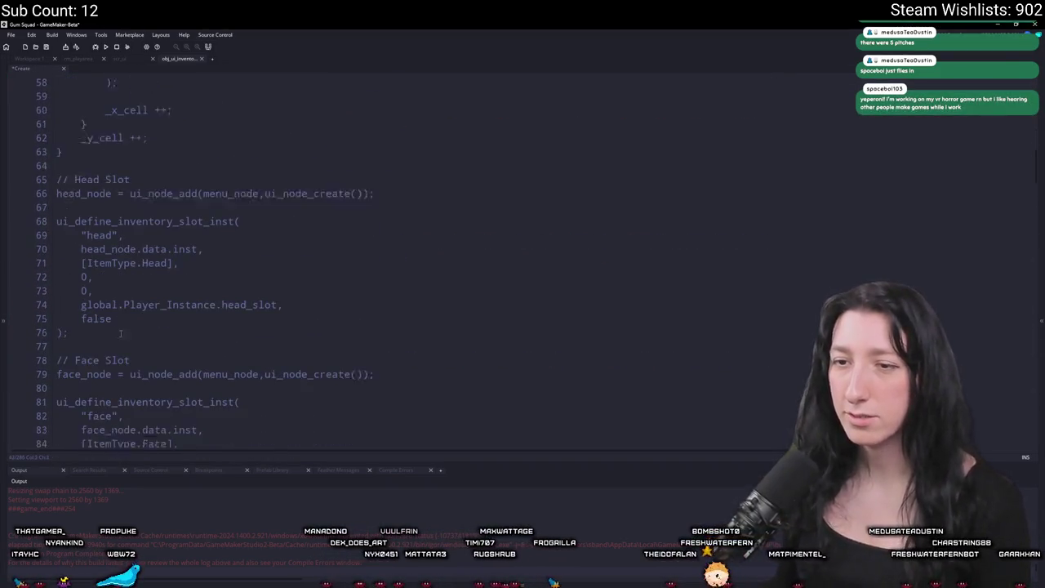
{"action": "scroll", "coordinate": [92, 321], "scroll_direction": "down", "scroll_amount": 6}
Step: Paste the Vest Slot block right after the variable setup and launch a build
{"action": "mouse_move", "coordinate": [71, 430]}
{"action": "left_mouse_down"}
{"action": "mouse_move", "coordinate": [81, 415]}
{"action": "mouse_move", "coordinate": [49, 262]}
{"action": "left_mouse_up"}
{"action": "key", "text": "ctrl+c"}
{"action": "scroll", "coordinate": [160, 215], "scroll_direction": "up", "scroll_amount": 15}
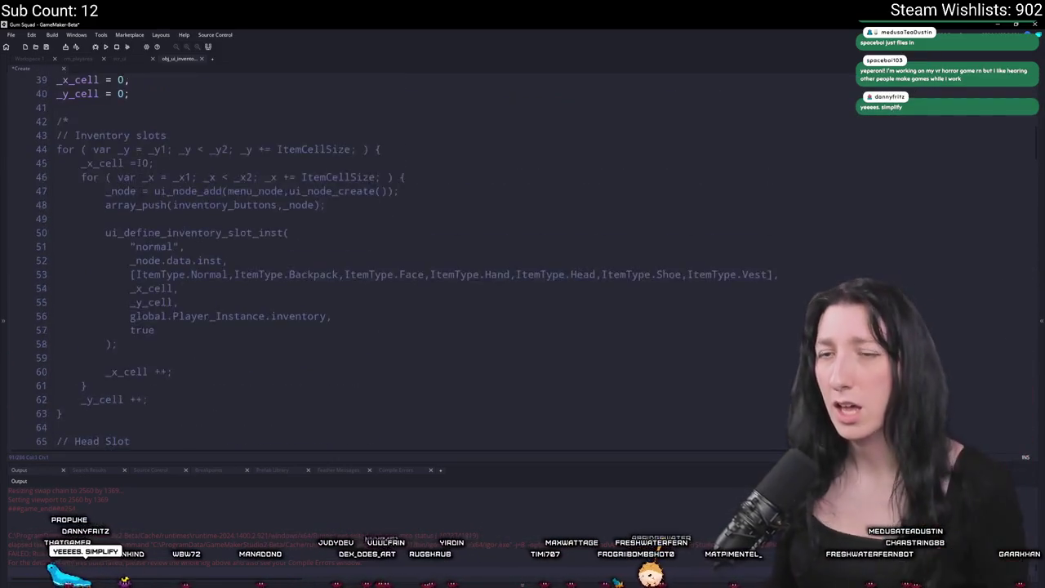
{"action": "key", "text": "ctrl+v"}
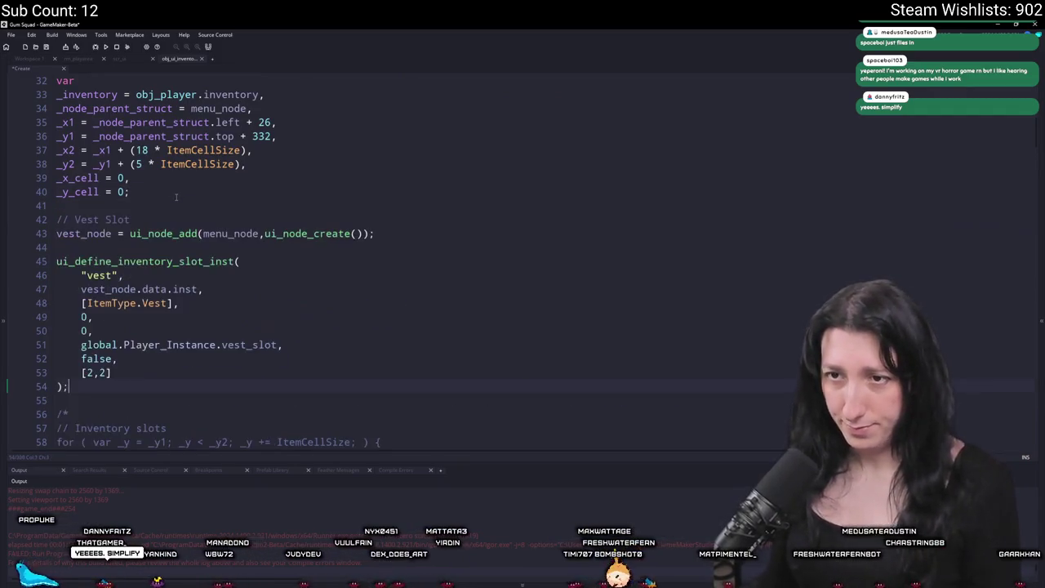
{"action": "key", "text": "F5"}
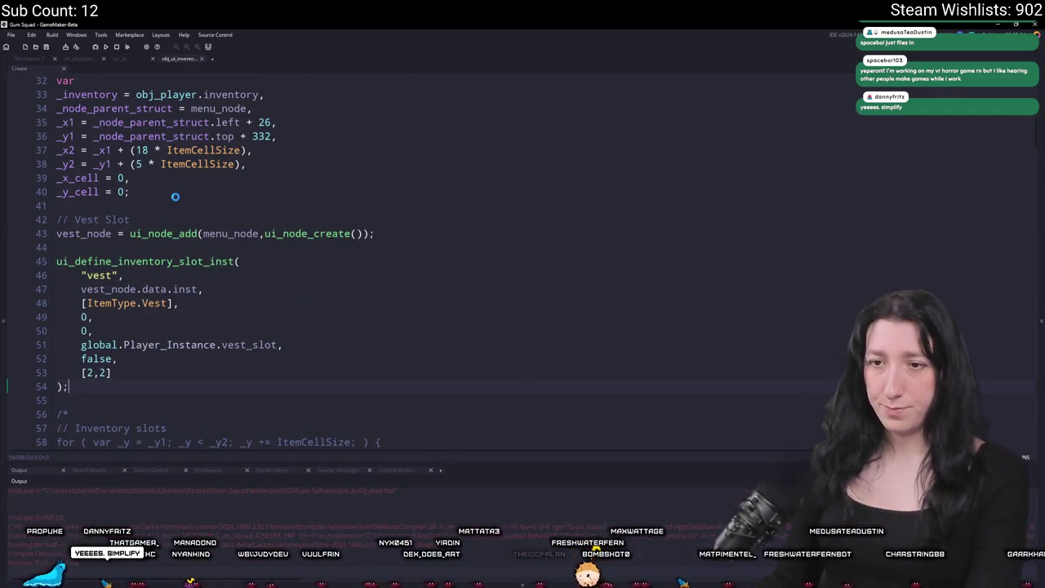
Step: In scr_ui, add log([_x1,_y1,_x2,_y2,_x_offset,_y_offset]); after the _y_offset line
{"action": "left_click", "coordinate": [118, 59]}
{"action": "left_click", "coordinate": [412, 207]}
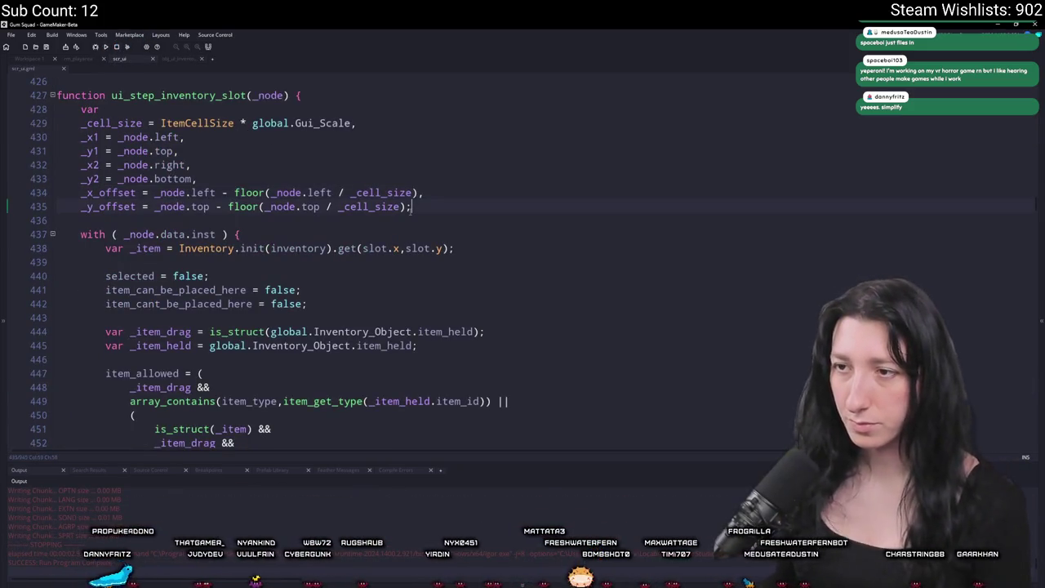
{"action": "key", "text": "Return"}
{"action": "key", "text": "Return"}
{"action": "type", "text": "log(_x_off"}
{"action": "key", "text": "BackSpace"}
{"action": "key", "text": "BackSpace"}
{"action": "key", "text": "BackSpace"}
{"action": "type", "text": "[_"}
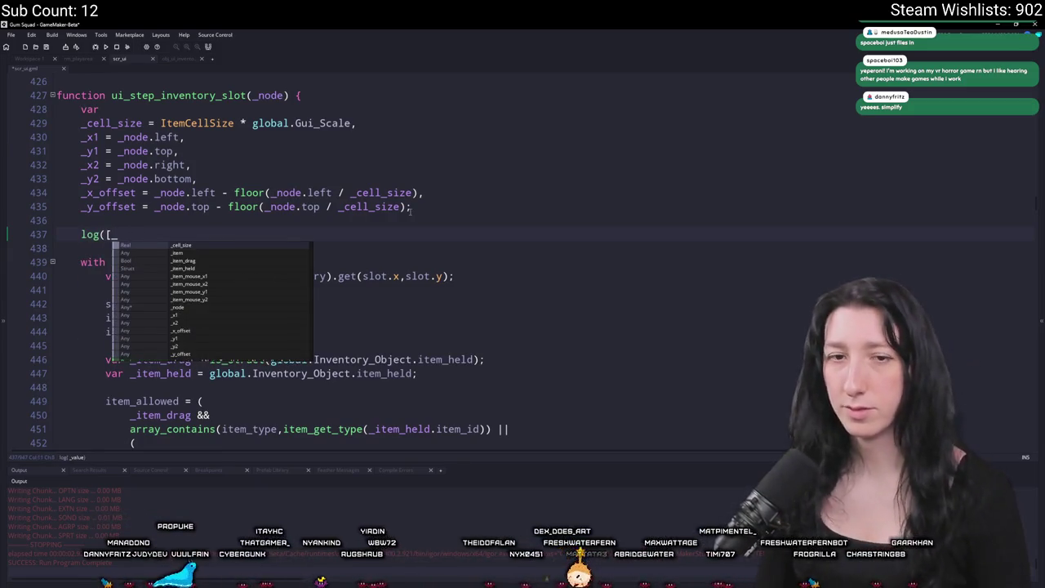
{"action": "type", "text": "x1,_y1,_x2,"}
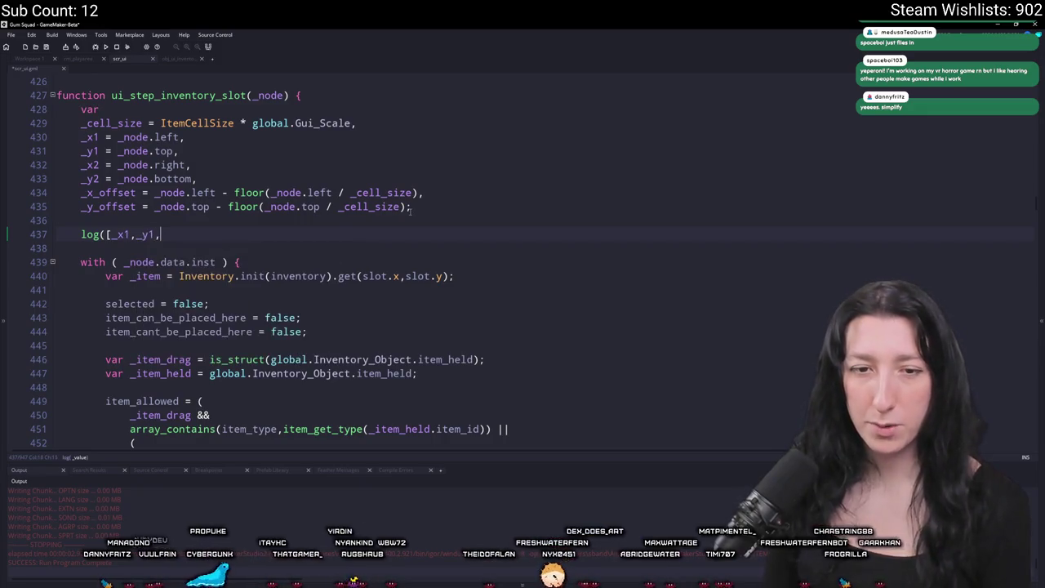
{"action": "type", "text": "_y2,"}
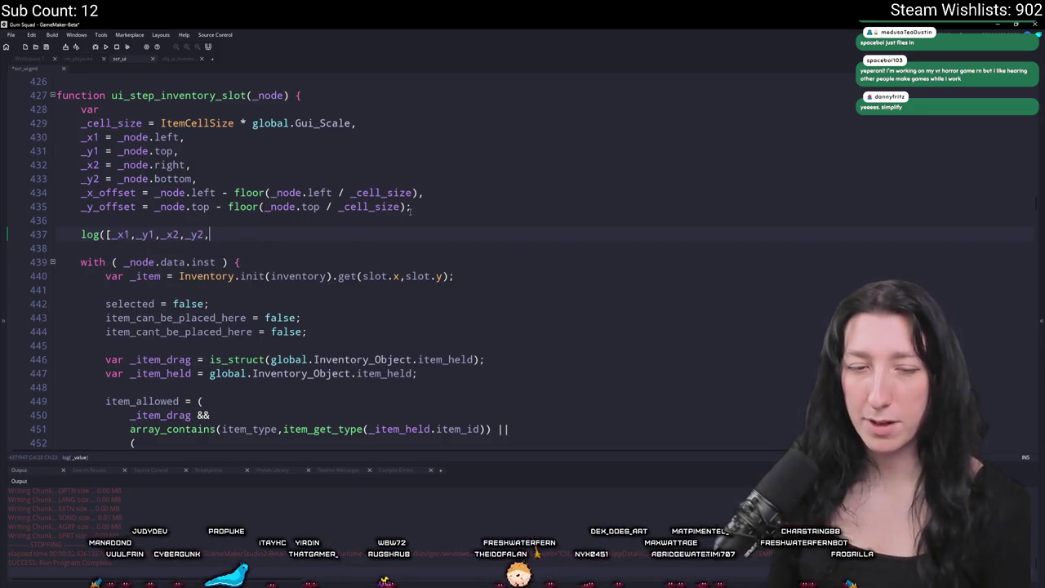
{"action": "type", "text": "e"}
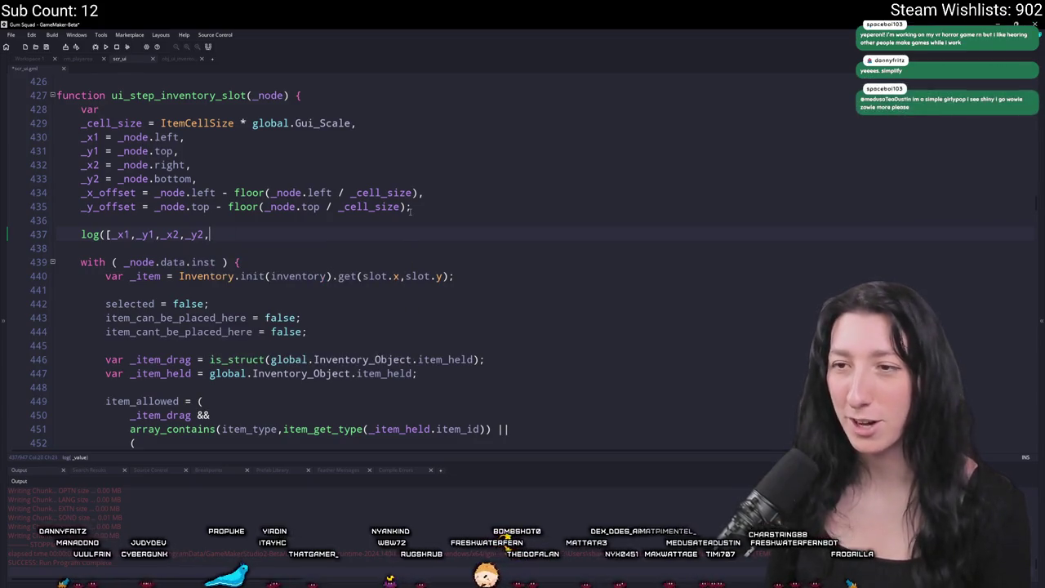
{"action": "type", "text": "_x_offset<-y"}
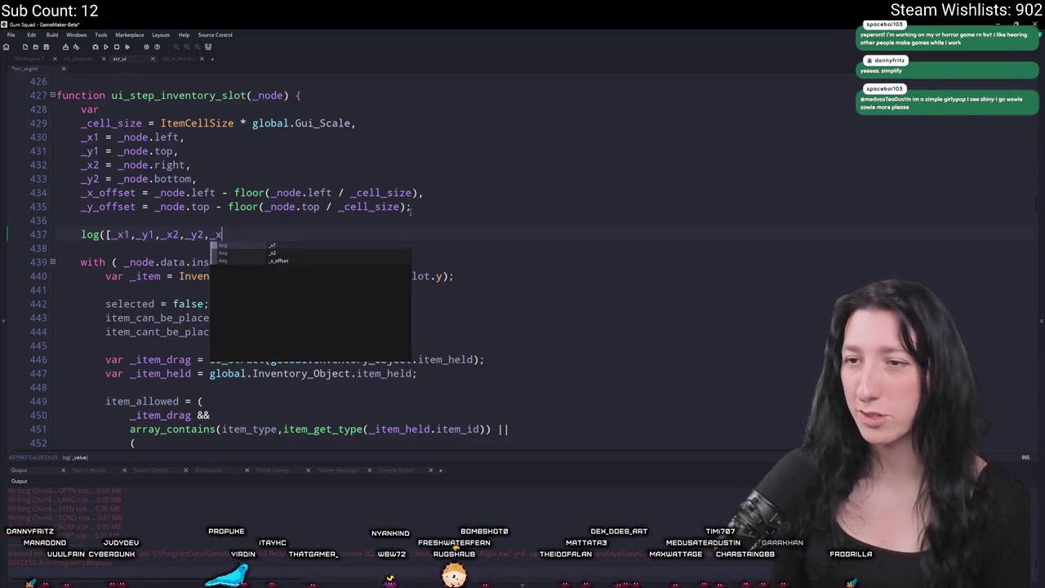
{"action": "key", "text": "BackSpace"}
{"action": "key", "text": "BackSpace"}
{"action": "key", "text": "BackSpace"}
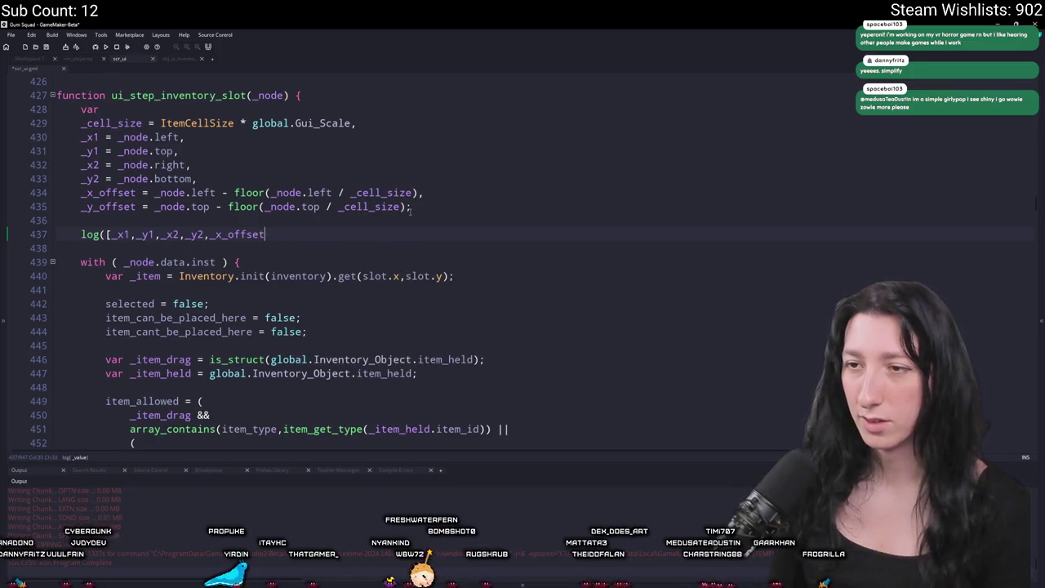
{"action": "type", "text": ",_y_offset]);"}
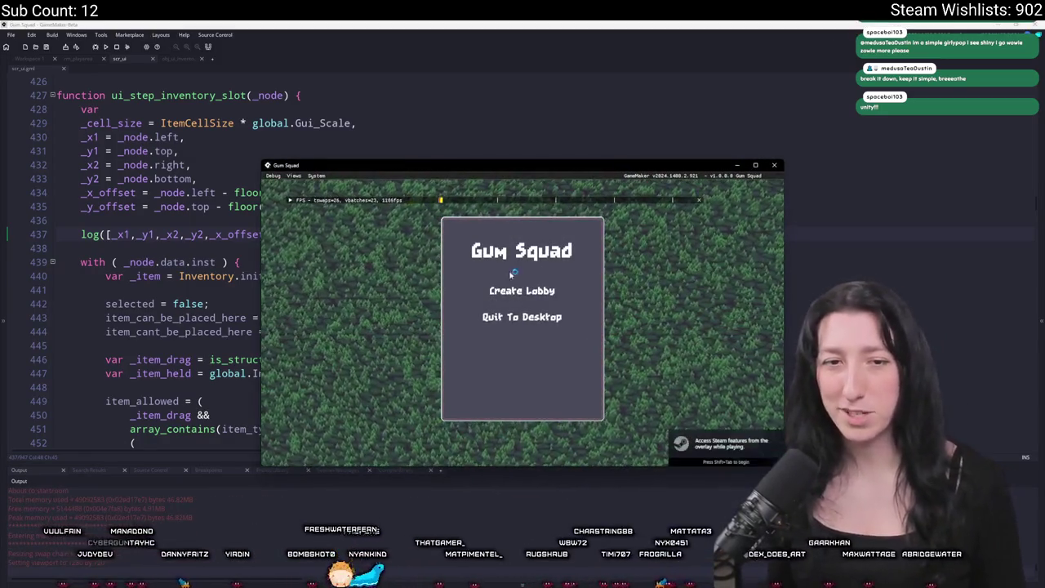
Step: Create a lobby, walk the character around with WASD in fullscreen, then abort at the code error
{"action": "left_click", "coordinate": [511, 291]}
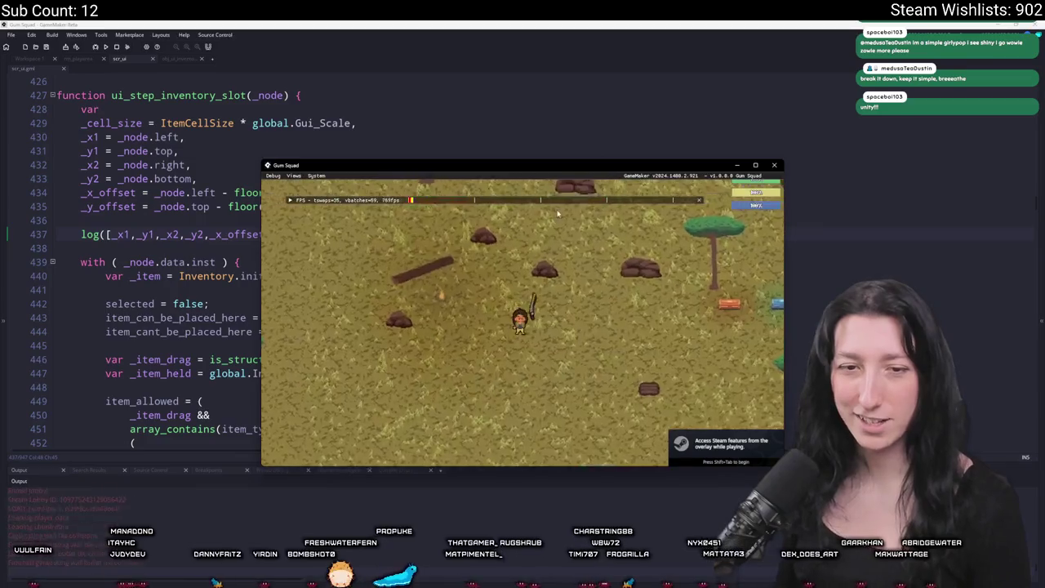
{"action": "key", "text": "a"}
{"action": "key", "text": "s"}
{"action": "key", "text": "a"}
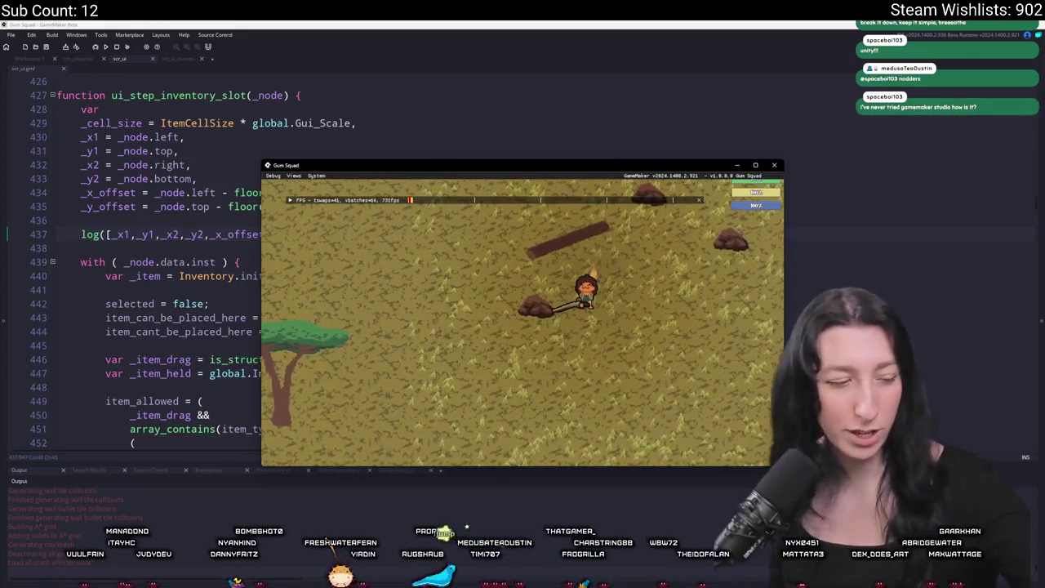
{"action": "key", "text": "w"}
{"action": "key", "text": "d"}
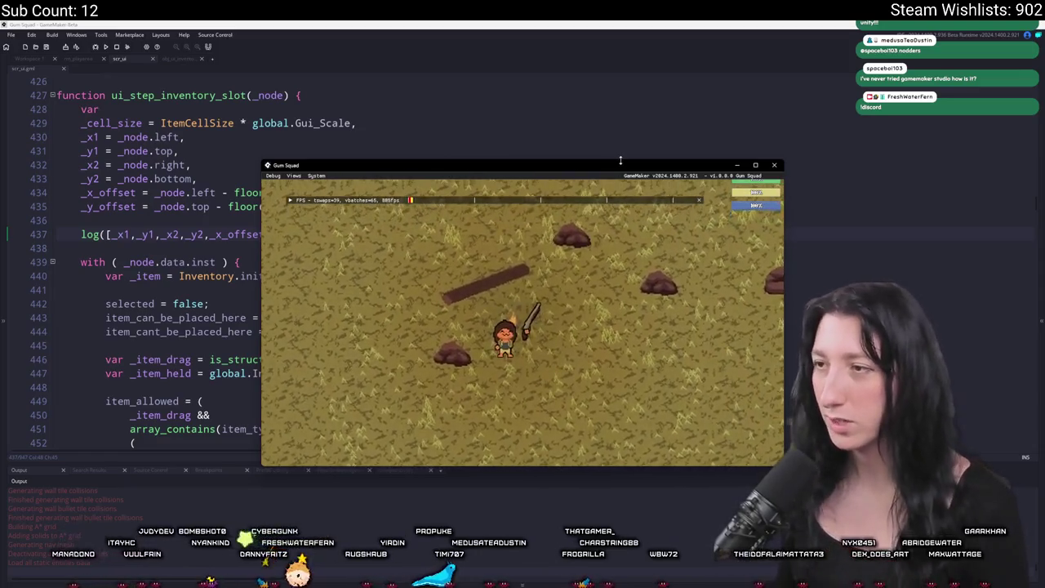
{"action": "key", "text": "F11"}
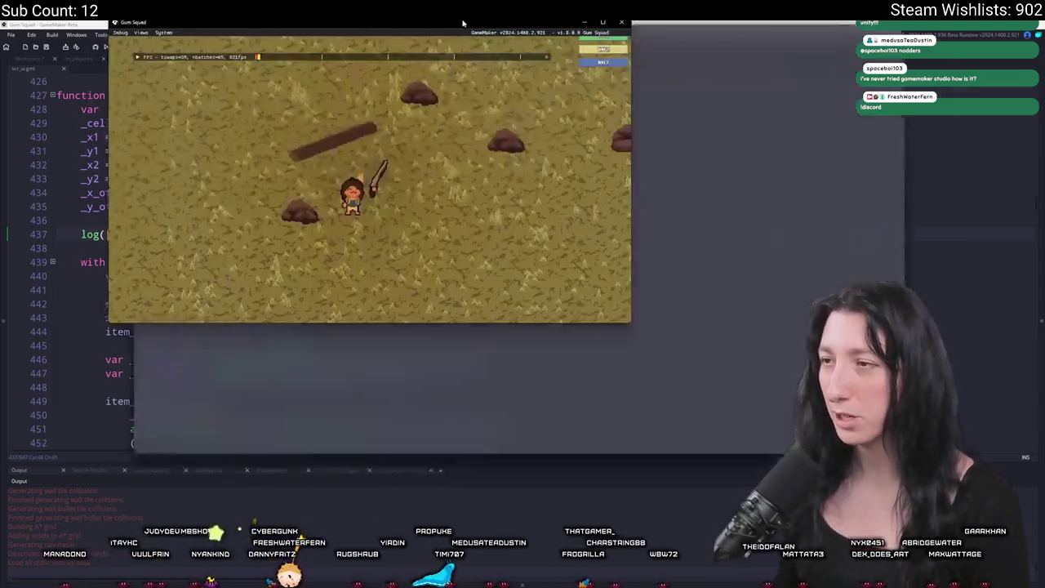
{"action": "left_click", "coordinate": [420, 403]}
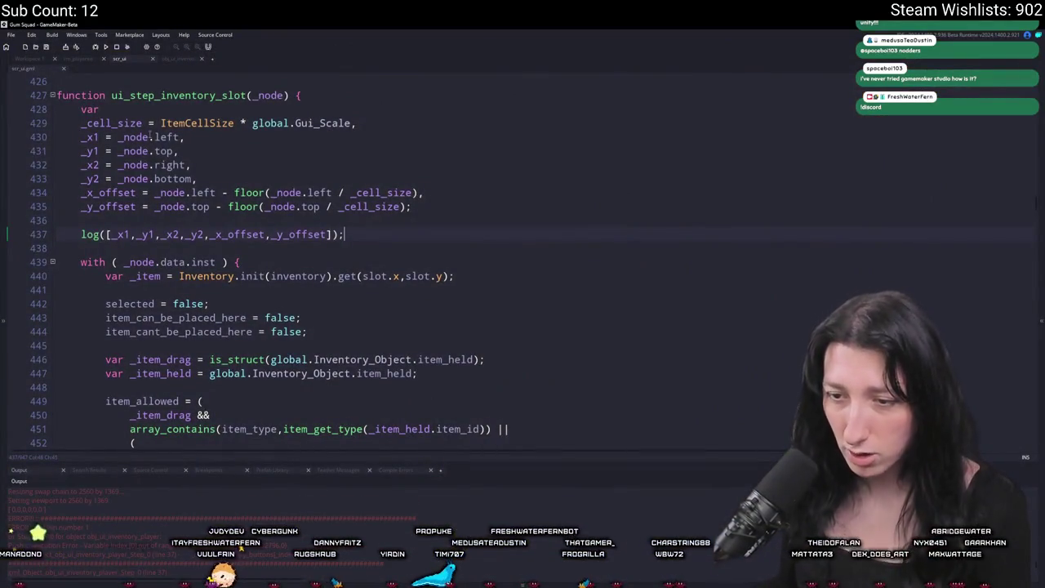
Step: Open obj_ui_inventory_player's Step event in a maximised editor and scroll through its slot layout code
{"action": "left_click", "coordinate": [50, 60]}
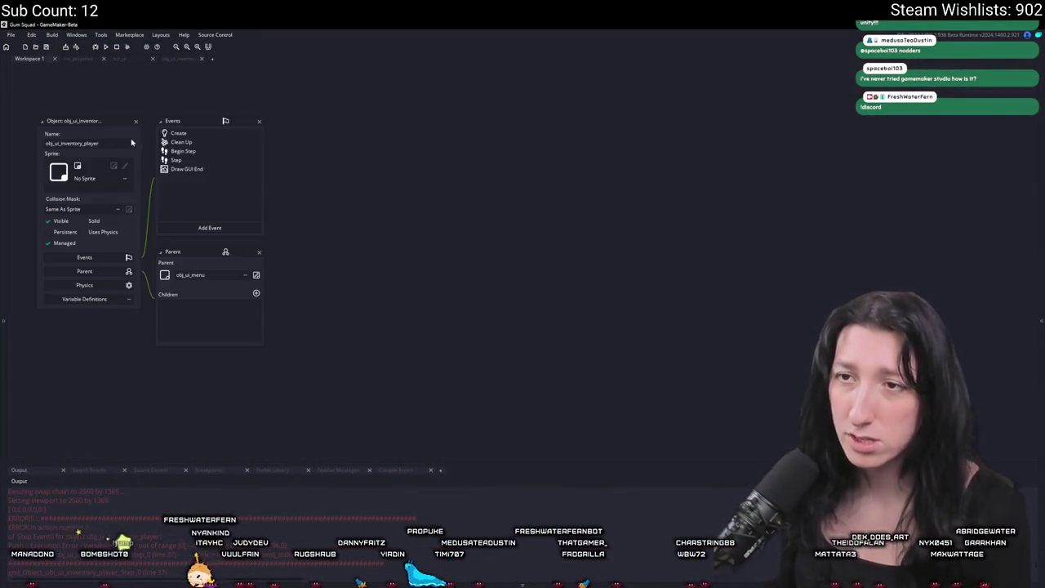
{"action": "double_click", "coordinate": [174, 161]}
{"action": "left_click", "coordinate": [633, 123]}
{"action": "scroll", "coordinate": [190, 256], "scroll_direction": "down", "scroll_amount": 10}
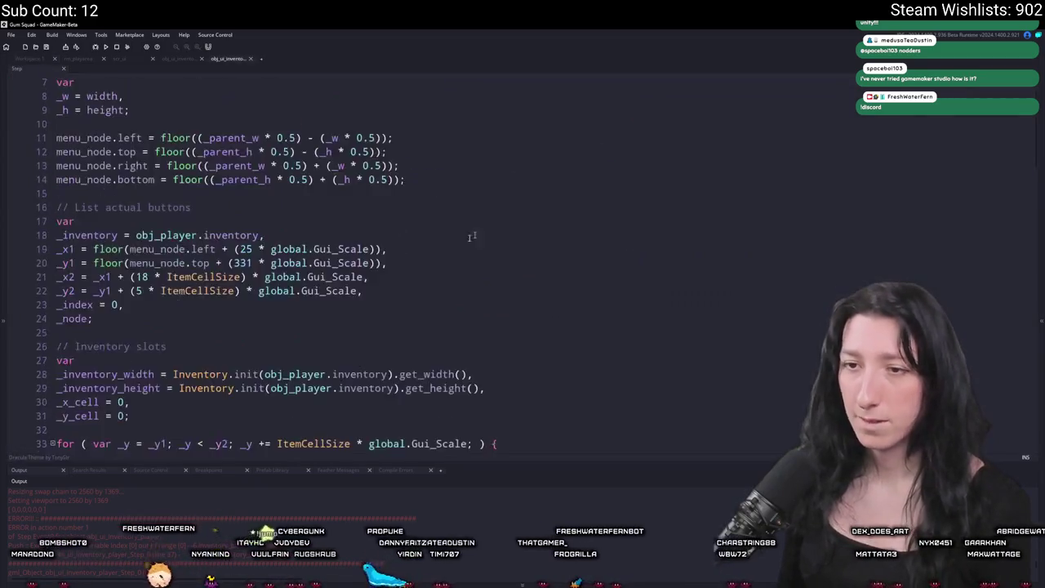
{"action": "scroll", "coordinate": [189, 255], "scroll_direction": "up", "scroll_amount": 4}
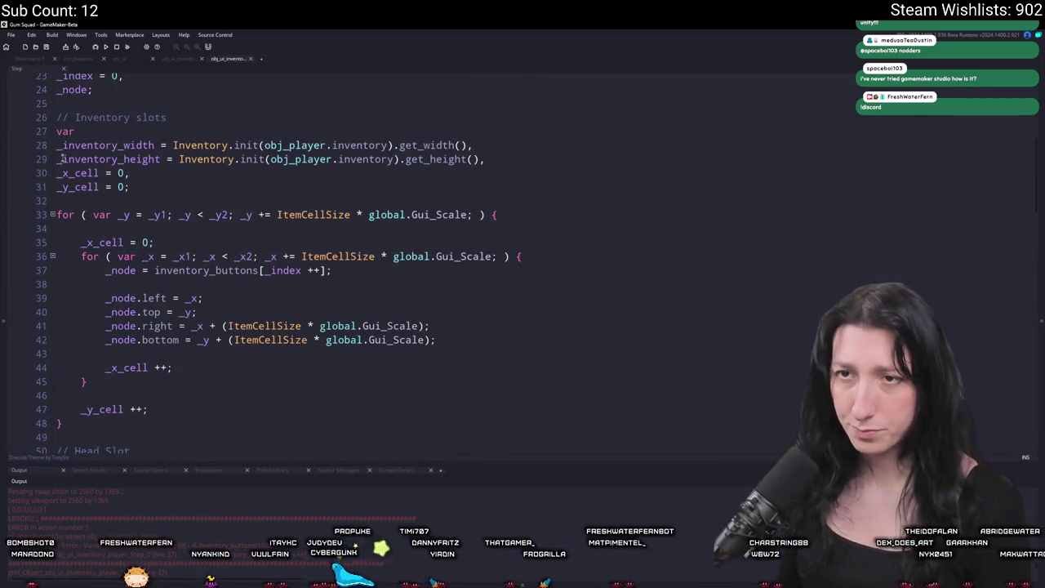
{"action": "scroll", "coordinate": [78, 104], "scroll_direction": "up", "scroll_amount": 2}
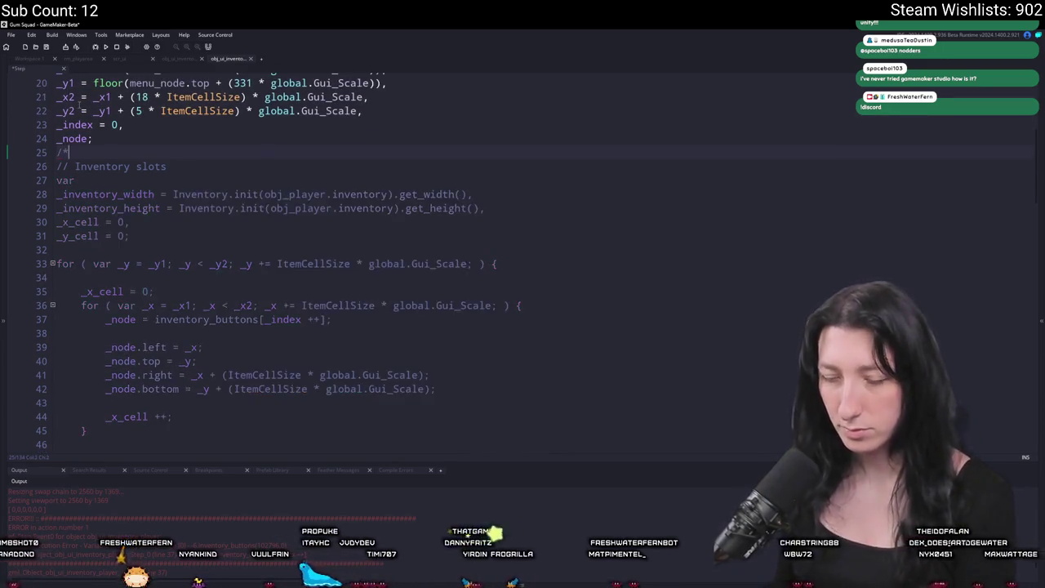
{"action": "scroll", "coordinate": [157, 217], "scroll_direction": "down", "scroll_amount": 8}
{"action": "scroll", "coordinate": [158, 219], "scroll_direction": "down", "scroll_amount": 2}
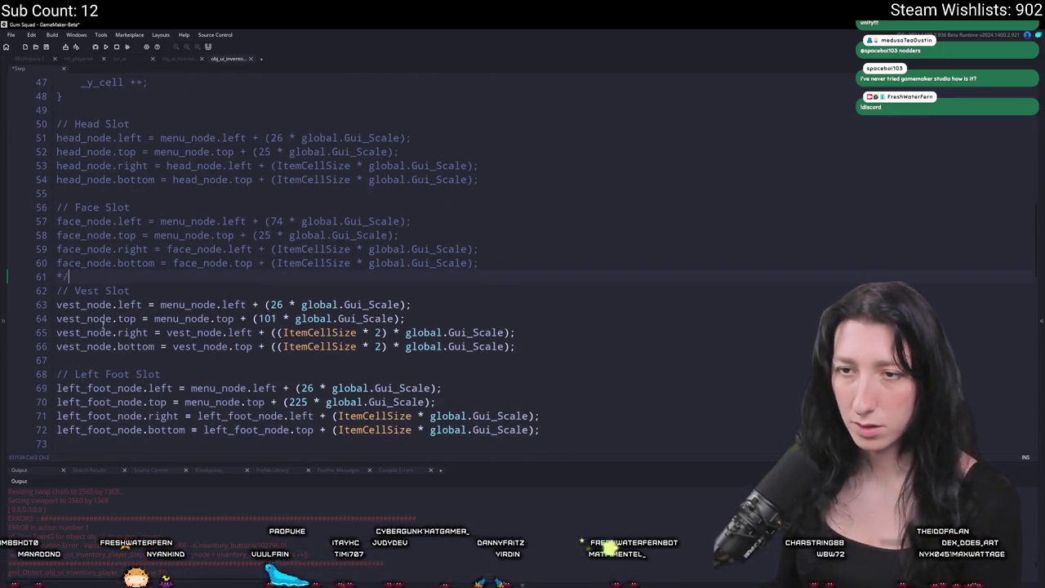
{"action": "scroll", "coordinate": [122, 343], "scroll_direction": "down", "scroll_amount": 17}
{"action": "scroll", "coordinate": [110, 369], "scroll_direction": "down", "scroll_amount": 4}
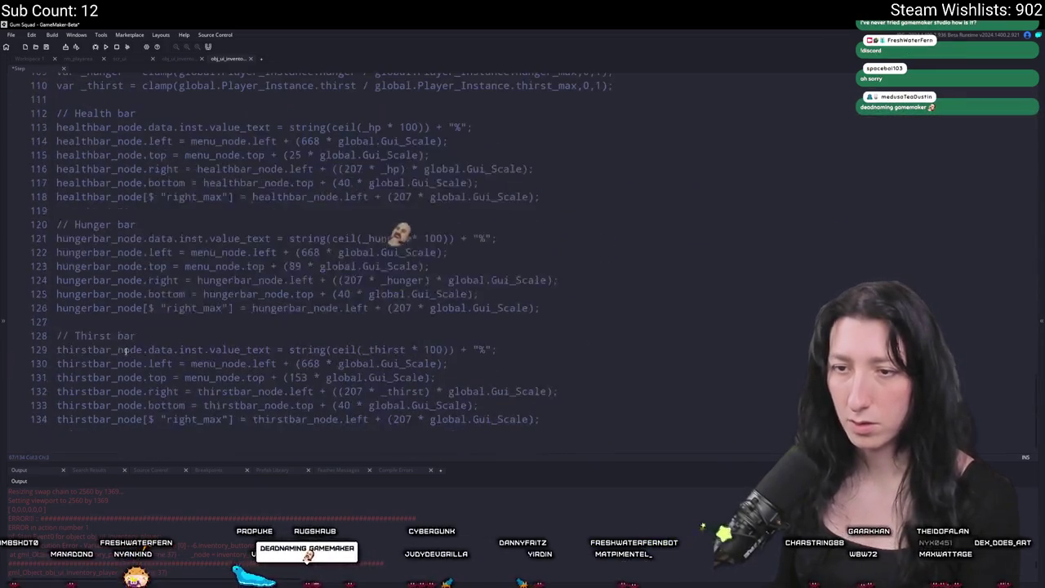
{"action": "scroll", "coordinate": [107, 342], "scroll_direction": "up", "scroll_amount": 12}
{"action": "scroll", "coordinate": [107, 336], "scroll_direction": "up", "scroll_amount": 10}
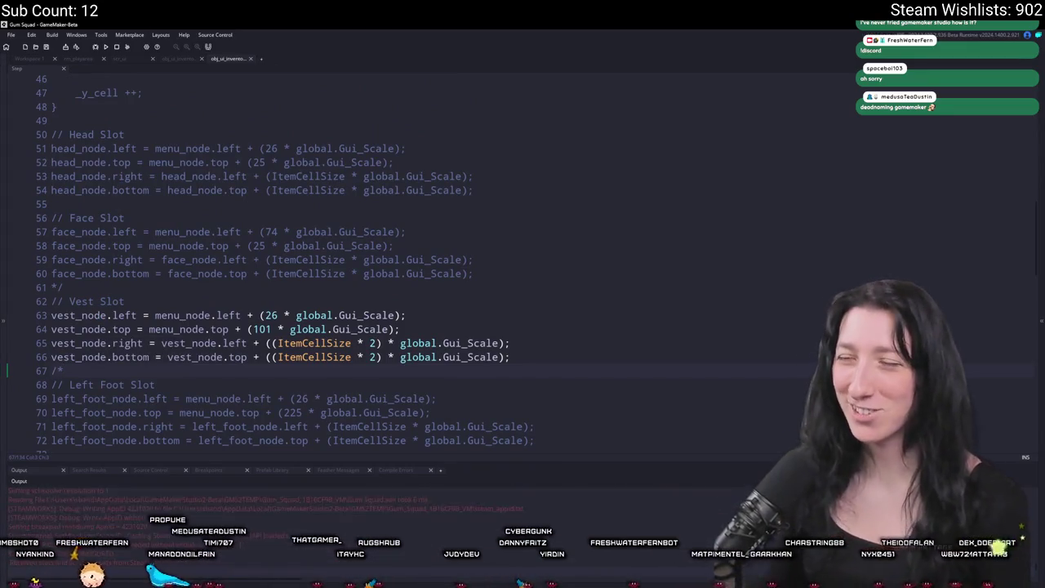
Step: Maximise the running game, open the inventory with I, then close the game with Escape
{"action": "double_click", "coordinate": [548, 176]}
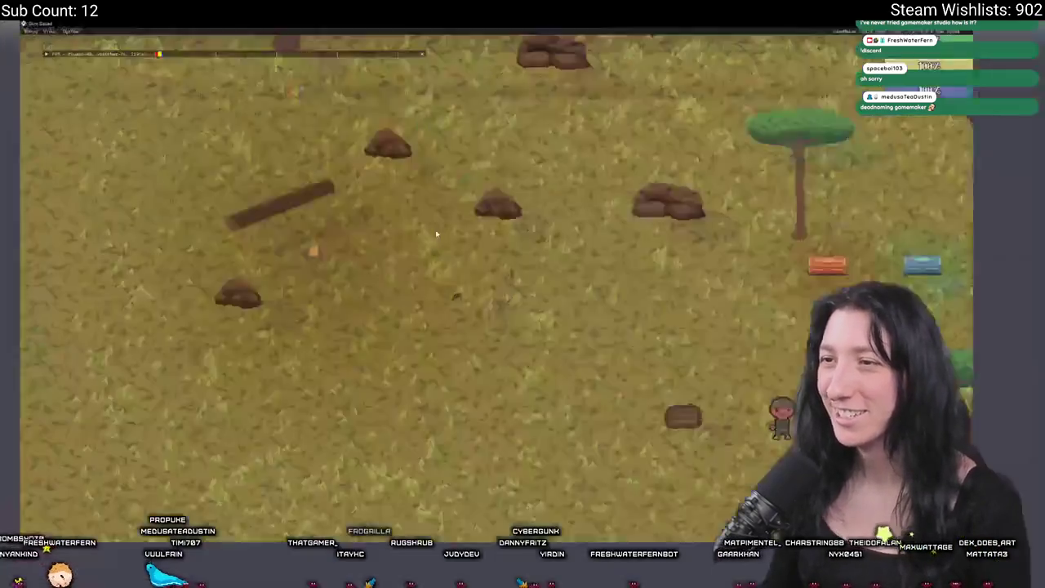
{"action": "key", "text": "i"}
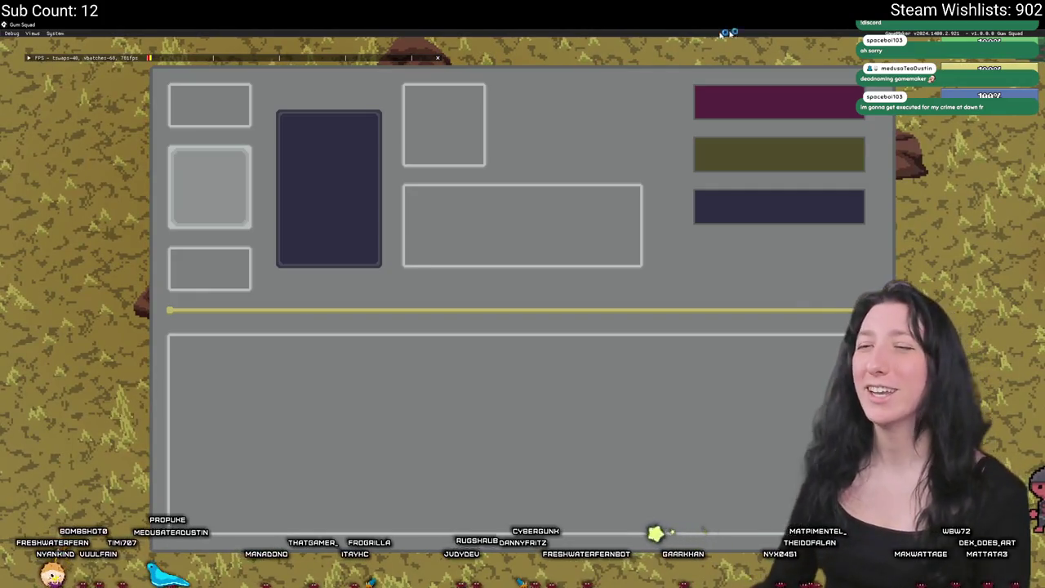
{"action": "key", "text": "Escape"}
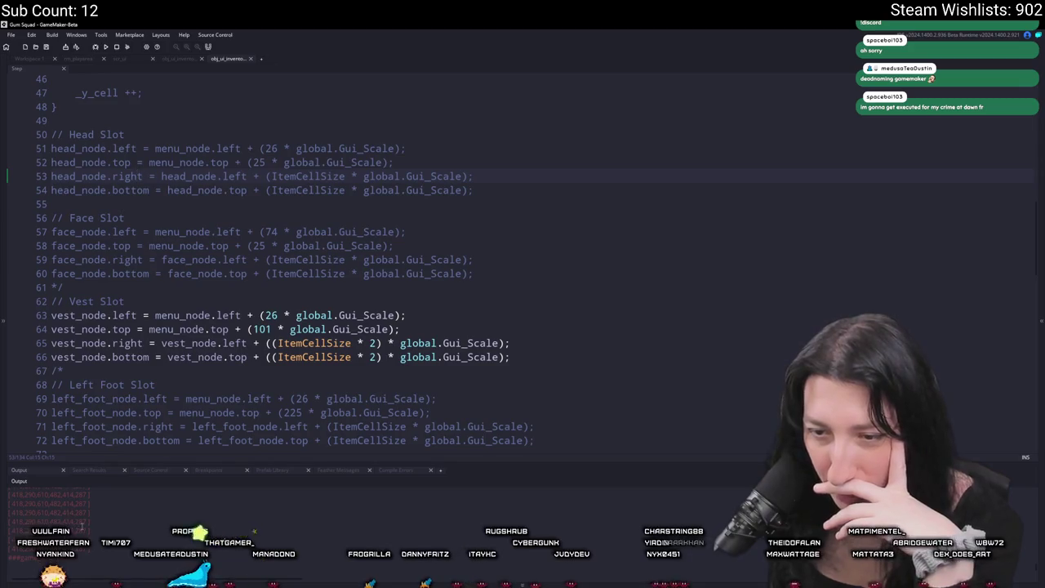
Step: Switch from obj_ui_inventory to the scr_ui script, showing ui_step_inventory_slot at line 426
{"action": "left_click", "coordinate": [172, 58]}
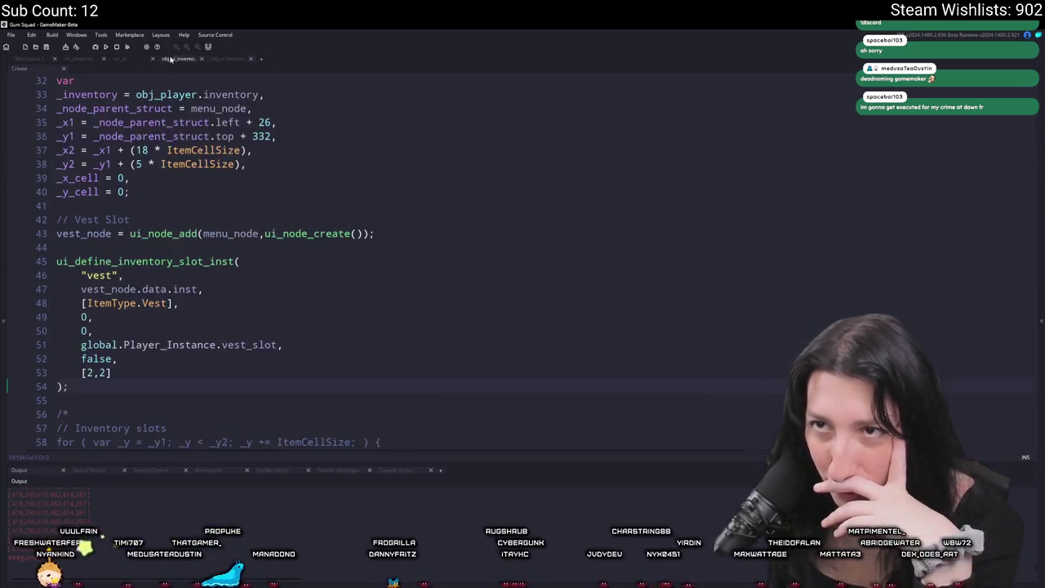
{"action": "left_click", "coordinate": [119, 59]}
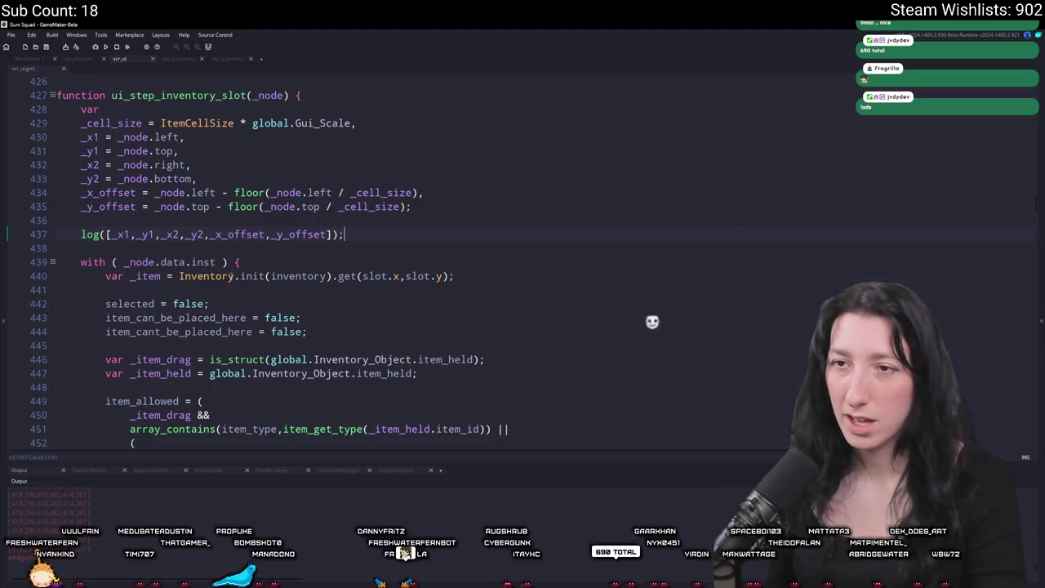
Step: Select _x_offset on line 437, launch Calculator, and place it beside the code
{"action": "double_click", "coordinate": [243, 234]}
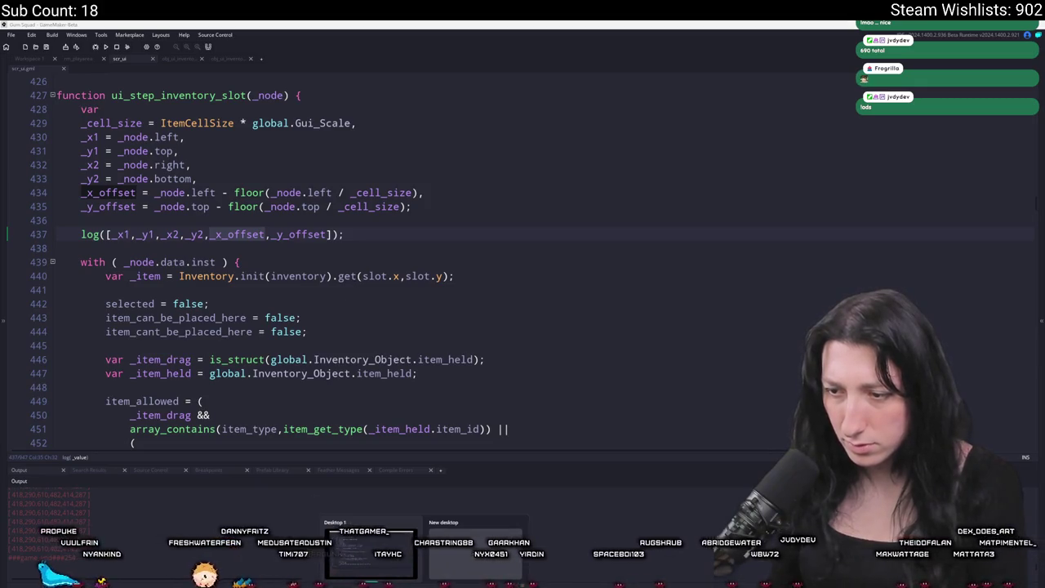
{"action": "key", "text": "super"}
{"action": "type", "text": "calc"}
{"action": "key", "text": "Escape"}
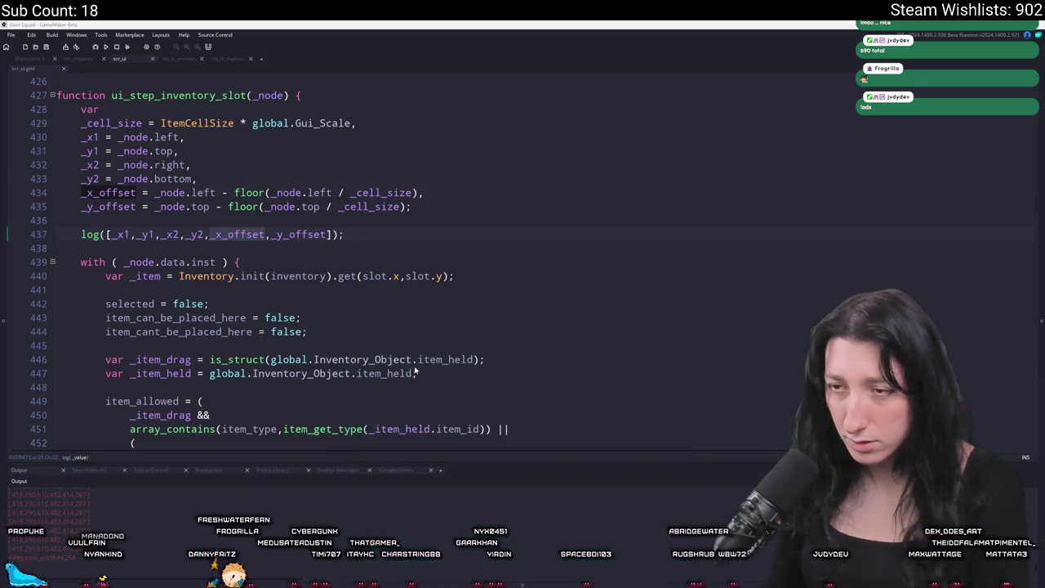
{"action": "left_click_drag", "start_coordinate": [534, 187], "coordinate": [655, 151]}
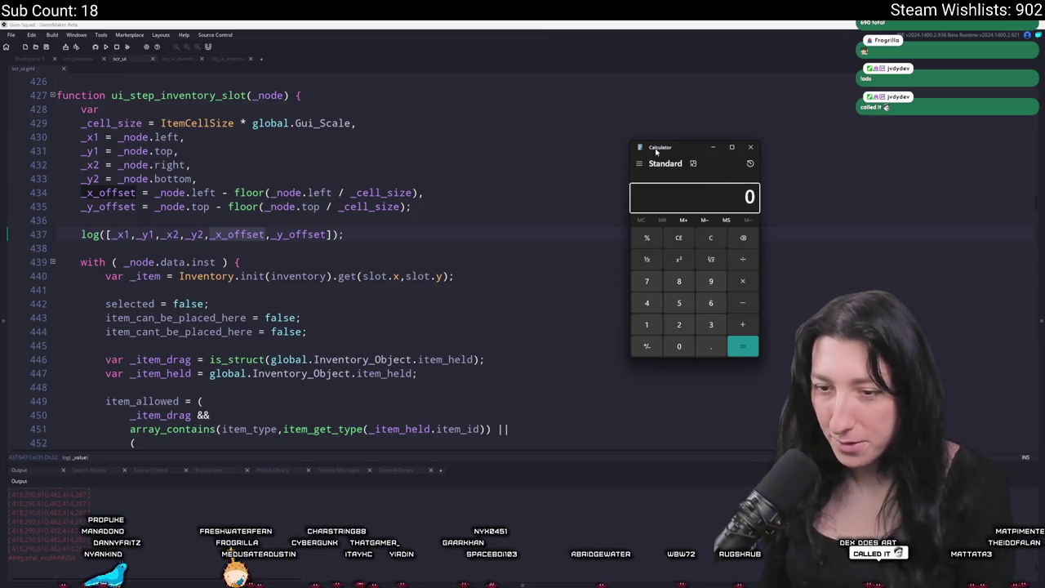
Step: Compute 414 ÷ 96 in Calculator, getting 4.3125
{"action": "type", "text": "414+96"}
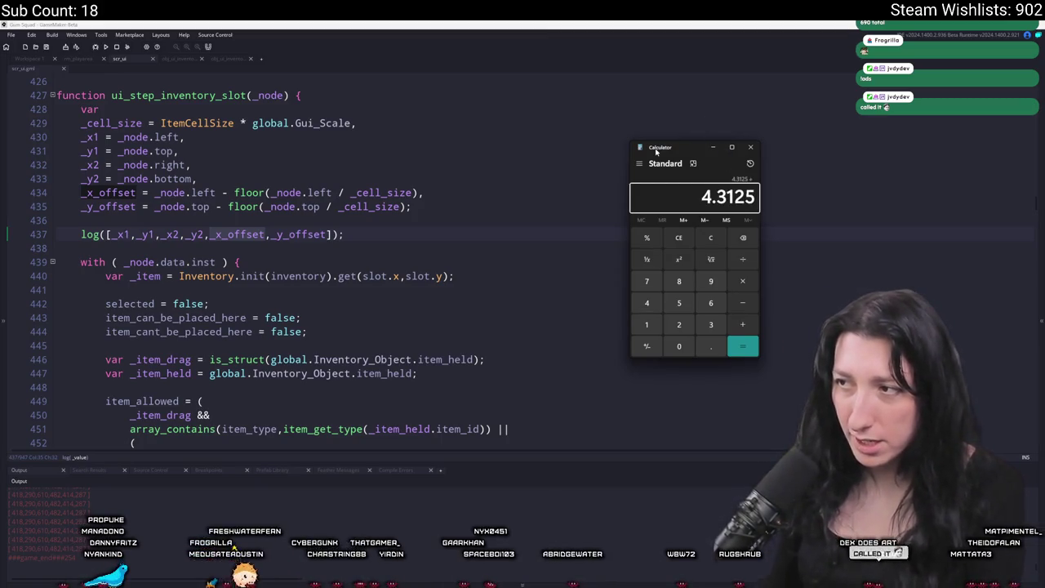
{"action": "left_click", "coordinate": [679, 236]}
{"action": "left_click", "coordinate": [707, 240]}
{"action": "type", "text": "96"}
{"action": "key", "text": "Return"}
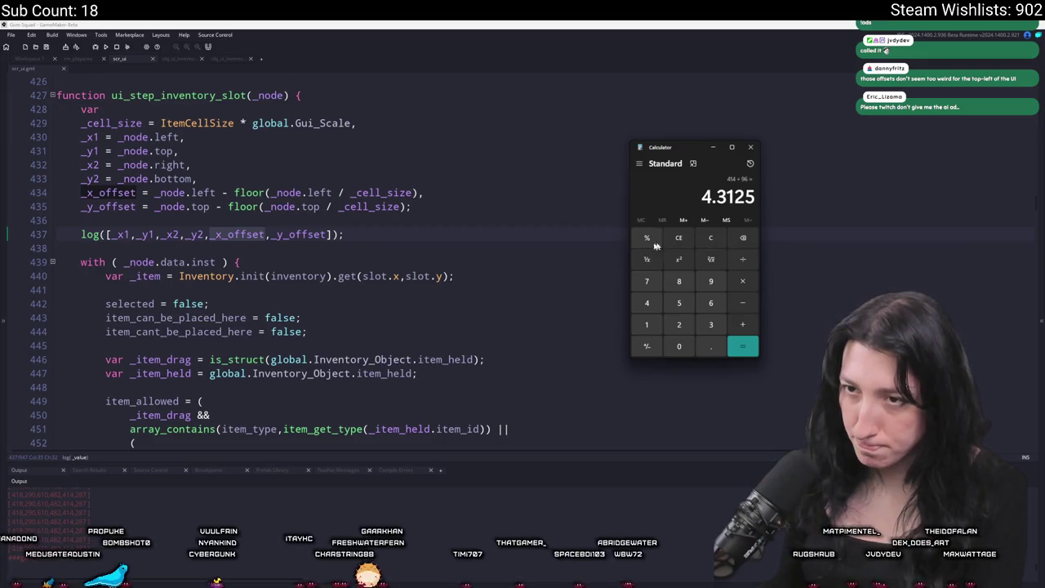
Step: Look back over the slot code and bring the GameMaker editor to the front
{"action": "scroll", "coordinate": [493, 300], "scroll_direction": "down", "scroll_amount": 5}
{"action": "scroll", "coordinate": [493, 299], "scroll_direction": "up", "scroll_amount": 1}
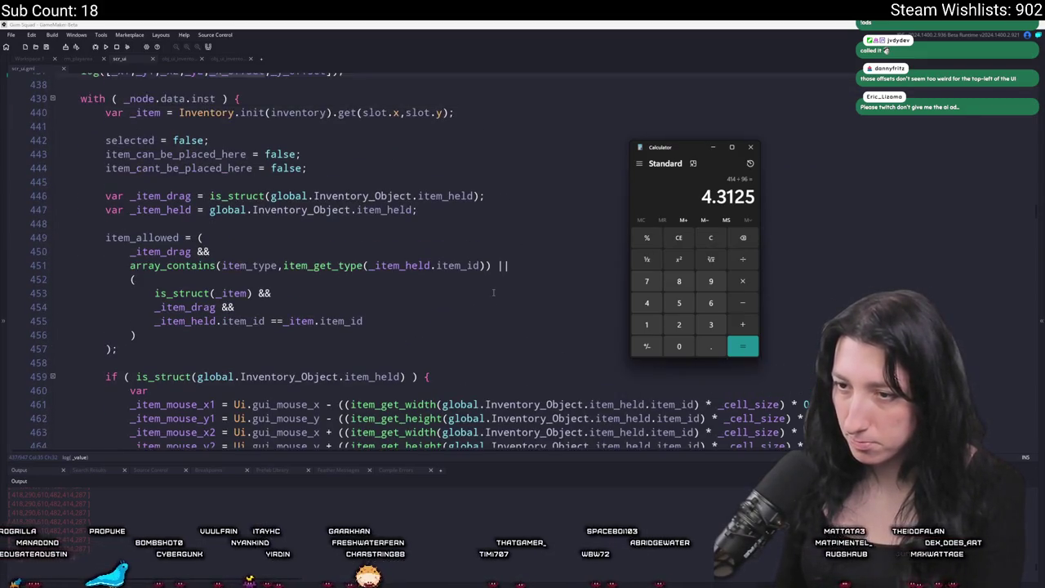
{"action": "scroll", "coordinate": [490, 291], "scroll_direction": "down", "scroll_amount": 3}
{"action": "scroll", "coordinate": [490, 291], "scroll_direction": "down", "scroll_amount": 2}
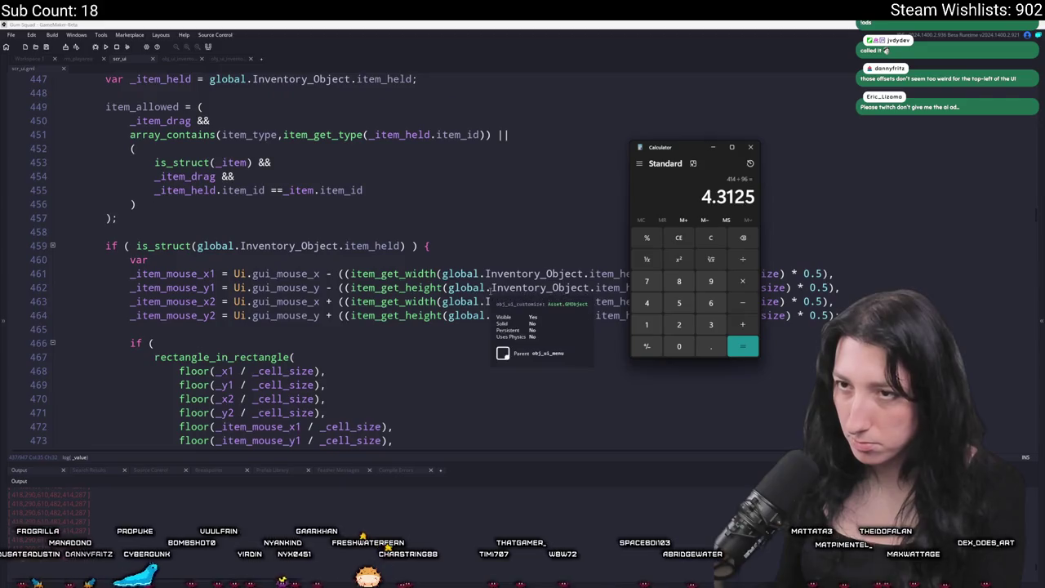
{"action": "scroll", "coordinate": [475, 261], "scroll_direction": "up", "scroll_amount": 4}
{"action": "scroll", "coordinate": [474, 261], "scroll_direction": "up", "scroll_amount": 4}
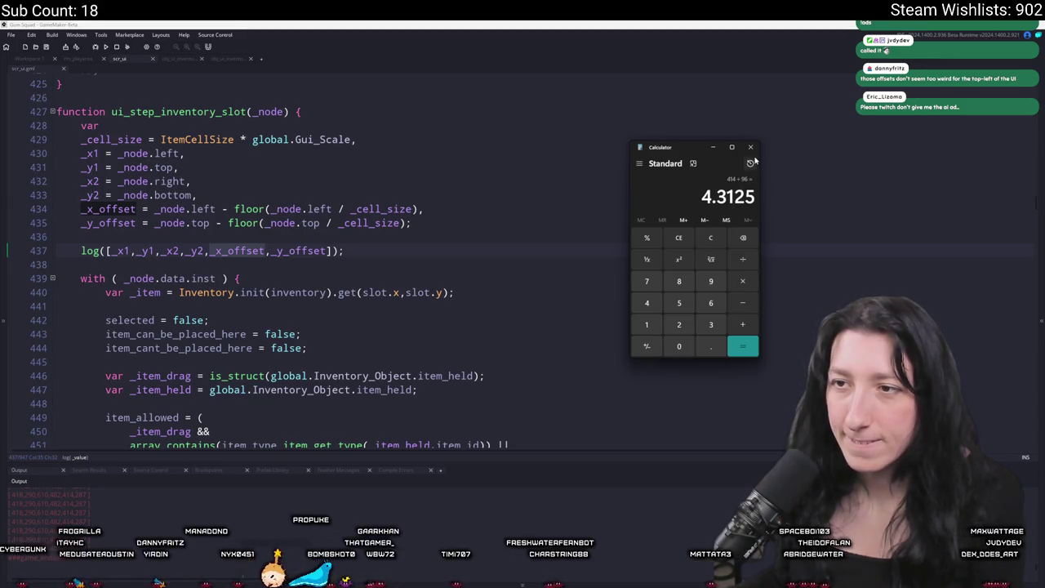
{"action": "left_click", "coordinate": [525, 142]}
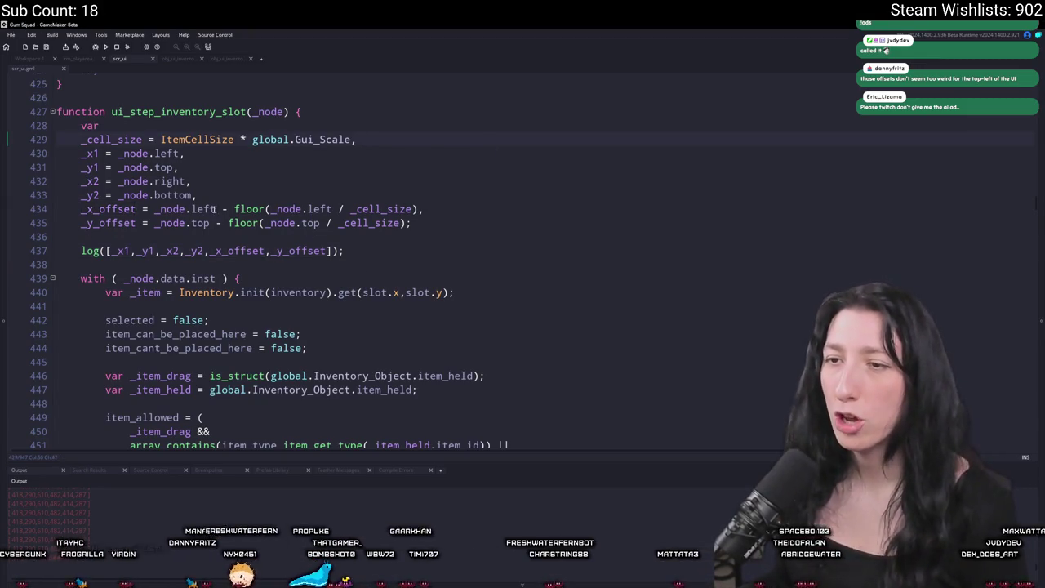
Step: Rewrite _x_offset and _y_offset as _node.left/top minus (floor(…/_cell_size) * _cell_size), then run the game
{"action": "left_click", "coordinate": [163, 209]}
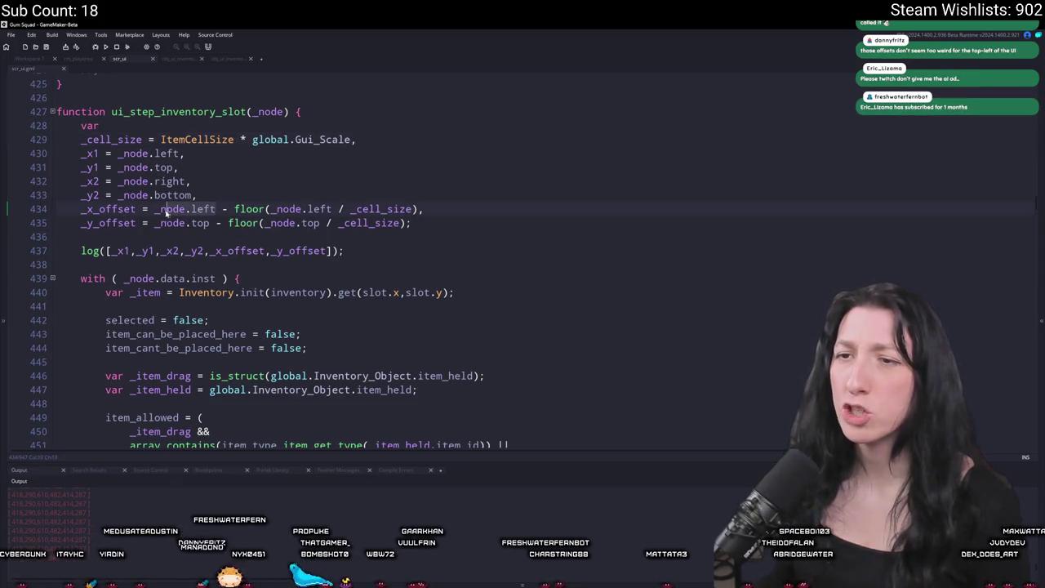
{"action": "left_click", "coordinate": [417, 209]}
{"action": "type", "text": "* _cell_size"}
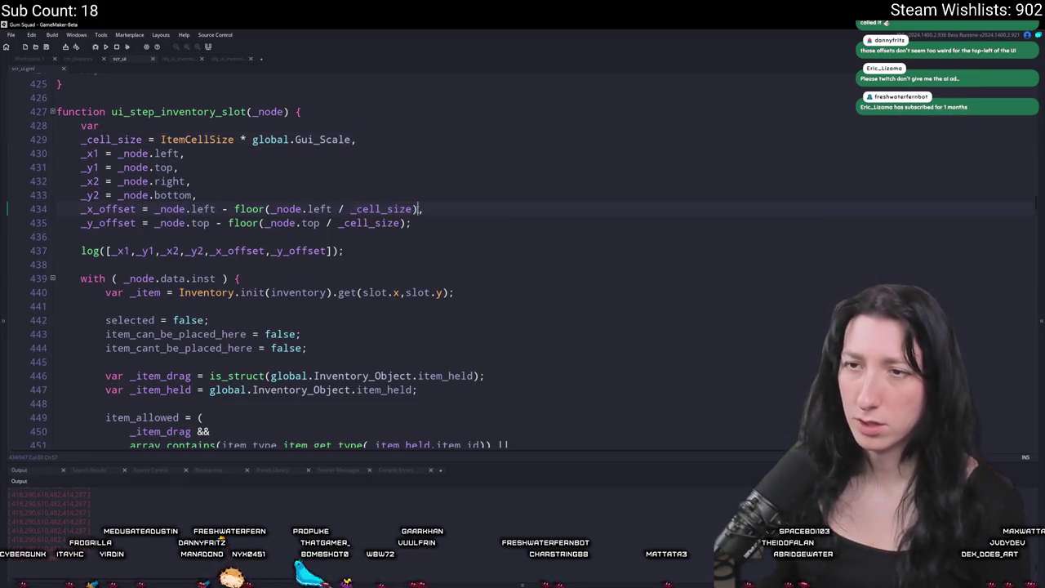
{"action": "left_click", "coordinate": [379, 224]}
{"action": "key", "text": "Right"}
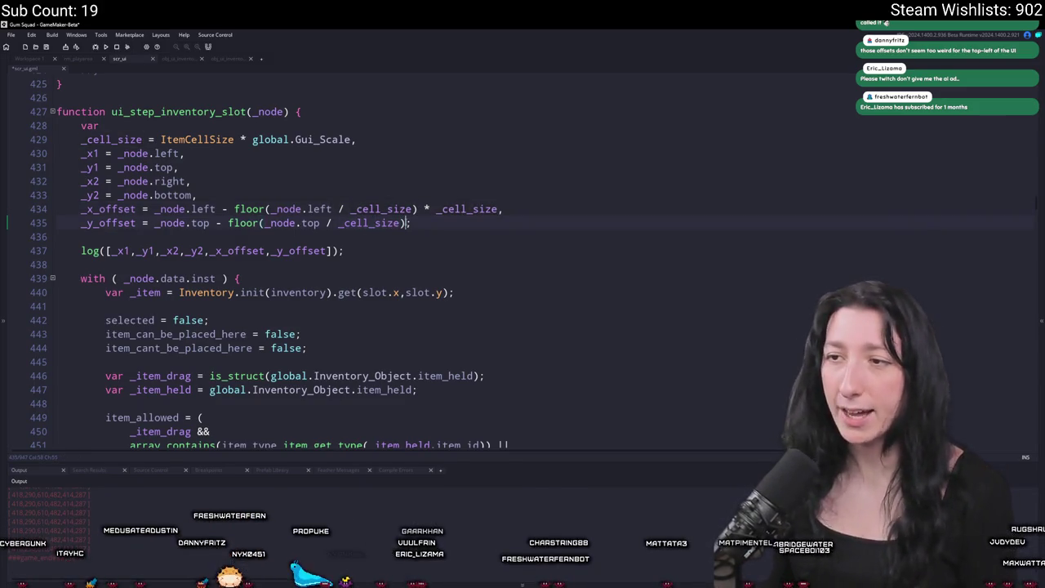
{"action": "type", "text": "* _cell_size/"}
{"action": "key", "text": "Insert"}
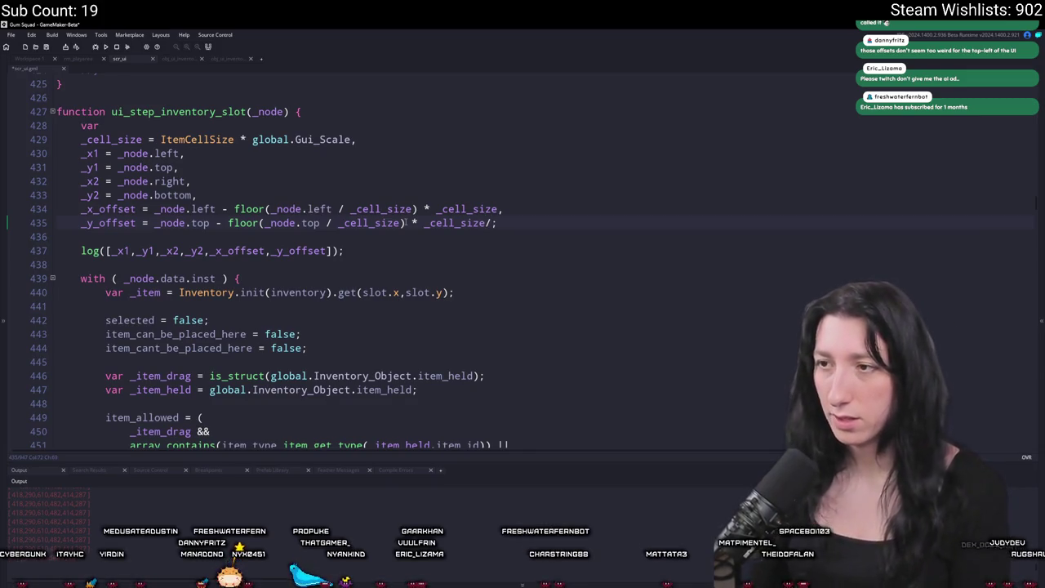
{"action": "key", "text": "BackSpace"}
{"action": "key", "text": "Insert"}
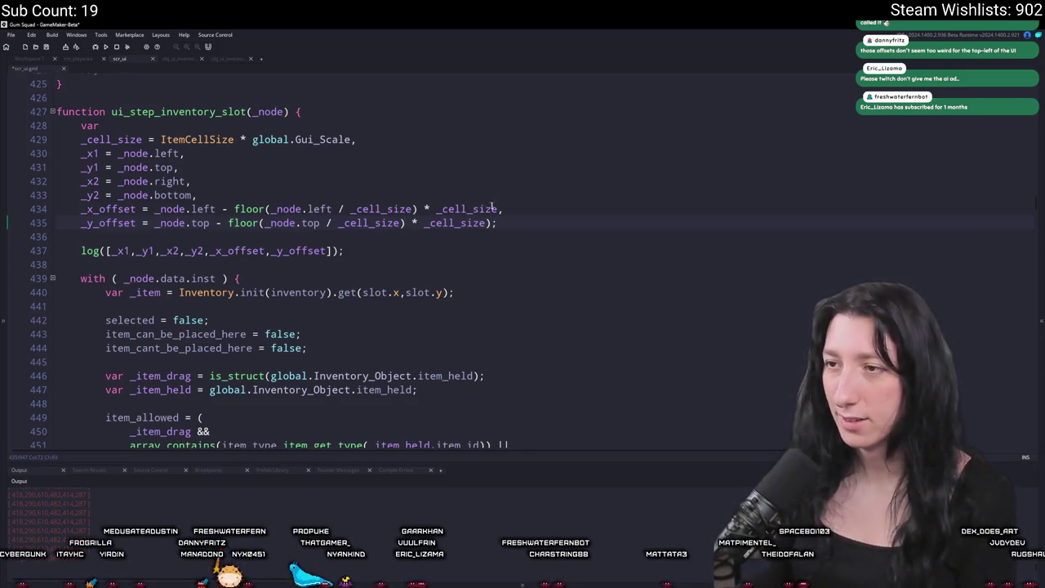
{"action": "type", "text": ")"}
{"action": "type", "text": "("}
{"action": "left_click", "coordinate": [228, 223]}
{"action": "type", "text": "("}
{"action": "key", "text": "F5"}
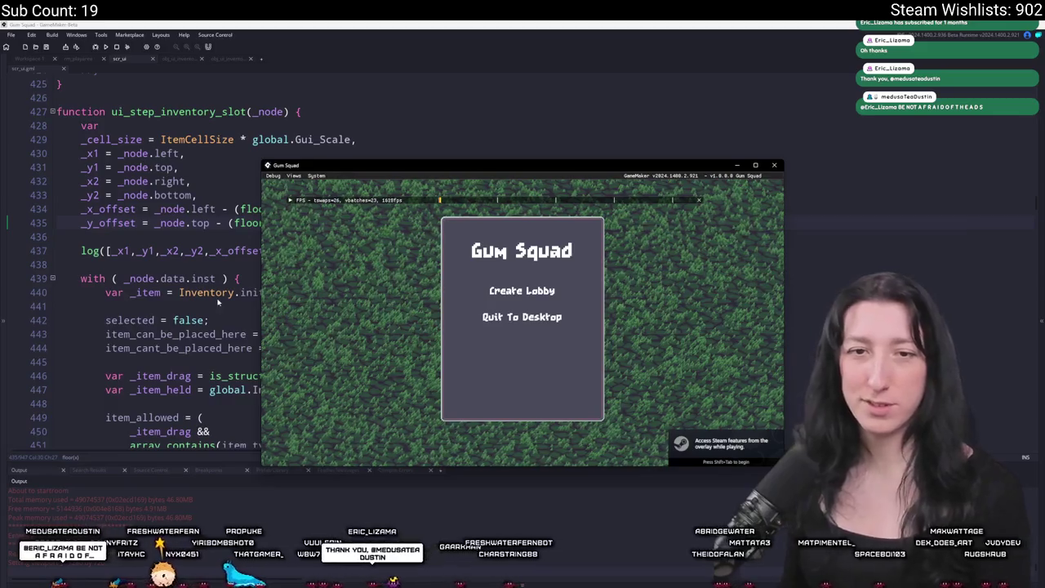
Step: Create a lobby, open the inventory to test it, and close the game window
{"action": "left_click", "coordinate": [528, 290]}
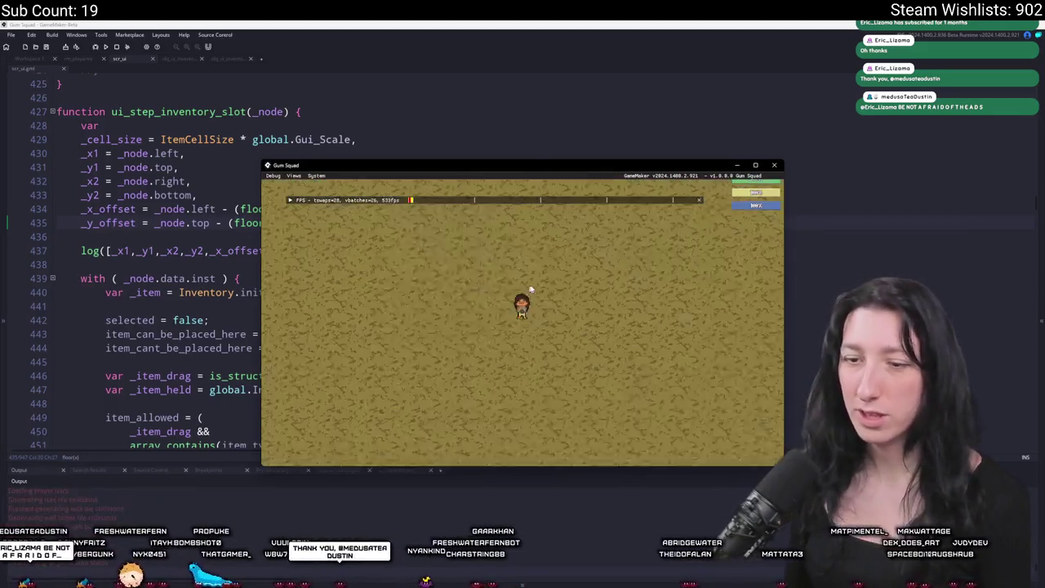
{"action": "key", "text": "i"}
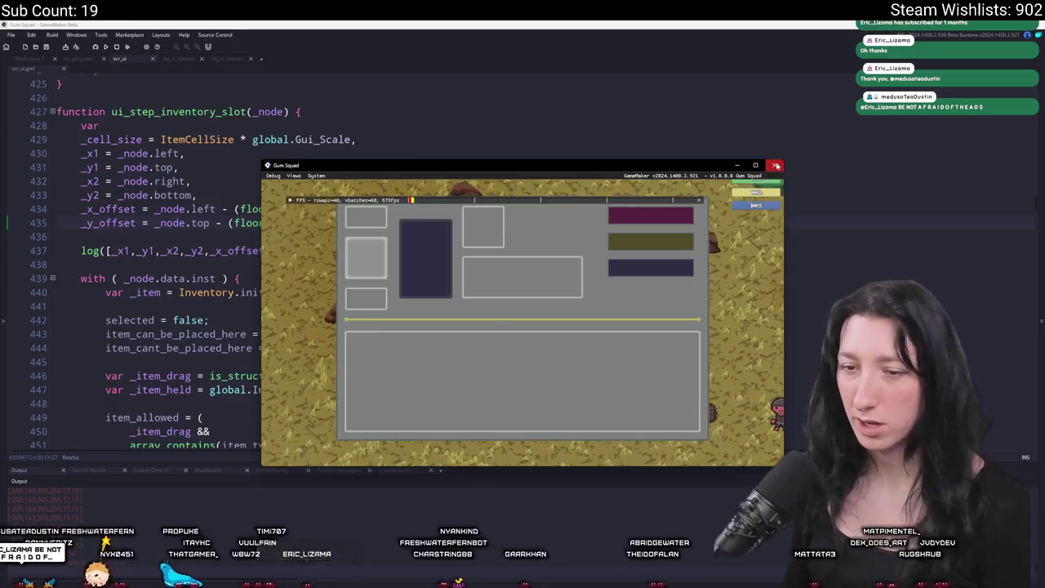
{"action": "left_click", "coordinate": [776, 166]}
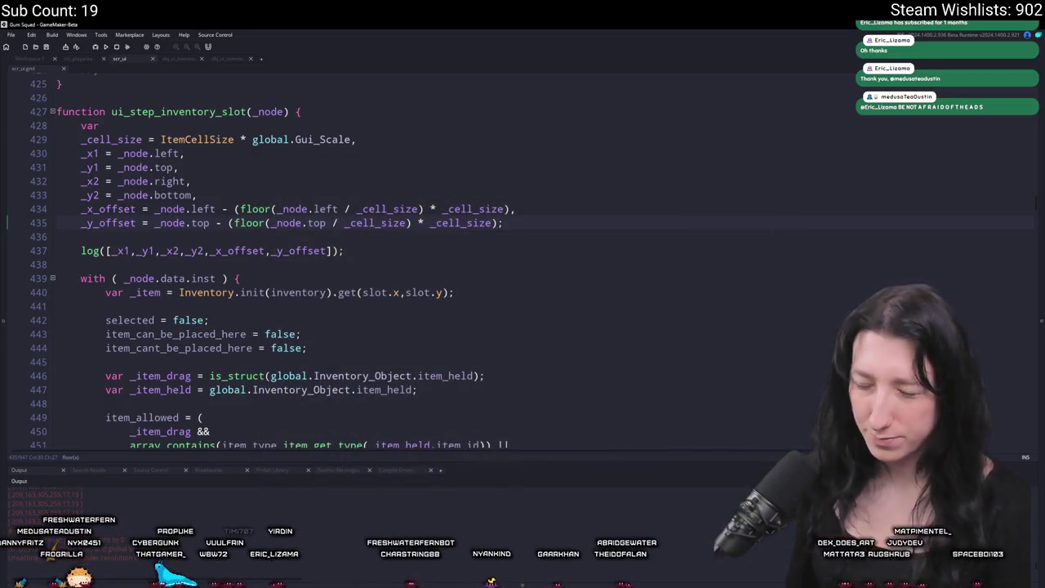
Step: Launch Calculator and place it beside the GameMaker code
{"action": "key", "text": "super"}
{"action": "type", "text": "calculator"}
{"action": "key", "text": "Return"}
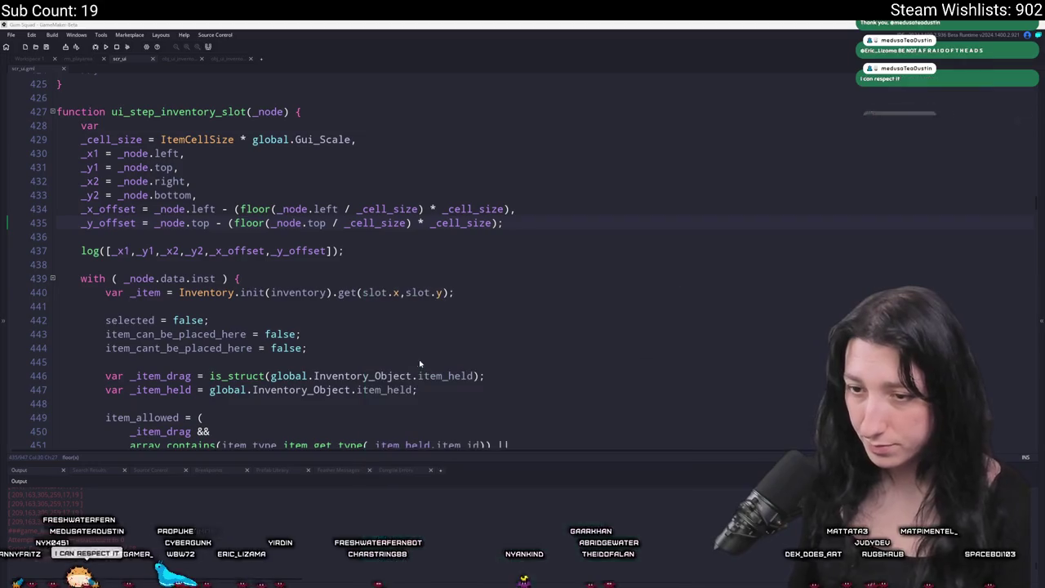
{"action": "left_click_drag", "start_coordinate": [581, 190], "coordinate": [639, 157]}
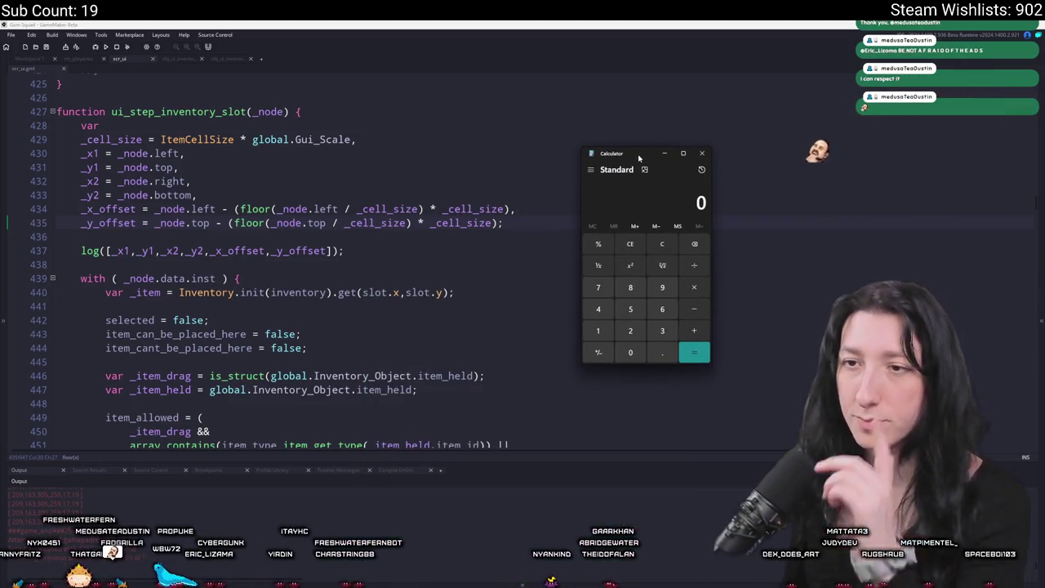
Step: Compute 209 − 17 = 192, then divide 192 by 96
{"action": "key", "text": "8"}
{"action": "key", "text": "BackSpace"}
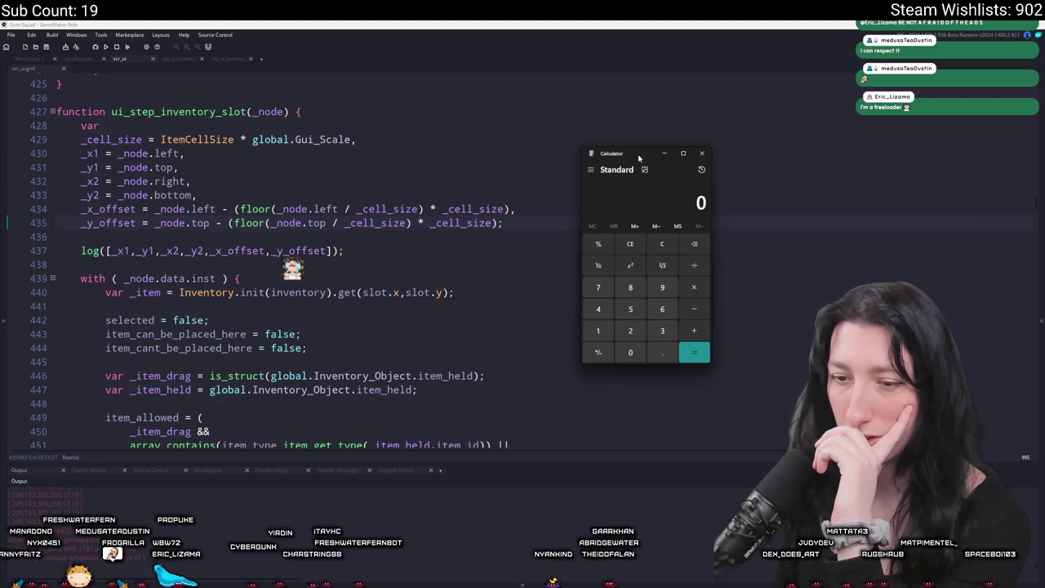
{"action": "type", "text": "2098"}
{"action": "key", "text": "BackSpace"}
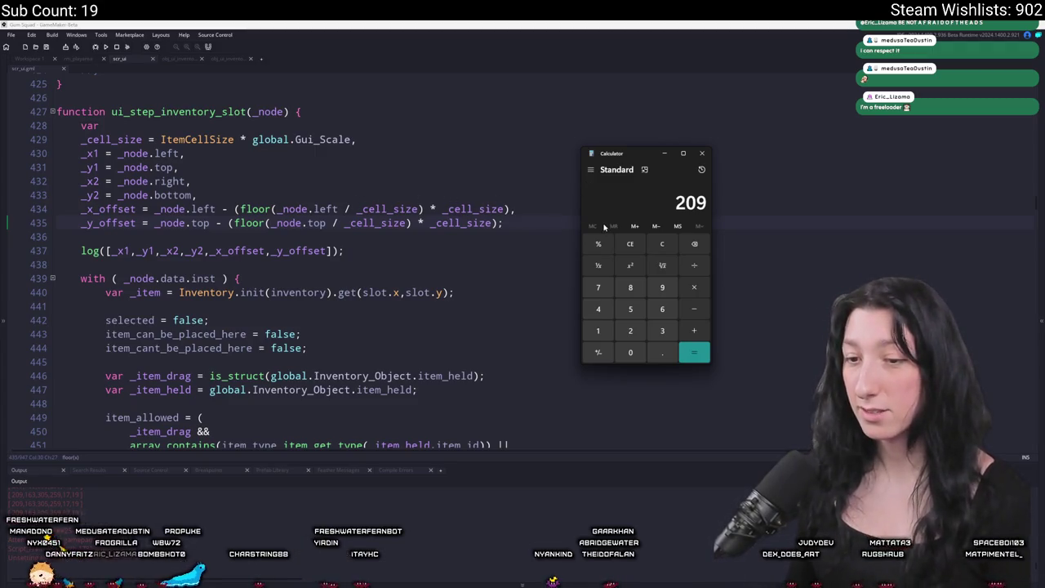
{"action": "type", "text": "17"}
{"action": "key", "text": "Return"}
{"action": "type", "text": "+93"}
{"action": "key", "text": "BackSpace"}
{"action": "key", "text": "BackSpace"}
{"action": "type", "text": "/96"}
{"action": "key", "text": "Return"}
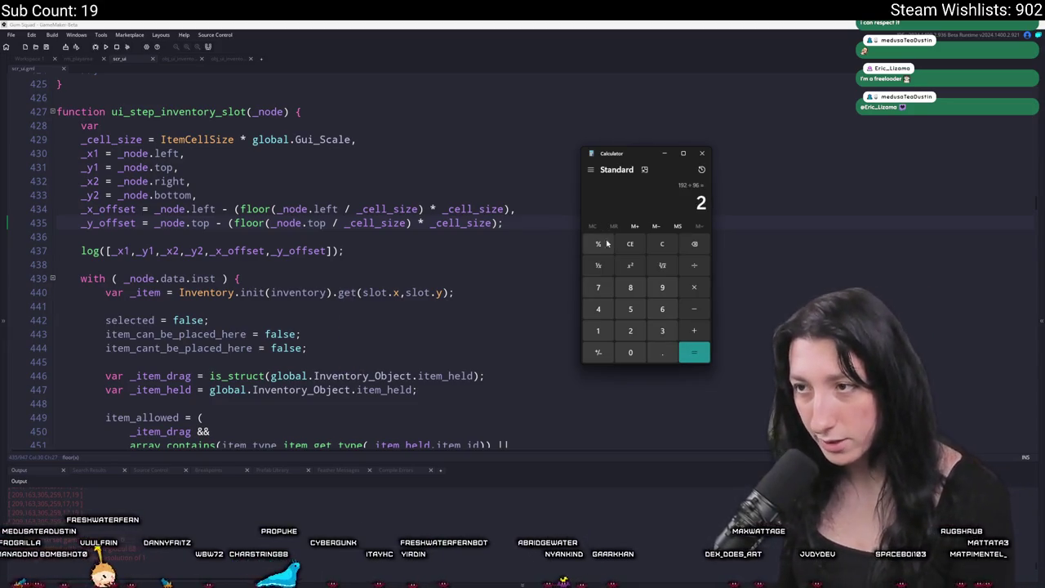
Step: Compute 163 − 19 = 144, then 144 ÷ 96 = 1.5
{"action": "left_click", "coordinate": [651, 245]}
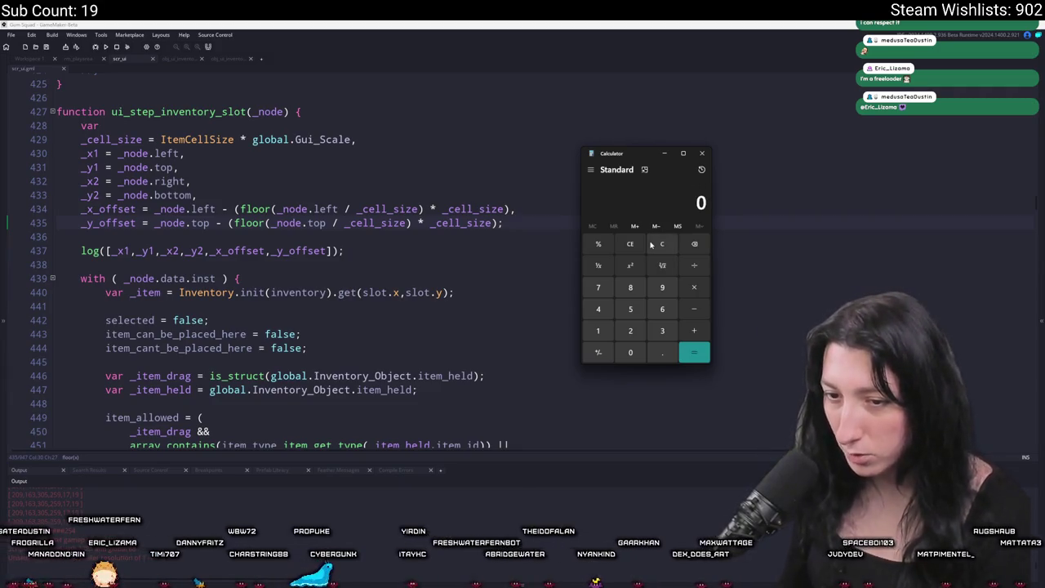
{"action": "type", "text": "163"}
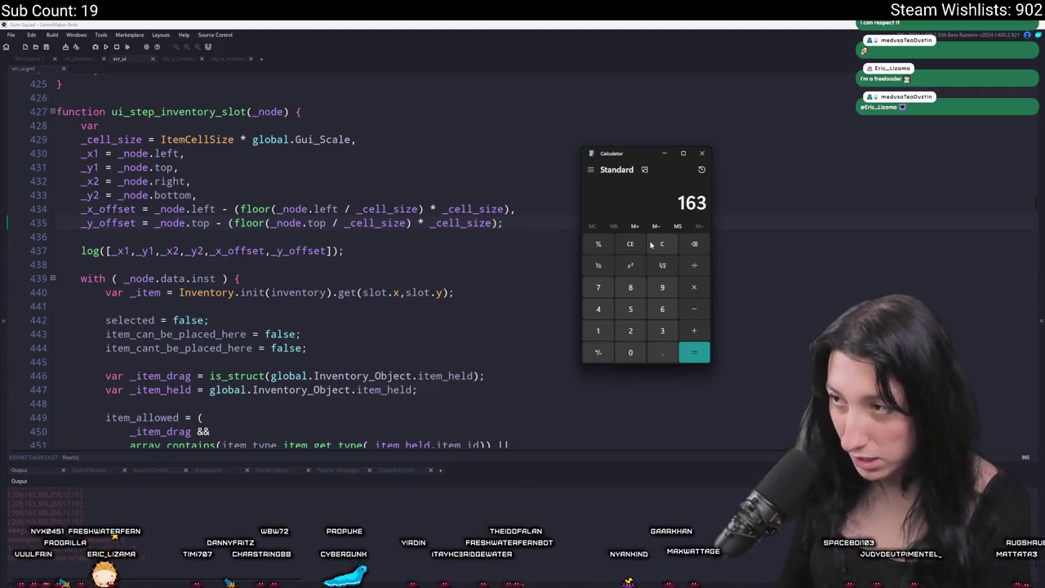
{"action": "type", "text": "-19"}
{"action": "key", "text": "Return"}
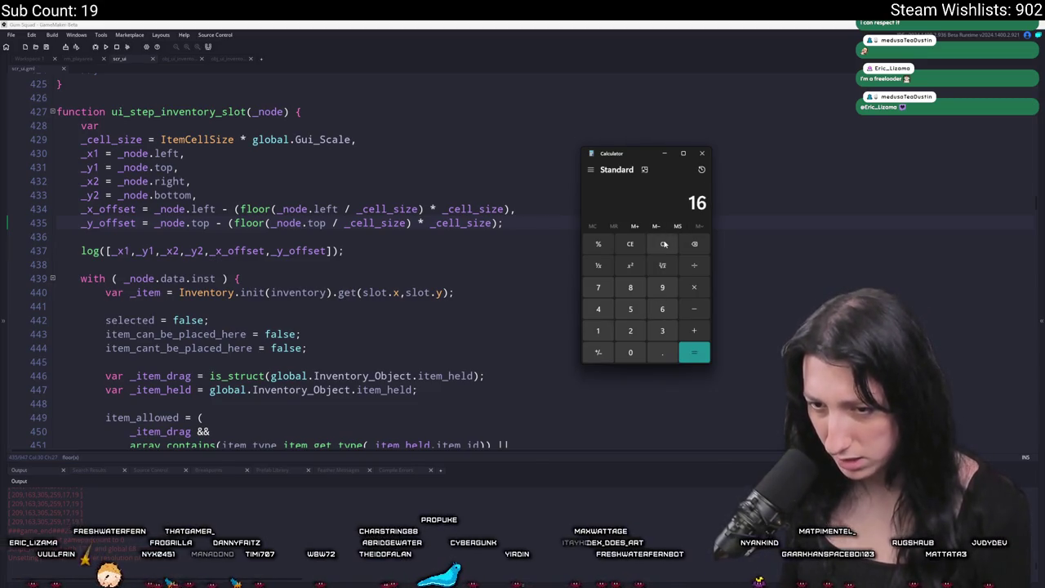
{"action": "type", "text": "19"}
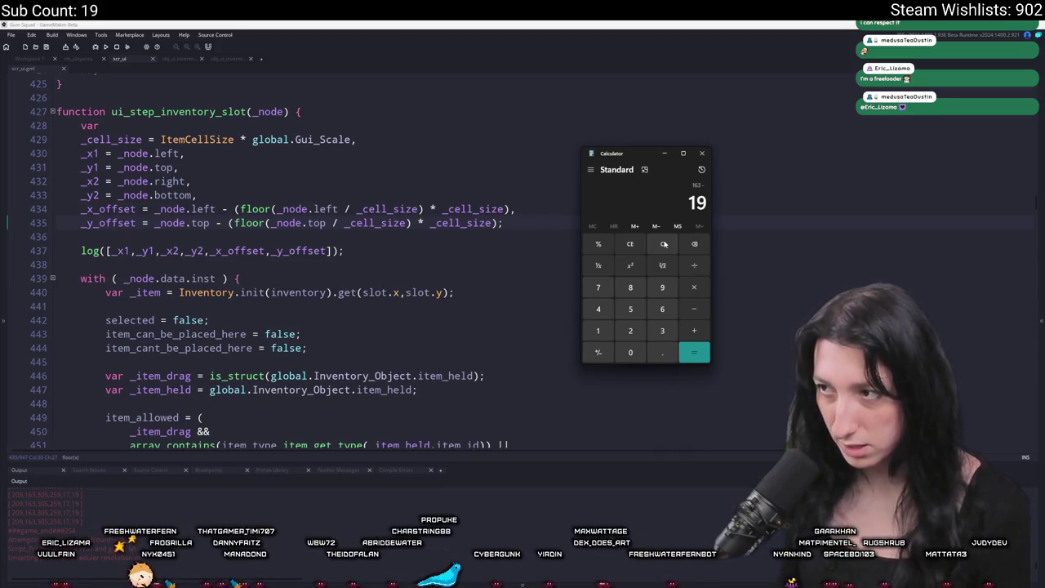
{"action": "type", "text": "/96"}
{"action": "key", "text": "Return"}
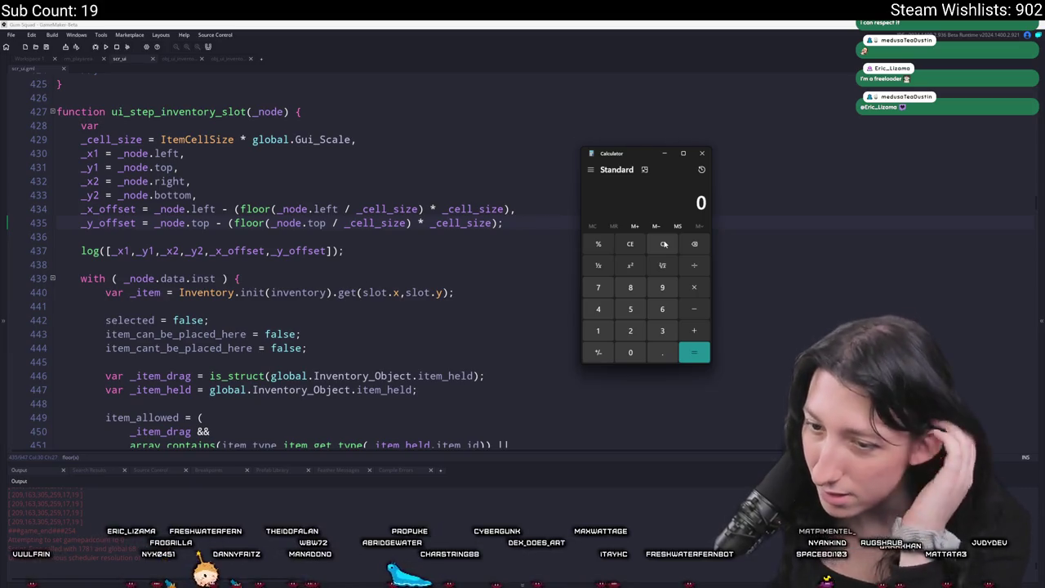
{"action": "key", "text": "alt+Tab"}
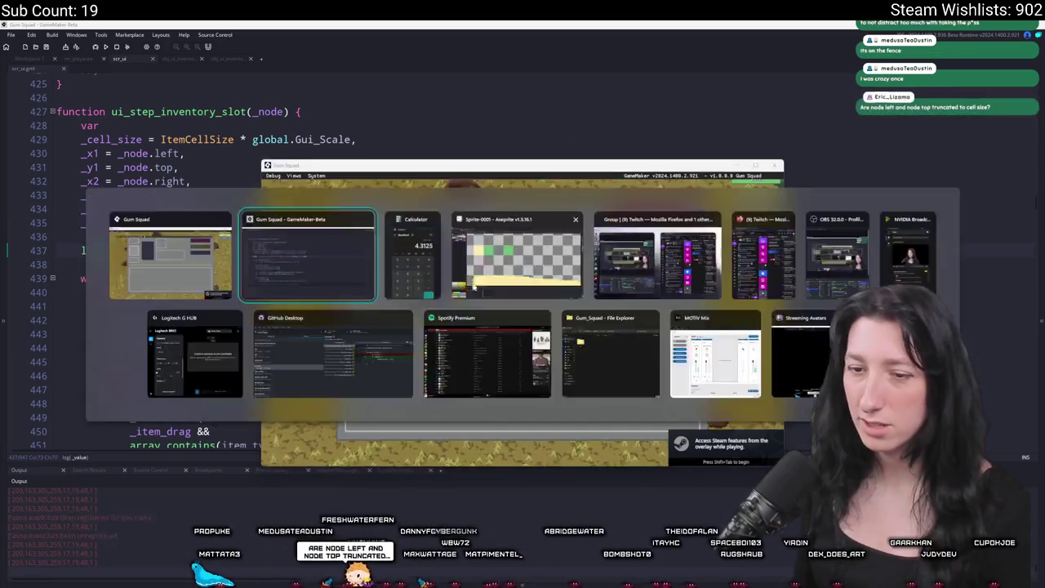
Step: Append ,_cell_size,global.Gui_Scale to the log call on line 437
{"action": "type", "text": ",_cell_size,global.Gui_Scale]);"}
{"action": "key", "text": "alt+Tab"}
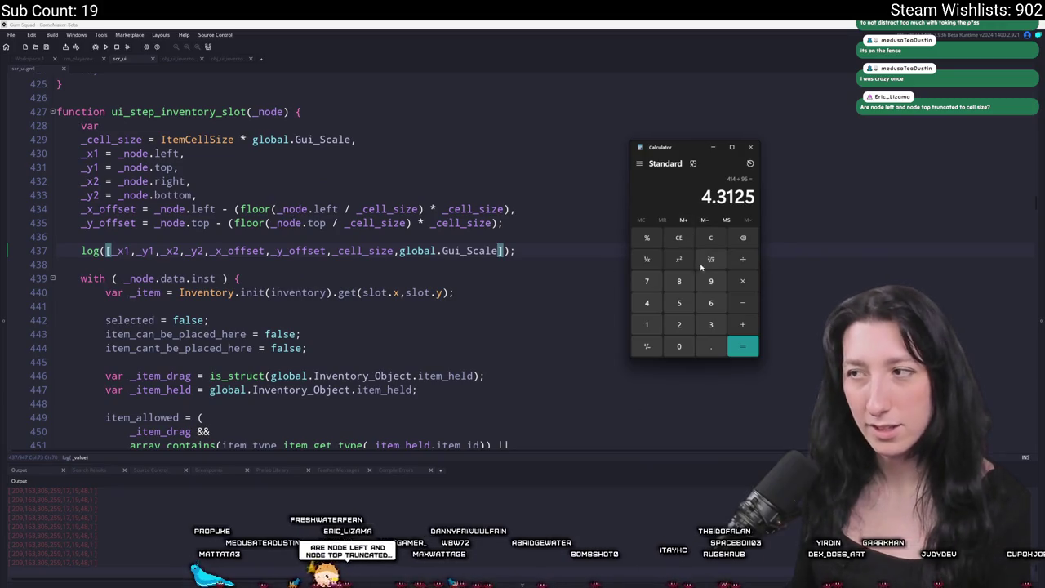
{"action": "key", "text": "alt+Tab"}
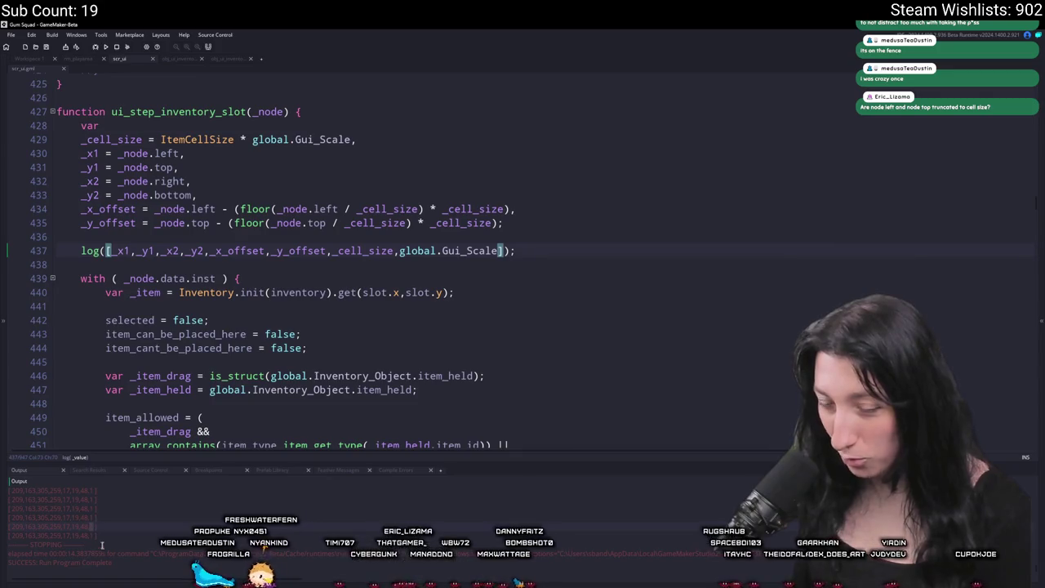
{"action": "key", "text": "alt+Tab"}
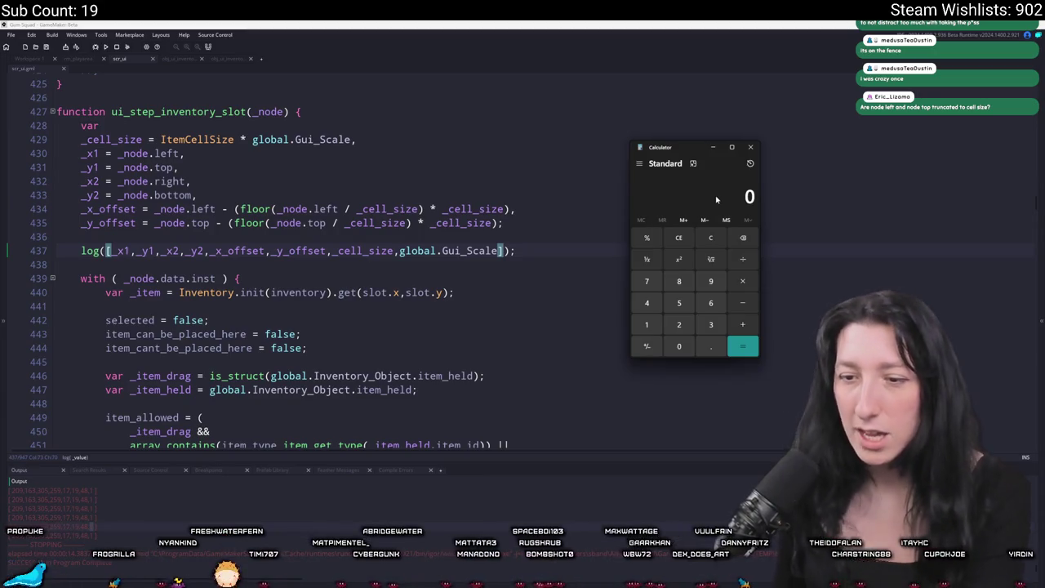
Step: Compute 209 − 17 = 192, then divide 192 by 96
{"action": "type", "text": "-19"}
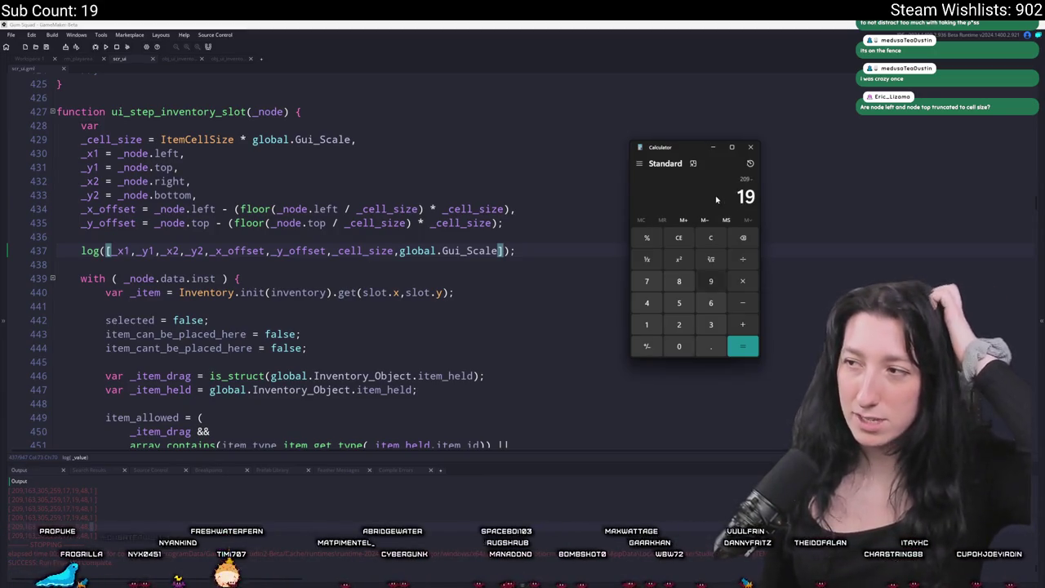
{"action": "key", "text": "BackSpace"}
{"action": "type", "text": "7"}
{"action": "key", "text": "Return"}
{"action": "type", "text": "/96"}
{"action": "key", "text": "Return"}
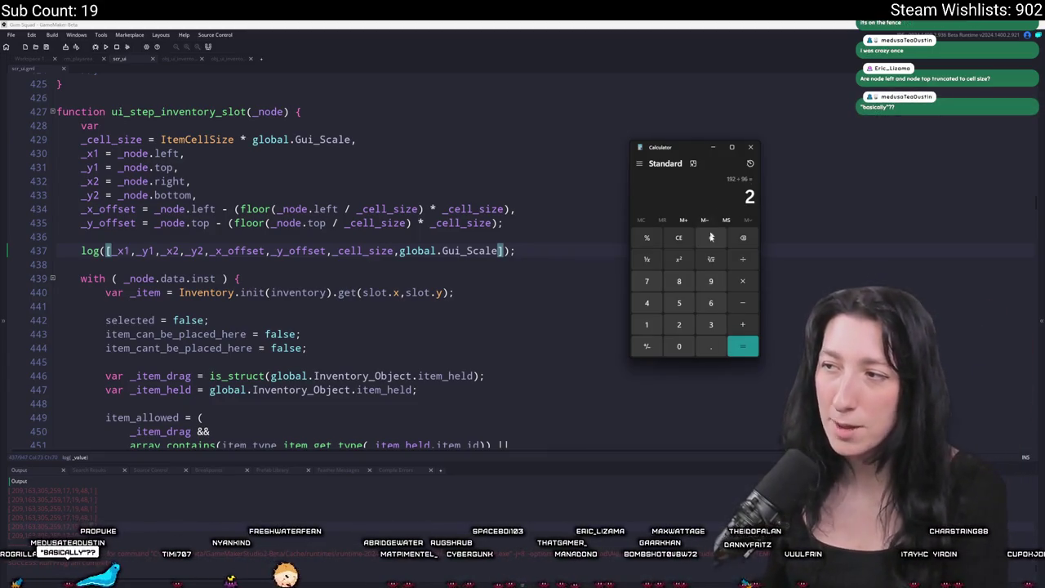
Step: Compute 163 − 19 = 144, then 144 ÷ 48 = 3
{"action": "left_click", "coordinate": [710, 236]}
{"action": "type", "text": "163"}
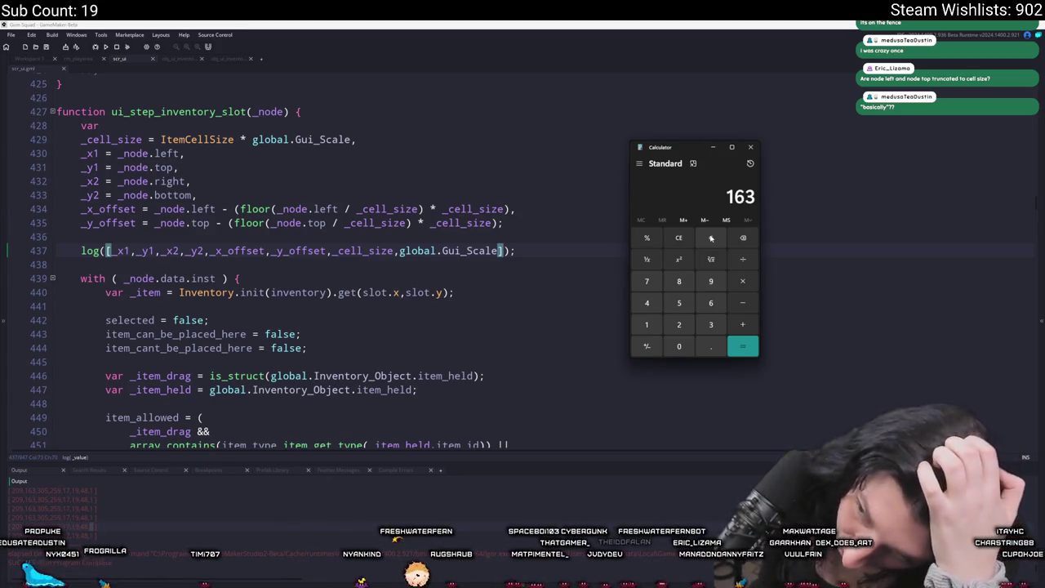
{"action": "key", "text": "Return"}
{"action": "type", "text": "/48"}
{"action": "key", "text": "Return"}
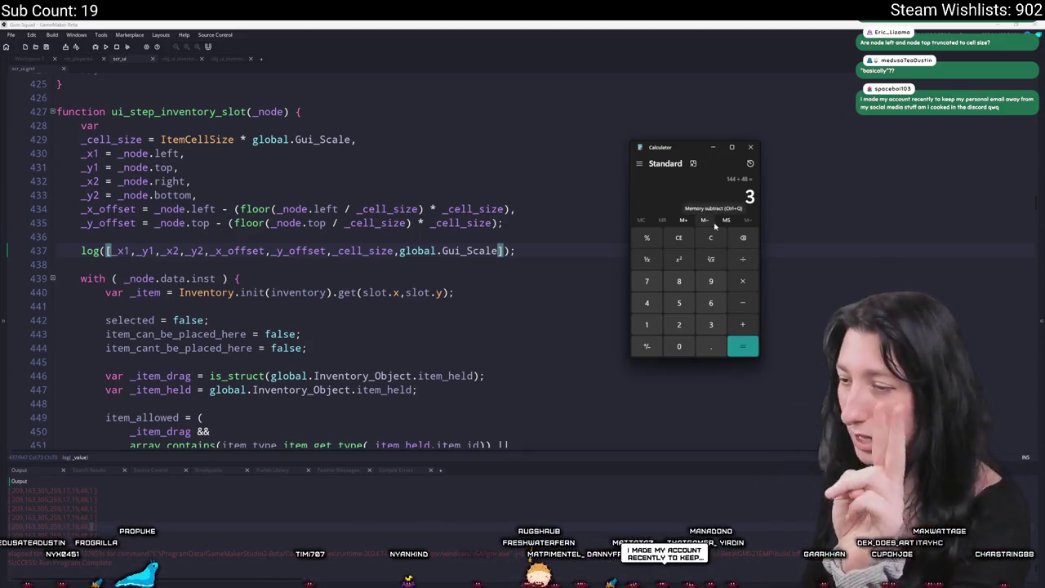
Step: Compute 209 ÷ 48 and 163 ÷ 48
{"action": "left_click", "coordinate": [710, 239]}
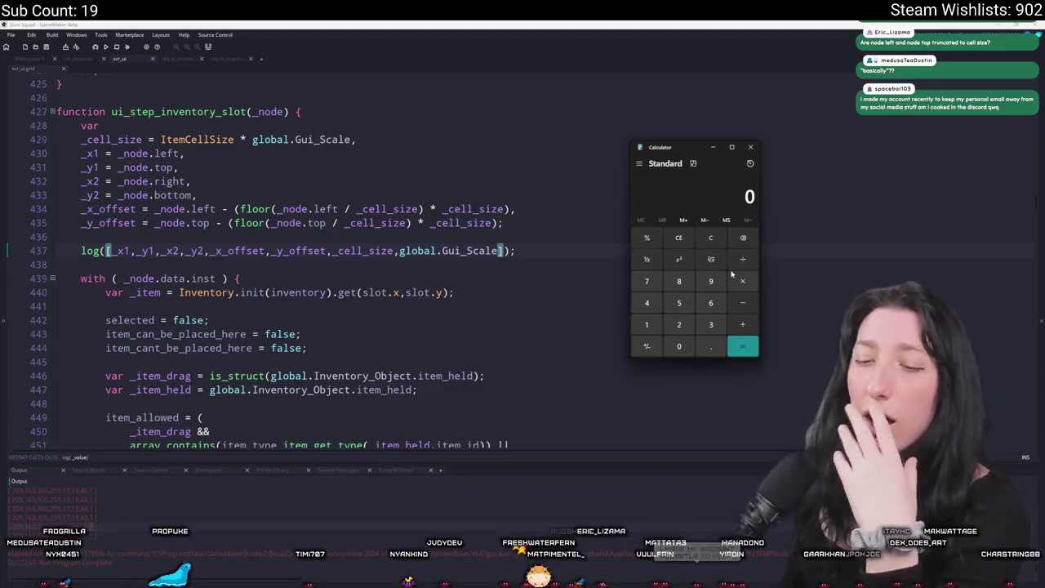
{"action": "type", "text": "209"}
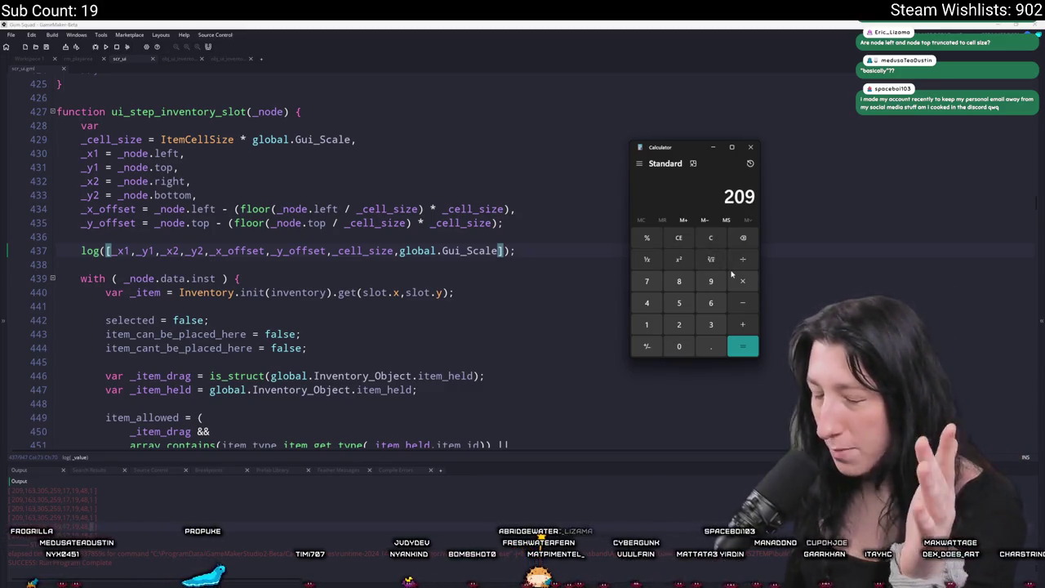
{"action": "type", "text": "/48"}
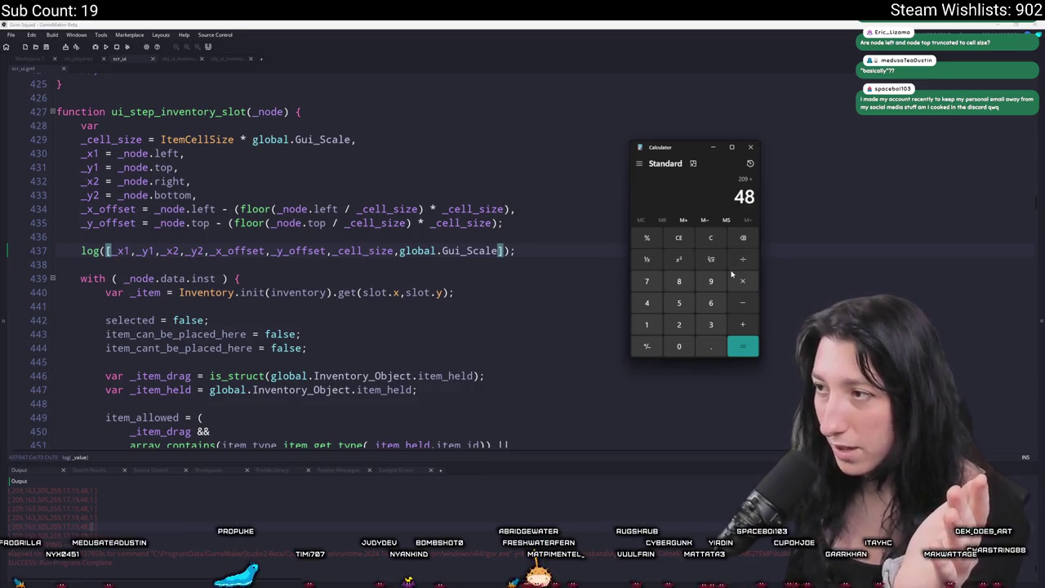
{"action": "key", "text": "Return"}
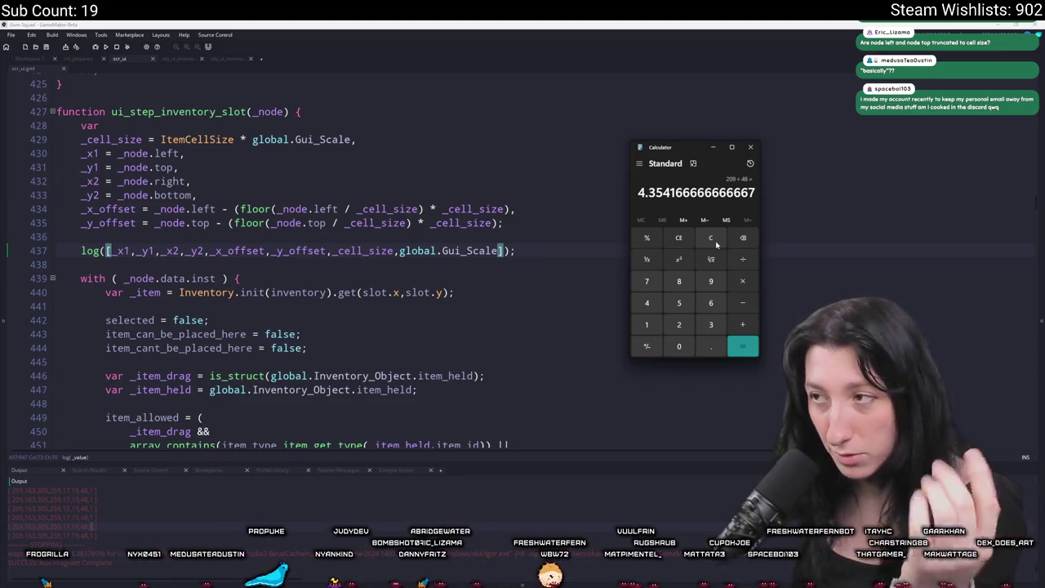
{"action": "left_click", "coordinate": [716, 243]}
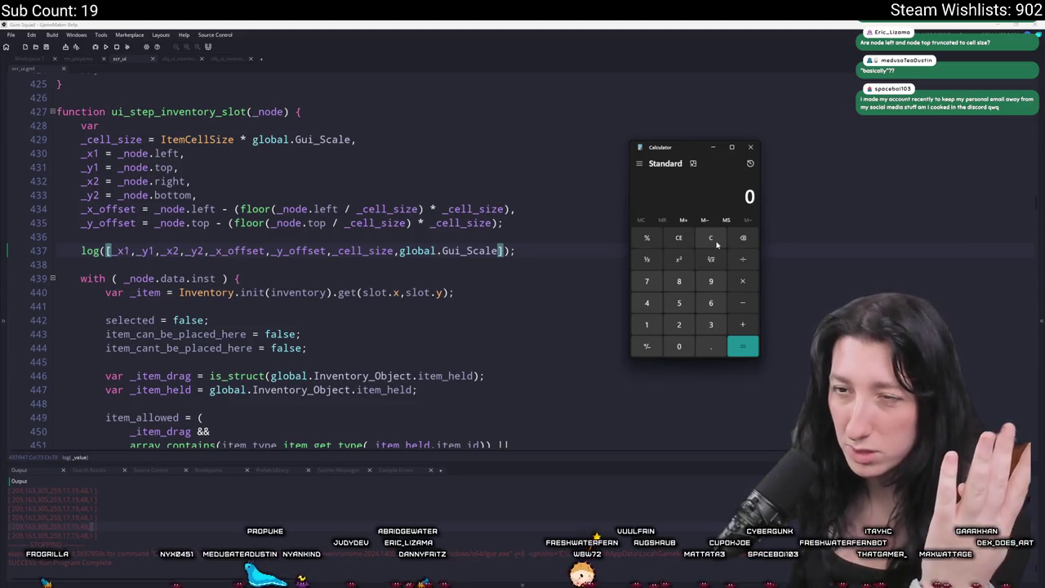
{"action": "type", "text": "5"}
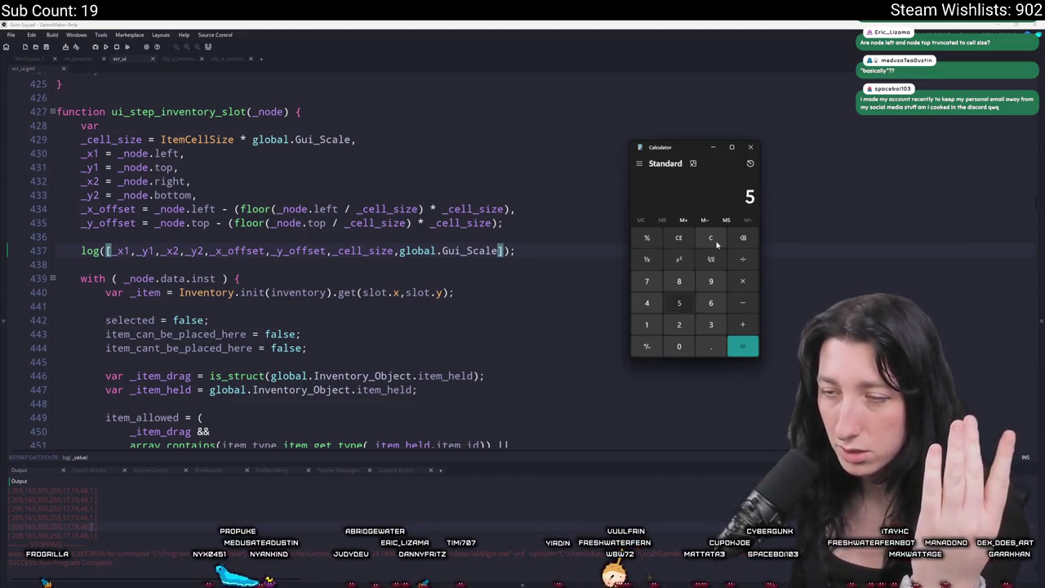
{"action": "type", "text": "63/48"}
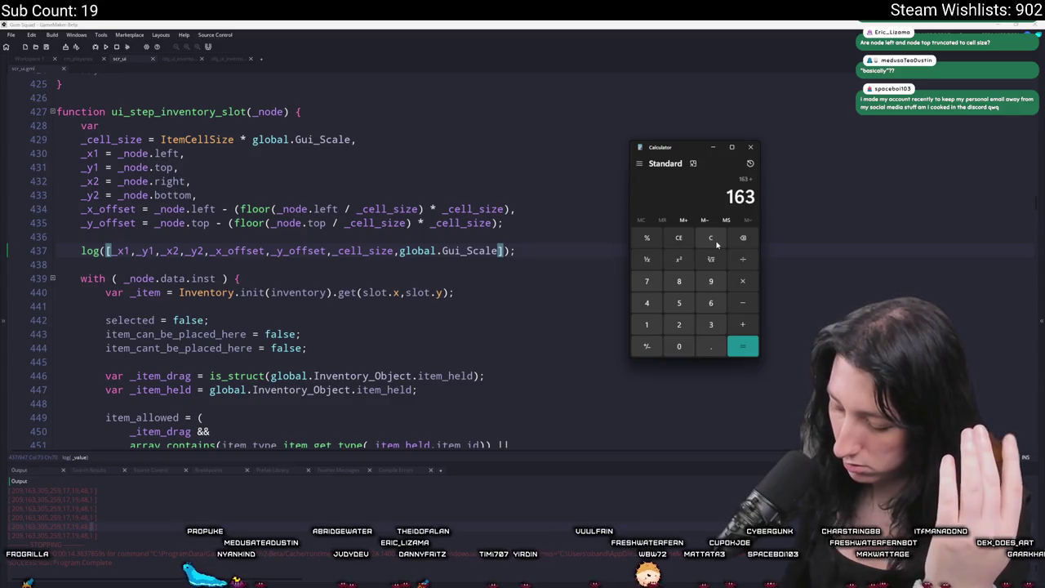
{"action": "key", "text": "Return"}
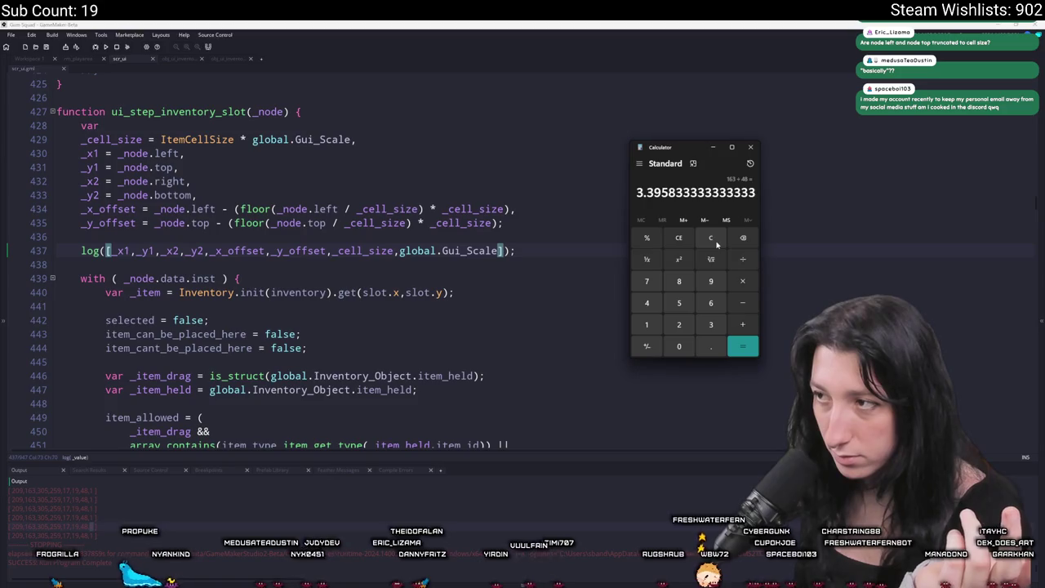
Step: Recompute 209 ÷ 48 ≈ 4.354, get 192 ÷ 48 = 4, and close Calculator
{"action": "left_click", "coordinate": [710, 238]}
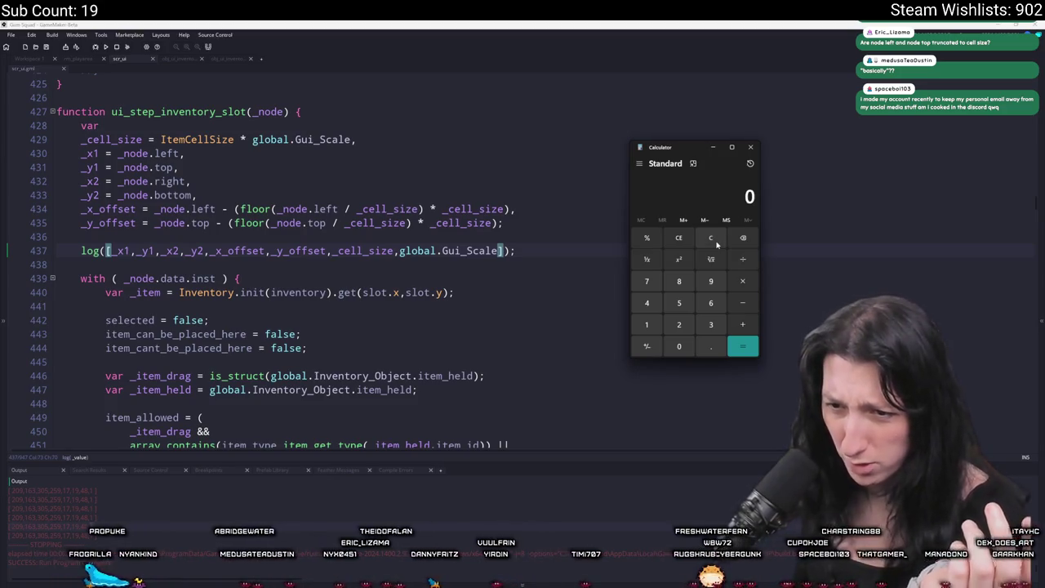
{"action": "type", "text": "209/48"}
{"action": "key", "text": "Return"}
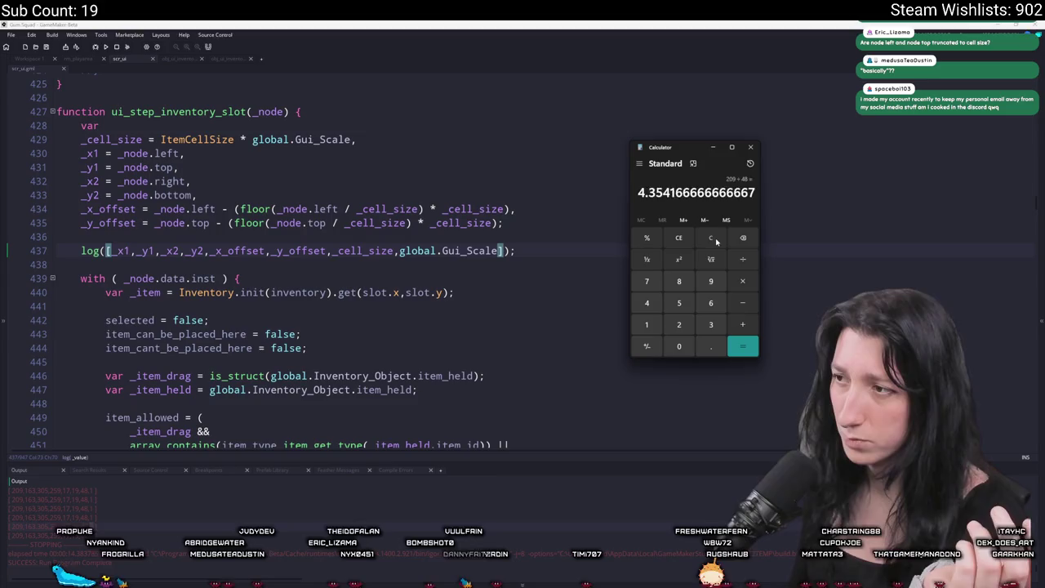
{"action": "left_click", "coordinate": [716, 240]}
{"action": "type", "text": "209 - 1"}
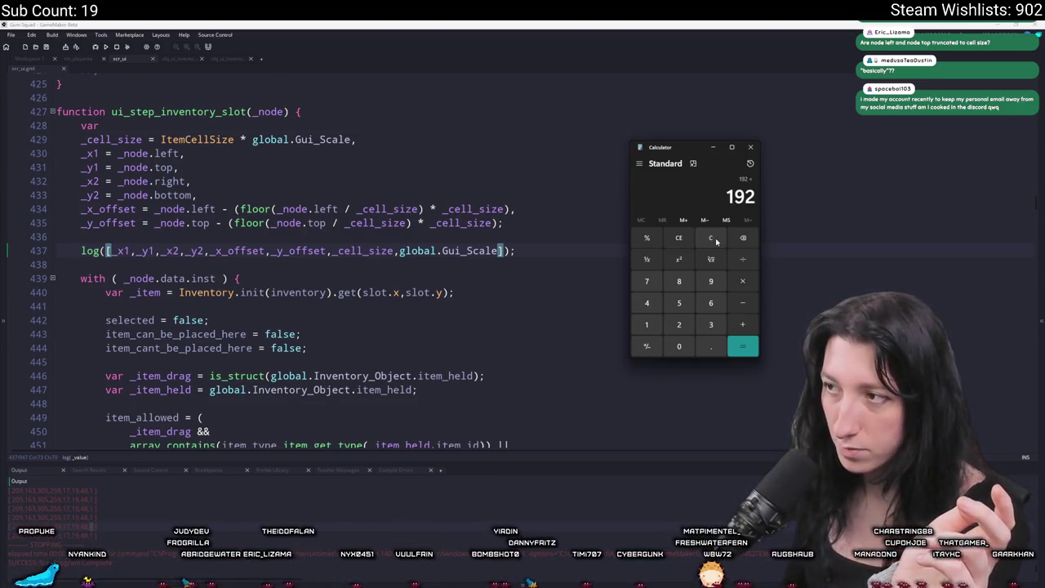
{"action": "key", "text": "Return"}
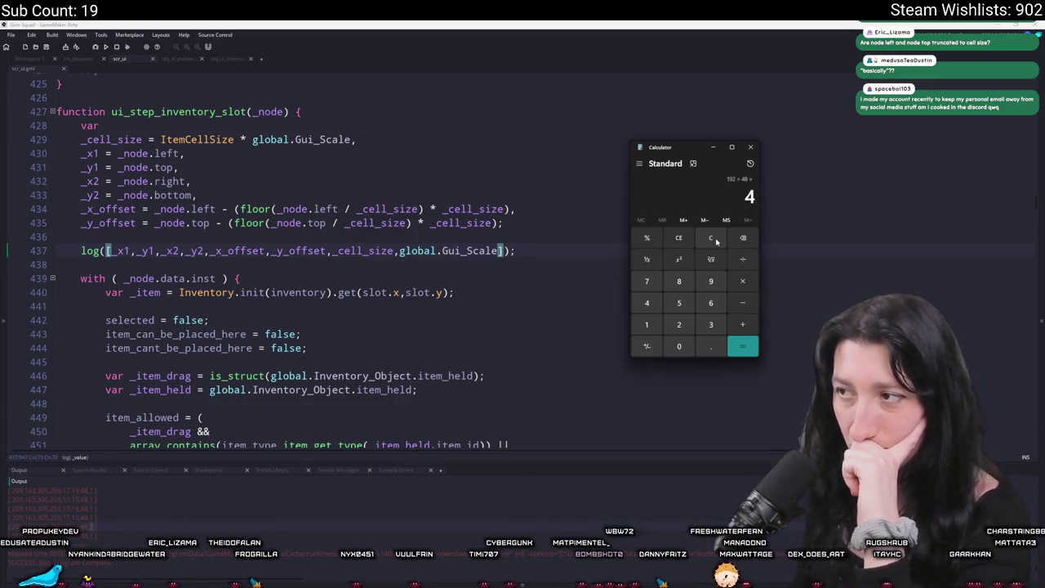
{"action": "left_click", "coordinate": [750, 147]}
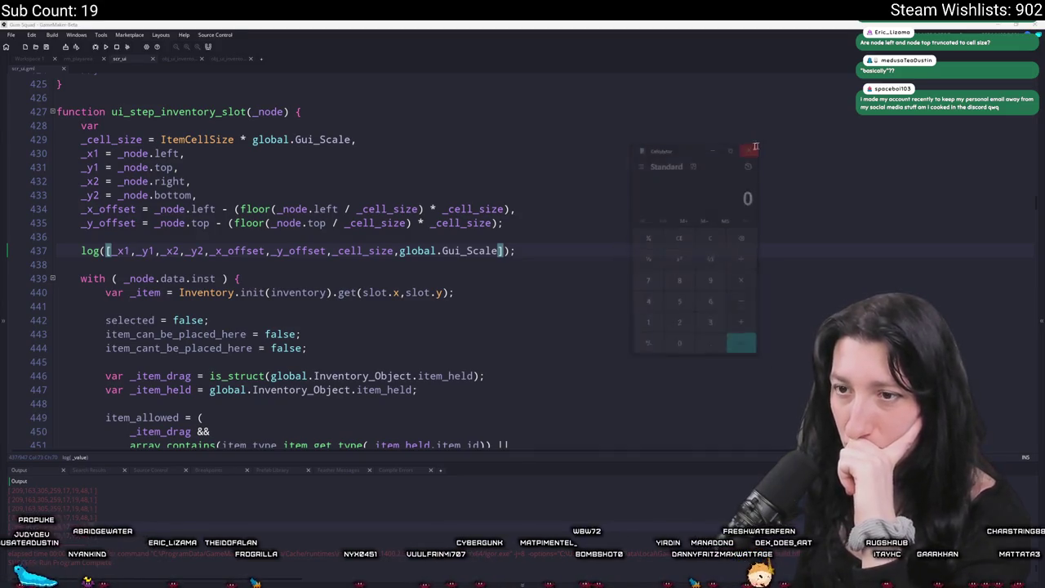
Step: Delete the debug log line below line 435 and reopen the obj_ui_inventory code
{"action": "left_click_drag", "start_coordinate": [527, 250], "coordinate": [539, 227]}
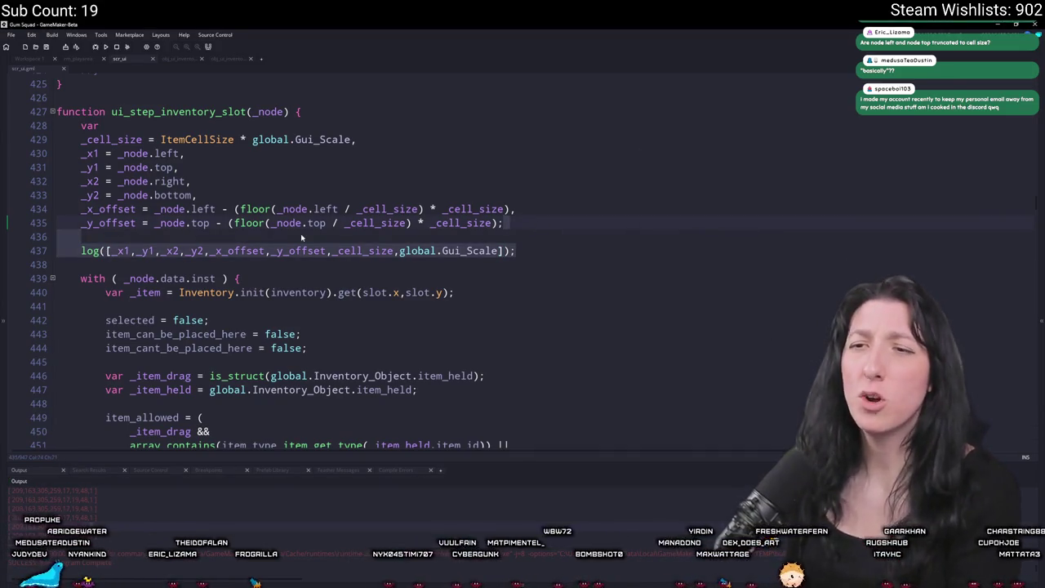
{"action": "key", "text": "Delete"}
{"action": "left_click", "coordinate": [172, 58]}
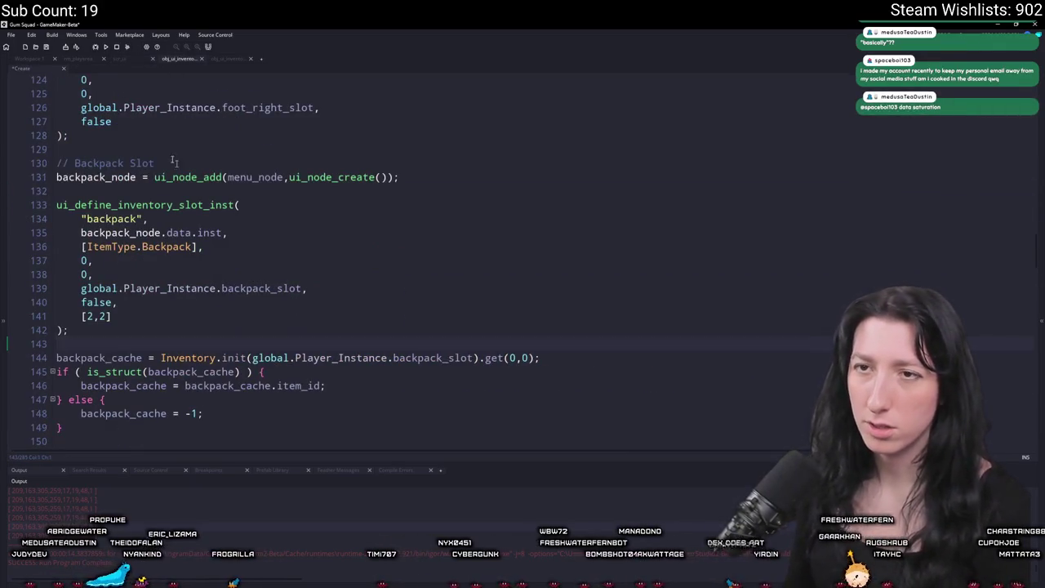
{"action": "left_click", "coordinate": [39, 60]}
{"action": "double_click", "coordinate": [194, 143]}
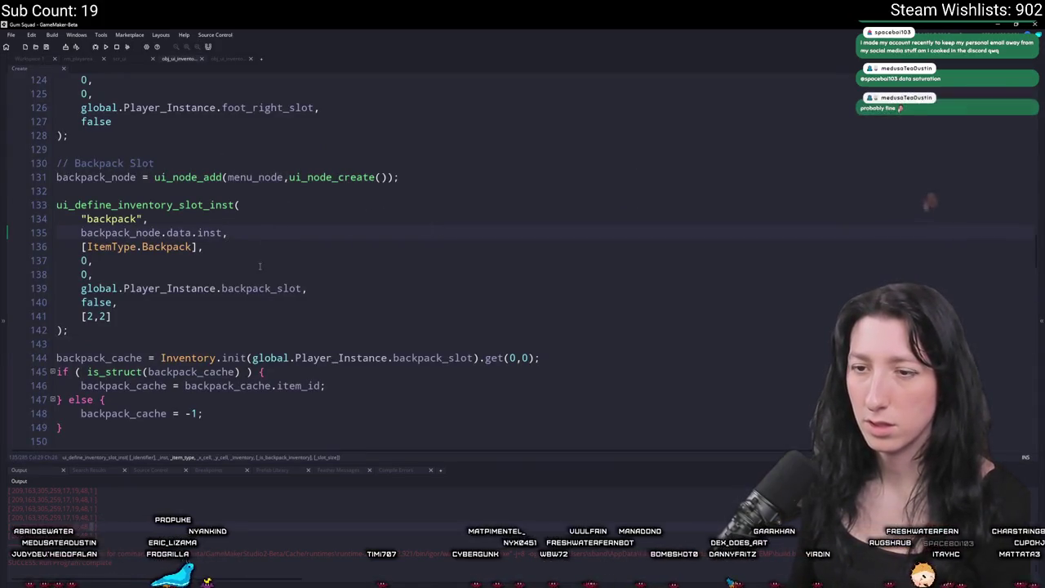
Step: Look through the inventory object's Create and Step code, then return to scr_ui
{"action": "scroll", "coordinate": [286, 177], "scroll_direction": "up", "scroll_amount": 13}
{"action": "scroll", "coordinate": [167, 183], "scroll_direction": "up", "scroll_amount": 2}
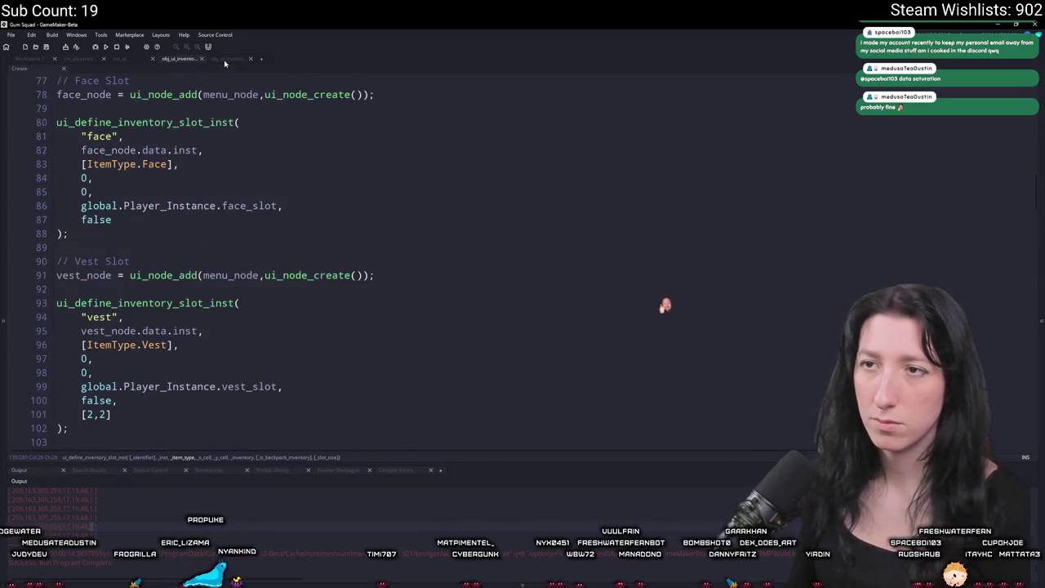
{"action": "left_click", "coordinate": [120, 59]}
{"action": "left_click", "coordinate": [230, 58]}
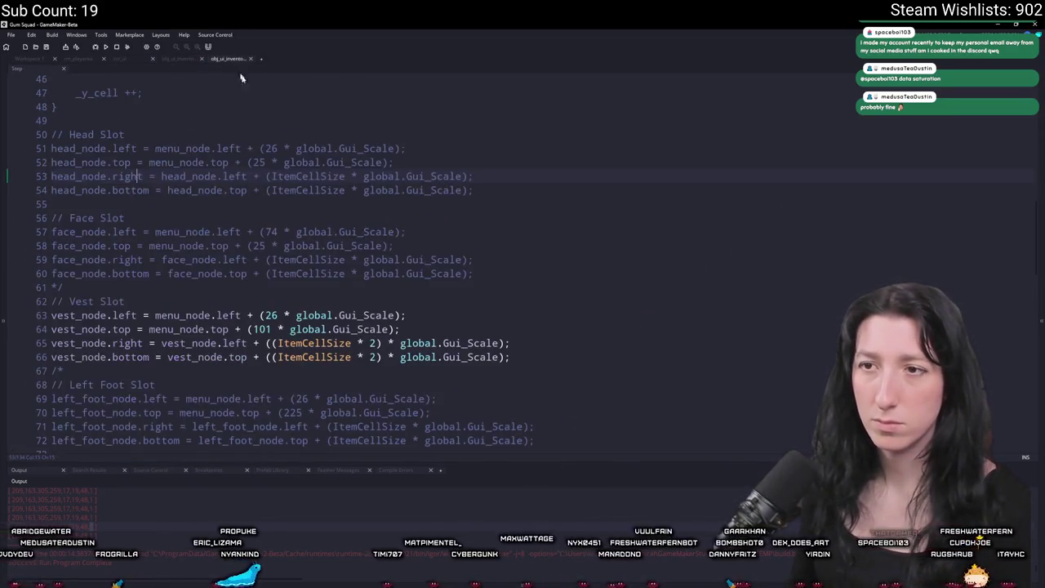
{"action": "scroll", "coordinate": [261, 136], "scroll_direction": "up", "scroll_amount": 8}
{"action": "scroll", "coordinate": [265, 135], "scroll_direction": "up", "scroll_amount": 2}
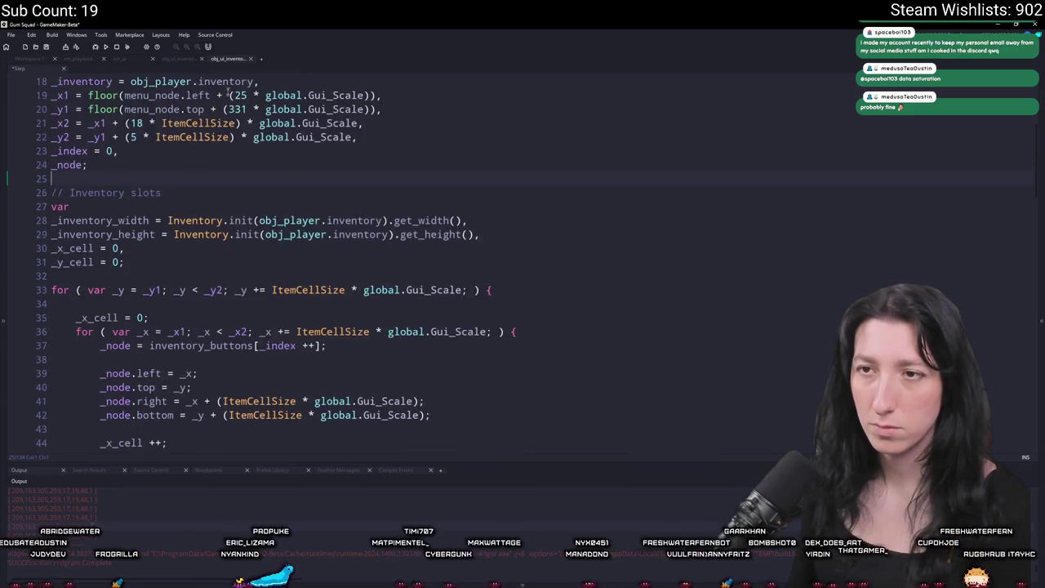
{"action": "left_click", "coordinate": [119, 59]}
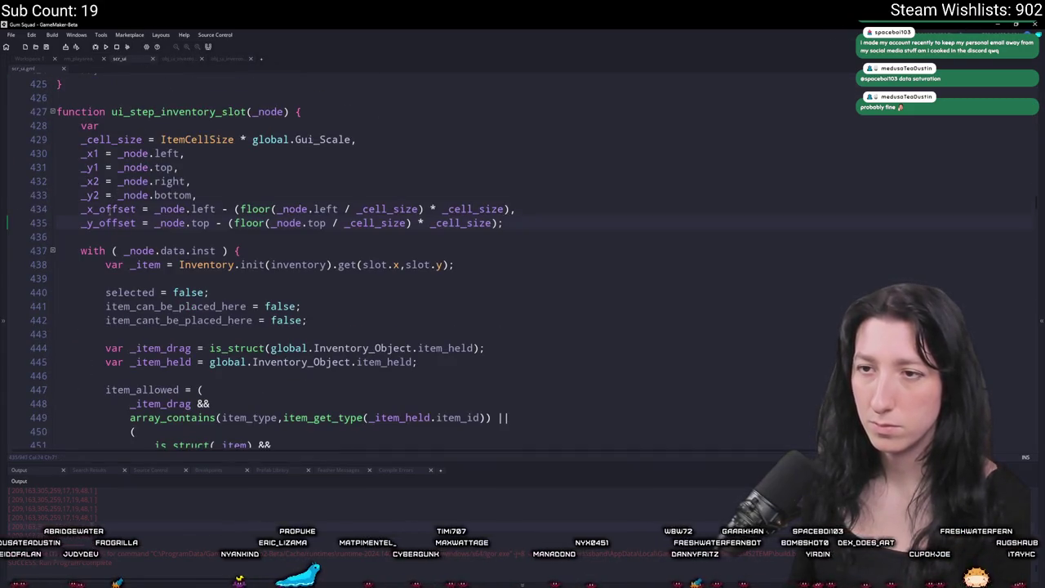
{"action": "double_click", "coordinate": [109, 209]}
{"action": "left_click", "coordinate": [565, 223]}
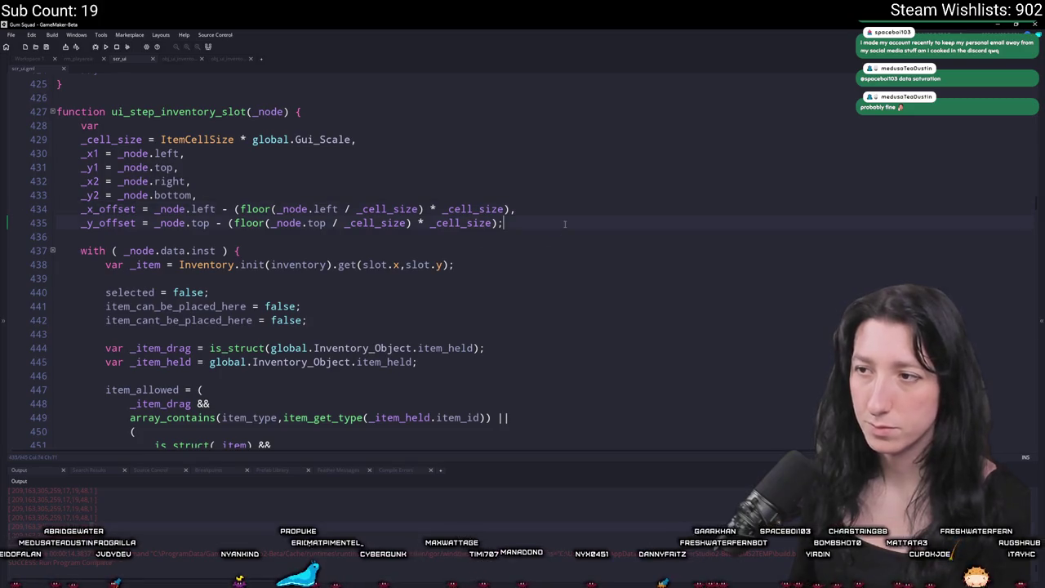
{"action": "key", "text": "Return"}
{"action": "key", "text": "Return"}
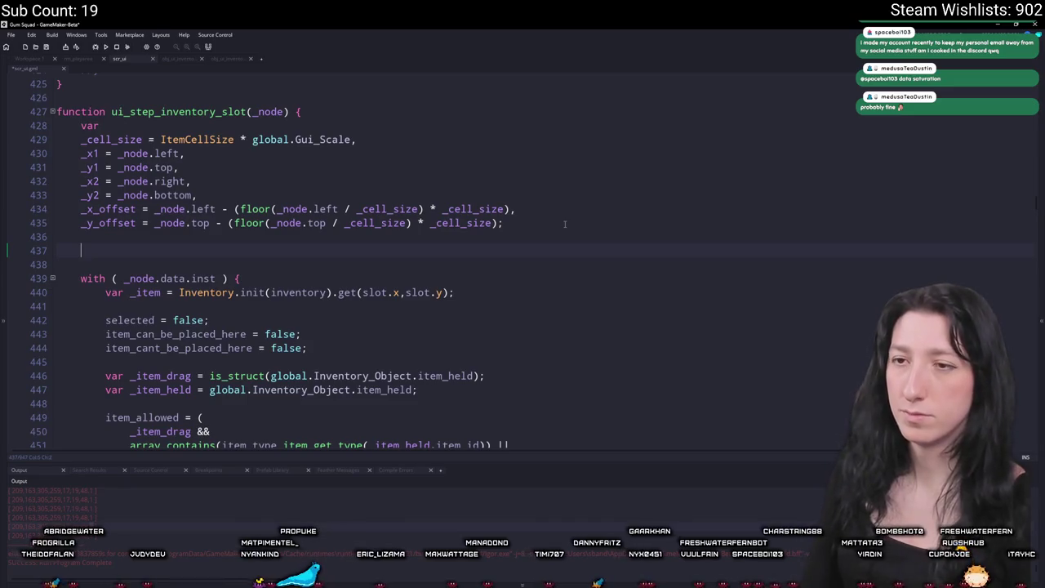
{"action": "key", "text": "BackSpace"}
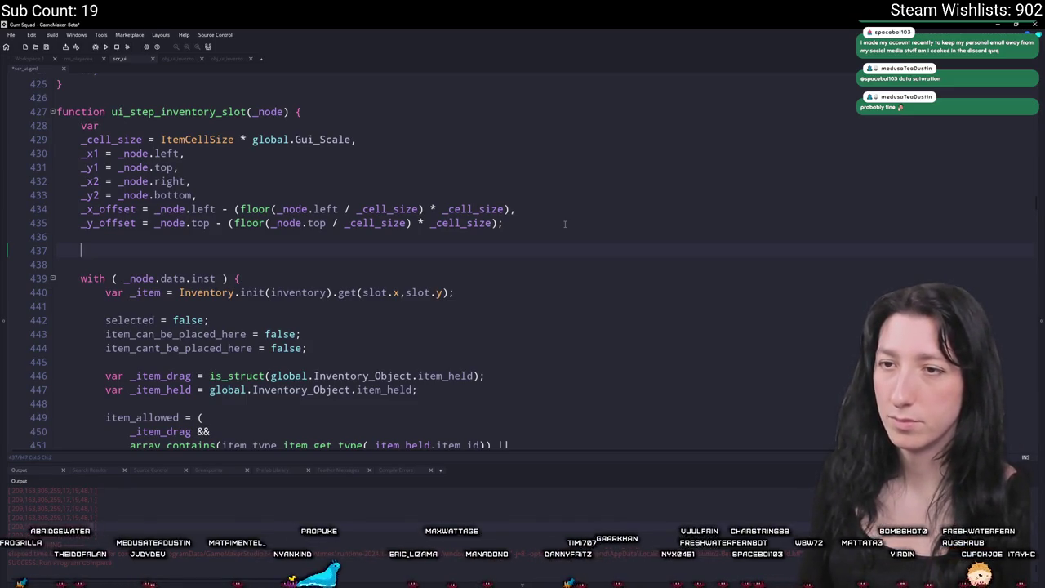
{"action": "key", "text": "BackSpace"}
{"action": "key", "text": "BackSpace"}
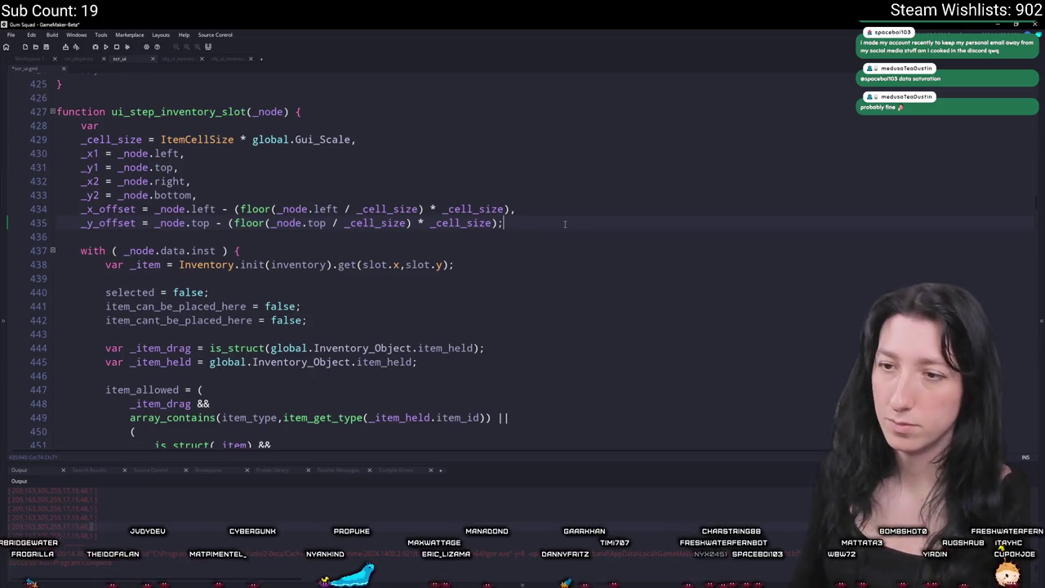
{"action": "scroll", "coordinate": [639, 23], "scroll_direction": "down", "scroll_amount": 3}
{"action": "scroll", "coordinate": [588, 23], "scroll_direction": "up", "scroll_amount": 1}
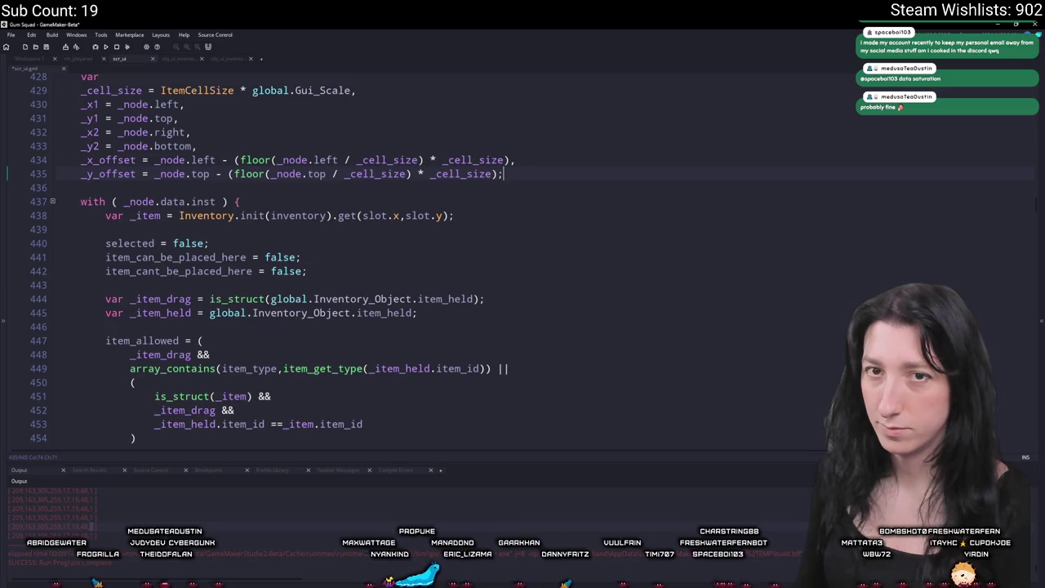
{"action": "scroll", "coordinate": [660, 311], "scroll_direction": "down", "scroll_amount": 5}
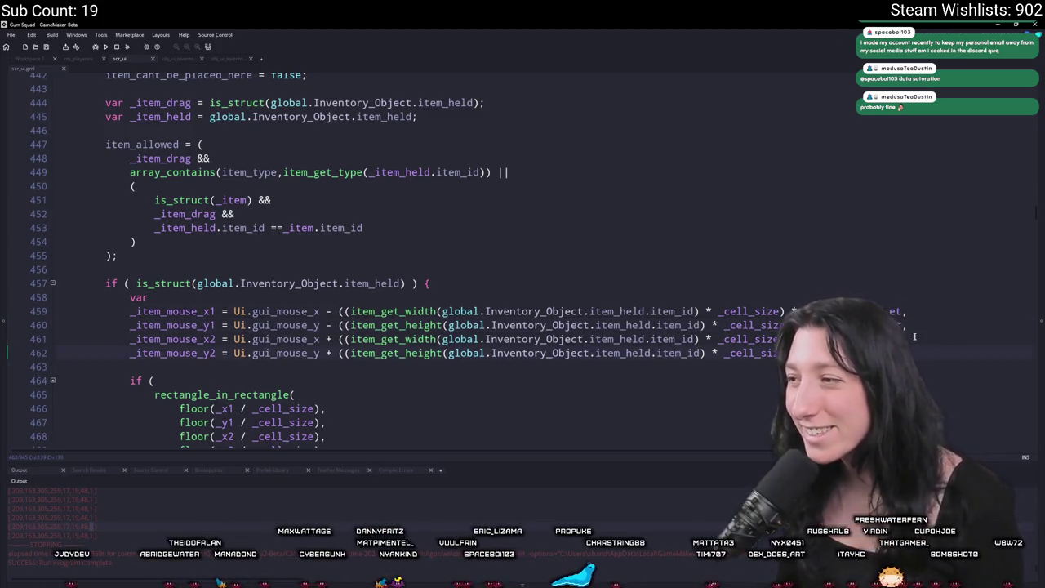
Step: Build and run Gum Squad to its title menu, briefly searching Windows for Discord
{"action": "key", "text": "F5"}
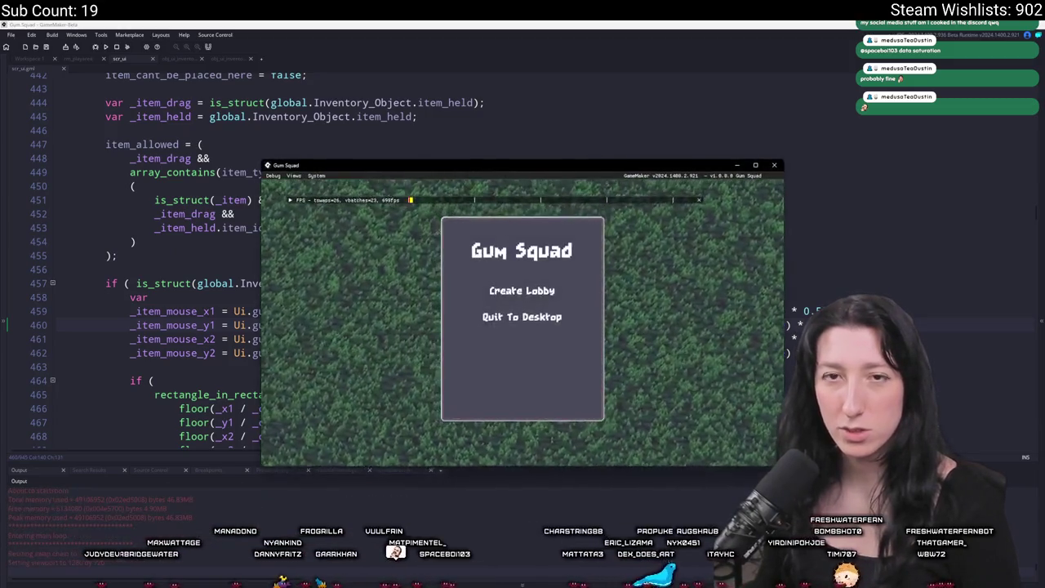
{"action": "key", "text": "super"}
{"action": "type", "text": "discord"}
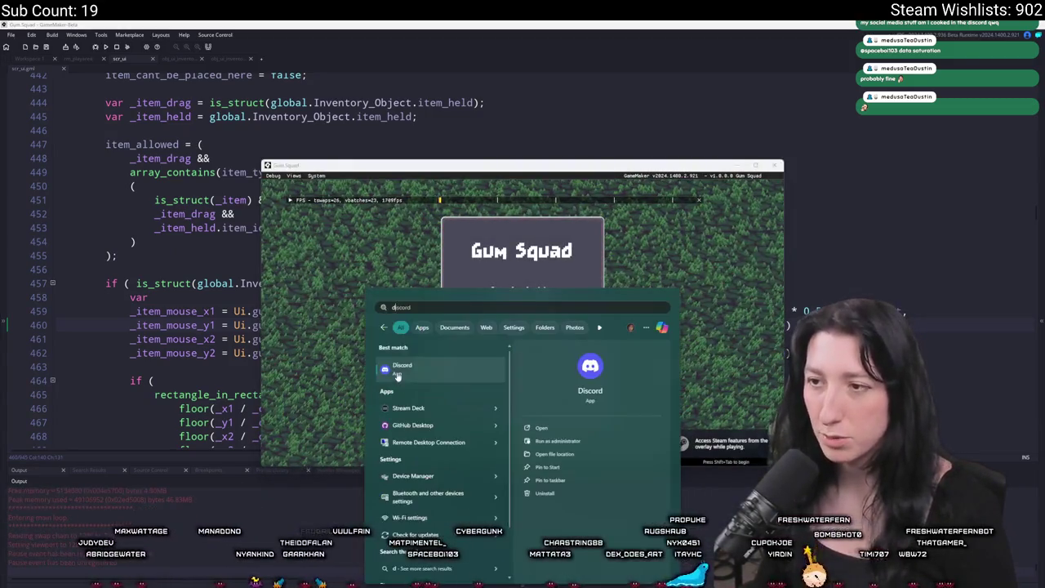
{"action": "key", "text": "Return"}
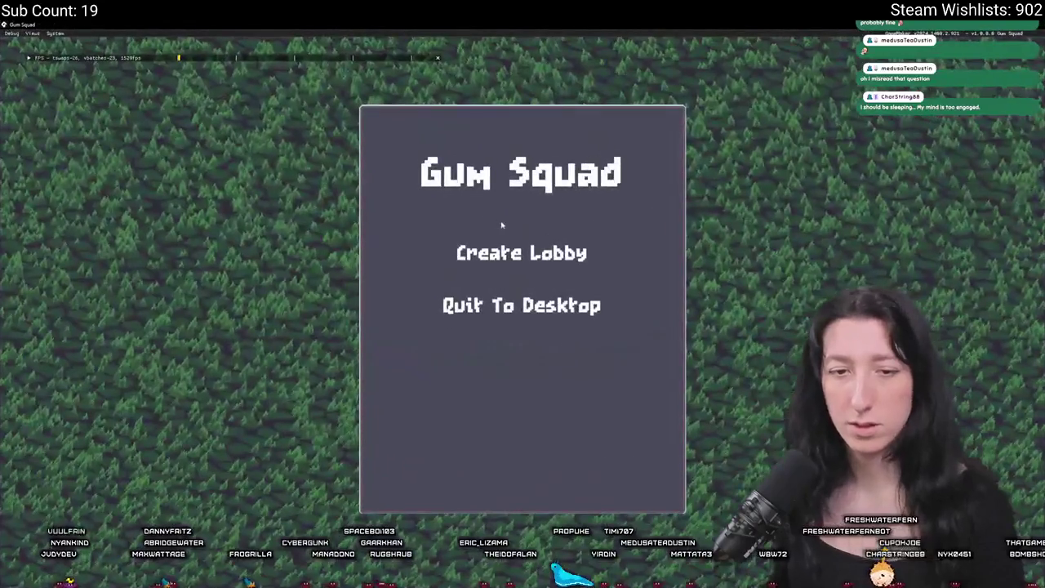
Step: Create a lobby and open the inventory, then abort the game on the code error
{"action": "left_click", "coordinate": [479, 248]}
{"action": "key", "text": "Tab"}
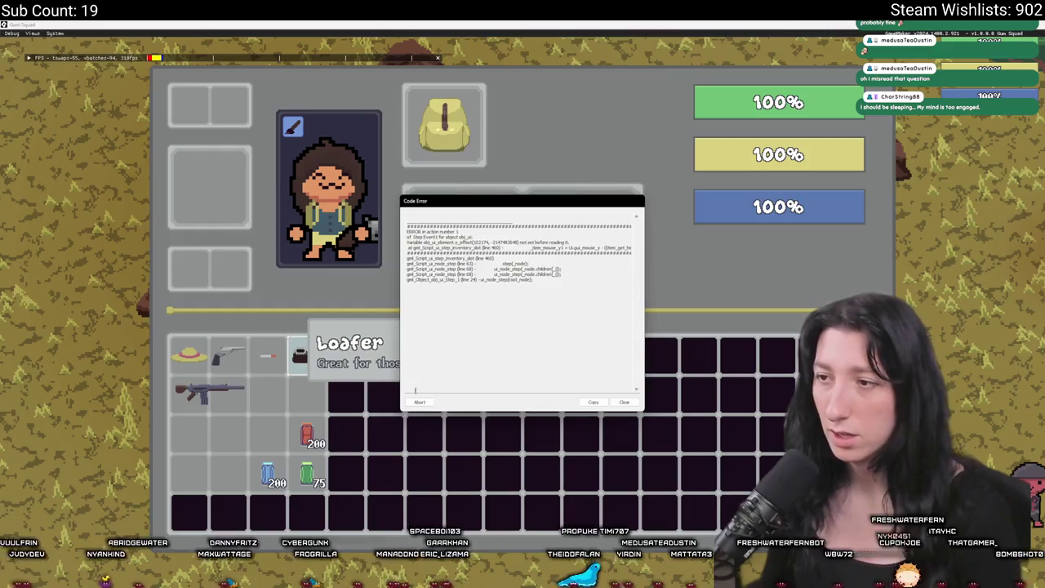
{"action": "left_click", "coordinate": [421, 405]}
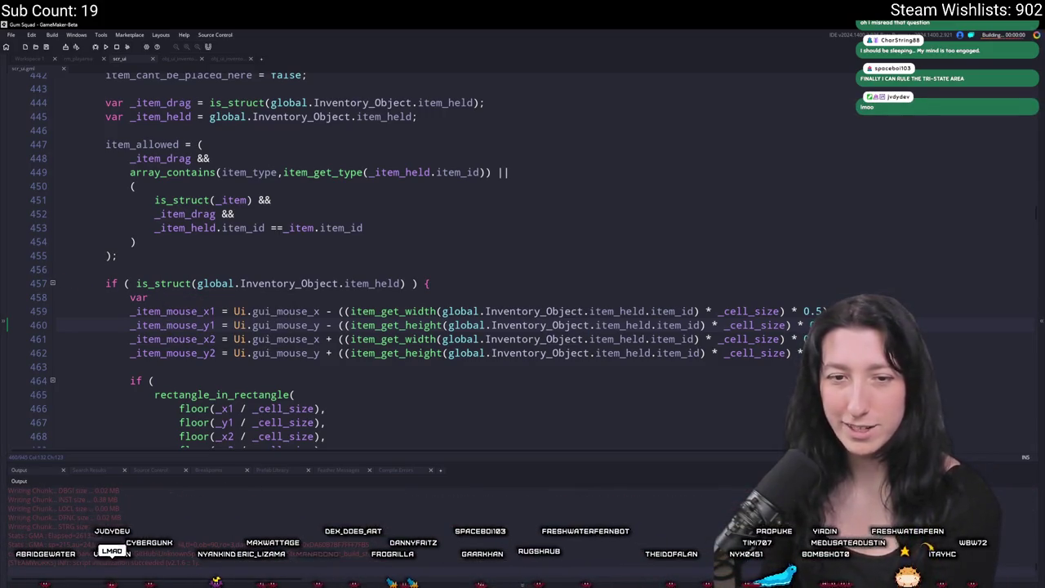
Step: Rerun the game full-screen, drag the dark hat and gun between inventory slots, then leave it
{"action": "left_click", "coordinate": [523, 286]}
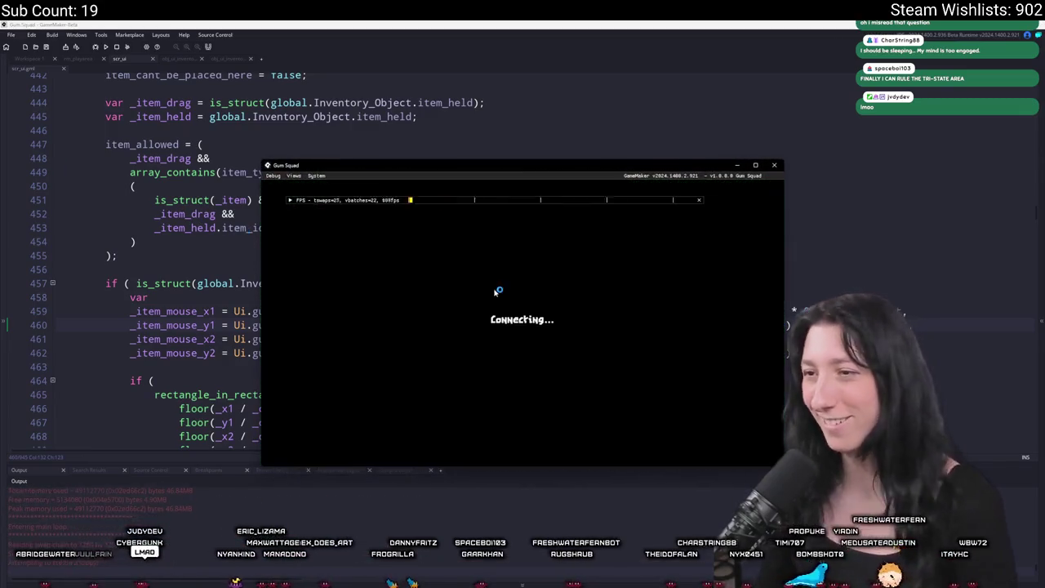
{"action": "double_click", "coordinate": [522, 169]}
{"action": "key", "text": "Tab"}
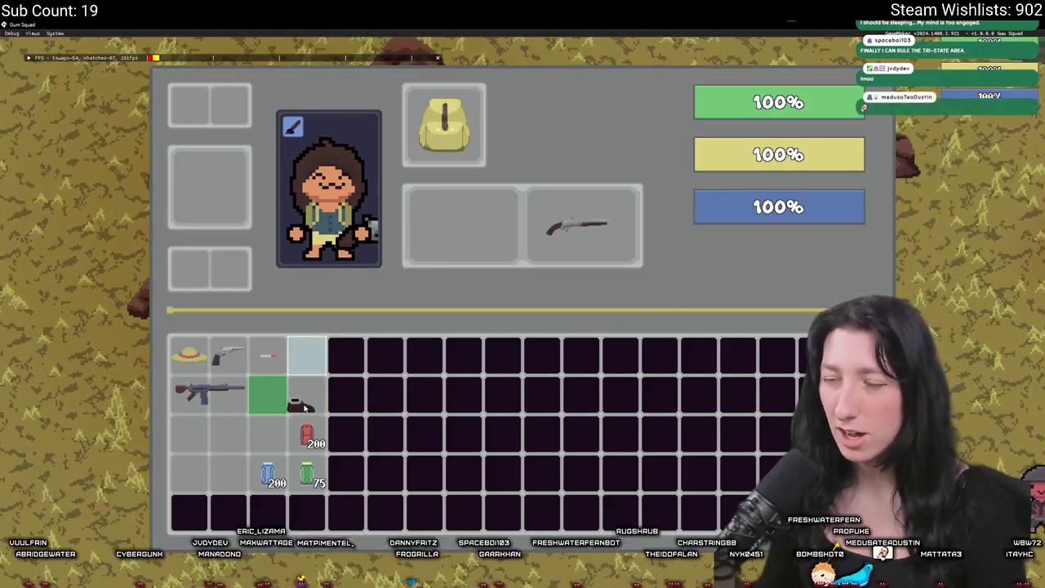
{"action": "mouse_move", "coordinate": [306, 407]}
{"action": "left_mouse_down"}
{"action": "mouse_move", "coordinate": [269, 397]}
{"action": "mouse_move", "coordinate": [310, 399]}
{"action": "mouse_move", "coordinate": [255, 446]}
{"action": "mouse_move", "coordinate": [189, 448]}
{"action": "mouse_move", "coordinate": [244, 165]}
{"action": "mouse_move", "coordinate": [235, 201]}
{"action": "left_mouse_up"}
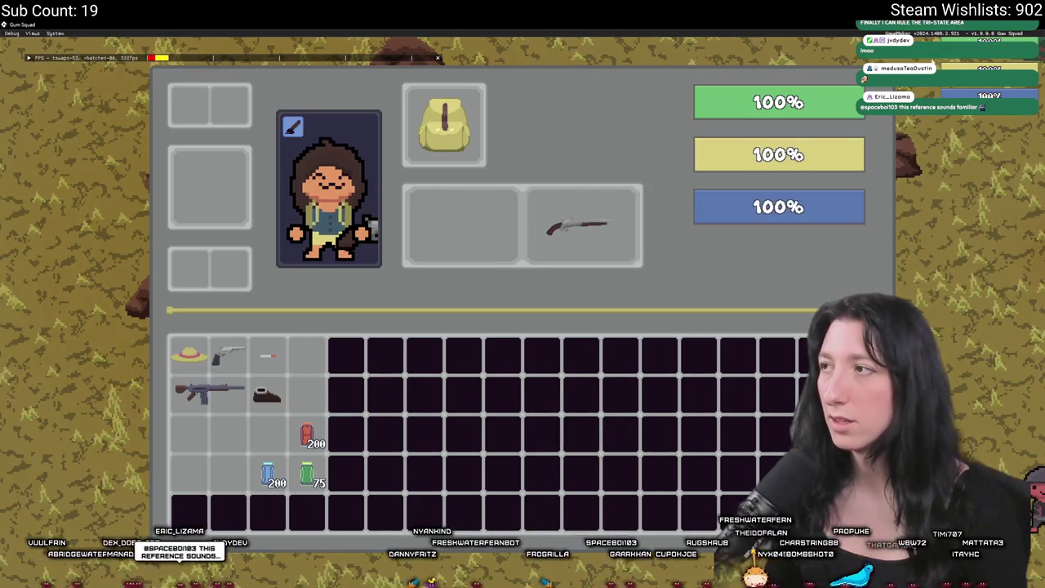
{"action": "mouse_move", "coordinate": [598, 226]}
{"action": "left_mouse_down"}
{"action": "mouse_move", "coordinate": [577, 197]}
{"action": "mouse_move", "coordinate": [588, 208]}
{"action": "mouse_move", "coordinate": [574, 285]}
{"action": "mouse_move", "coordinate": [497, 297]}
{"action": "mouse_move", "coordinate": [484, 274]}
{"action": "mouse_move", "coordinate": [489, 261]}
{"action": "left_mouse_up"}
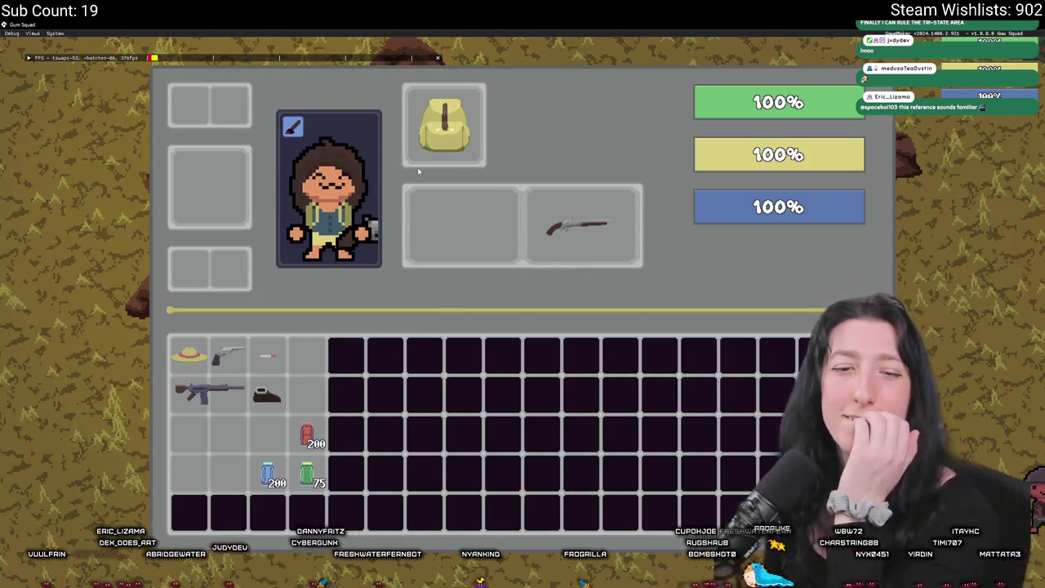
{"action": "key", "text": "alt+Tab"}
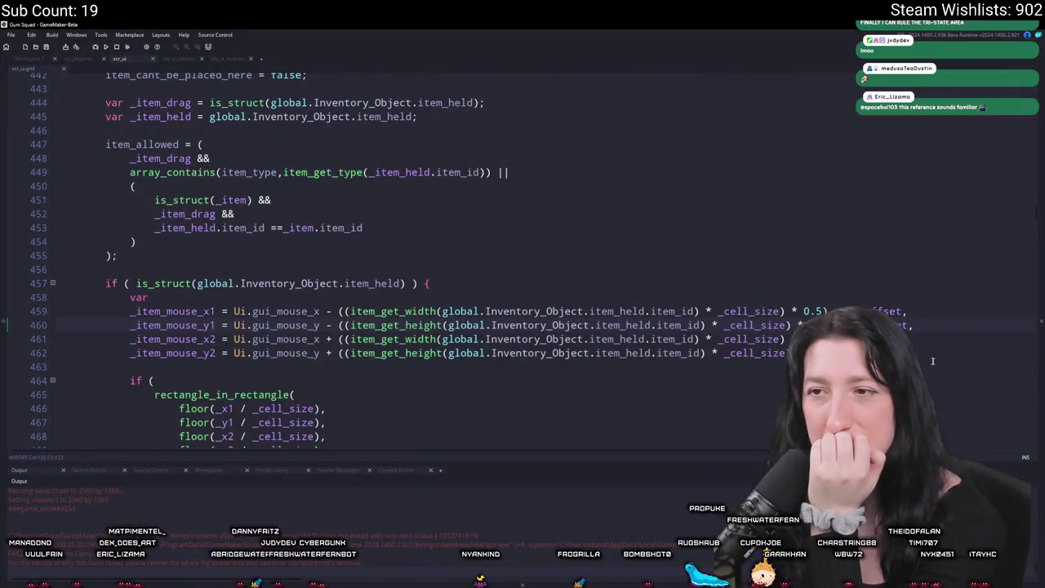
{"action": "scroll", "coordinate": [586, 338], "scroll_direction": "up", "scroll_amount": 4}
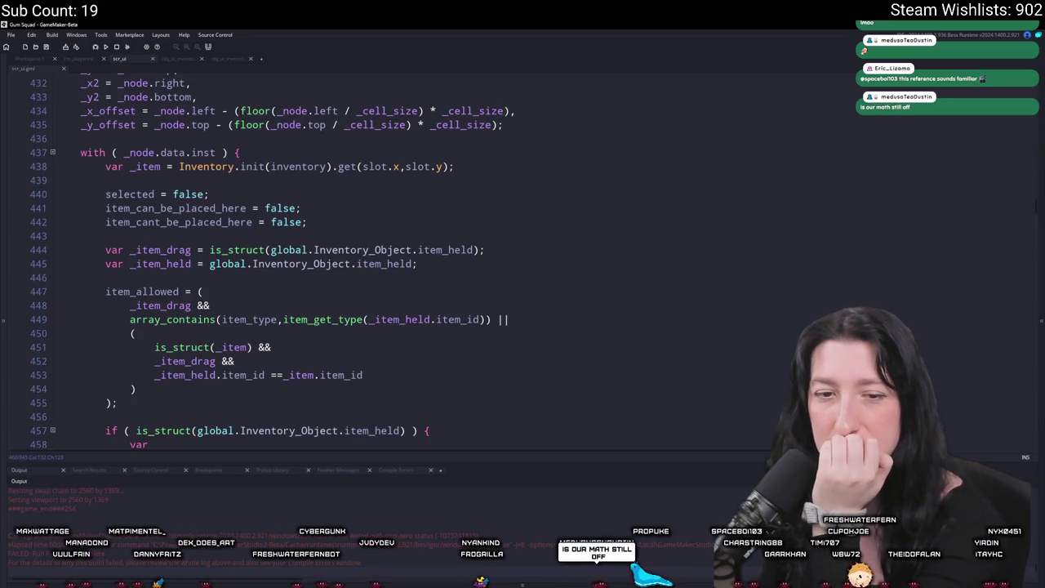
{"action": "scroll", "coordinate": [192, 185], "scroll_direction": "up", "scroll_amount": 1}
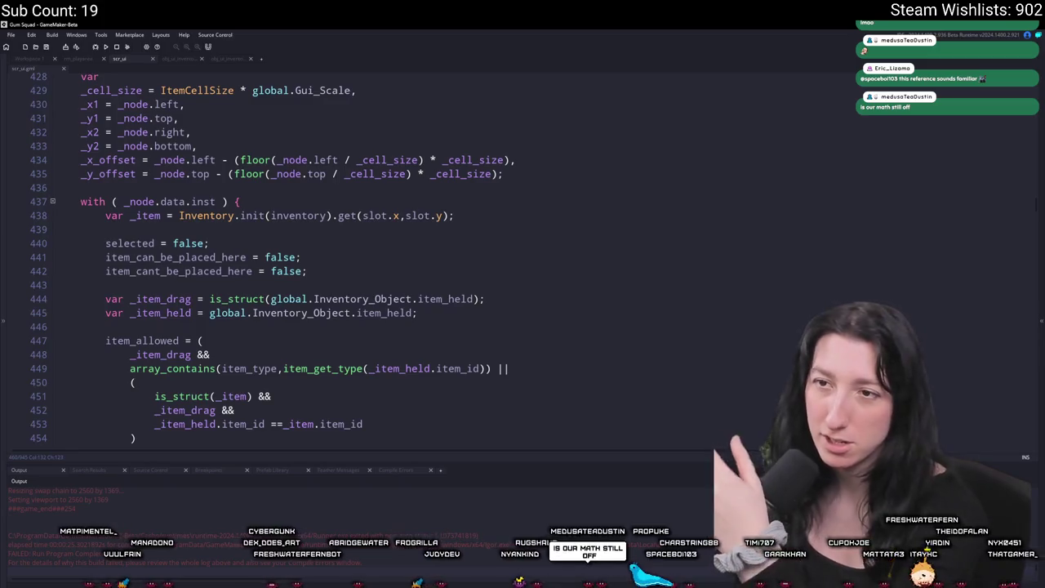
{"action": "scroll", "coordinate": [92, 126], "scroll_direction": "down", "scroll_amount": 4}
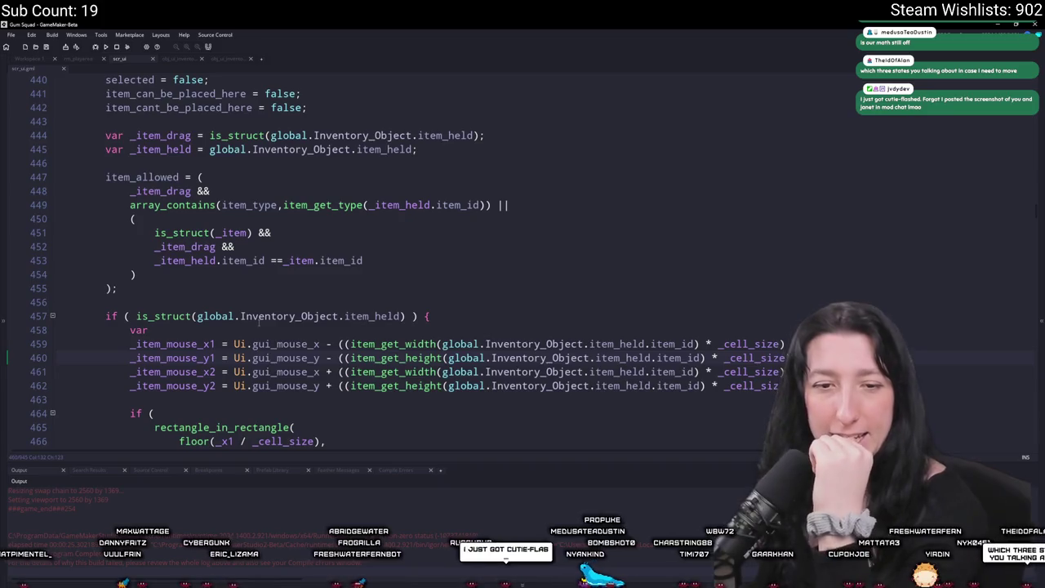
{"action": "mouse_move", "coordinate": [245, 347]}
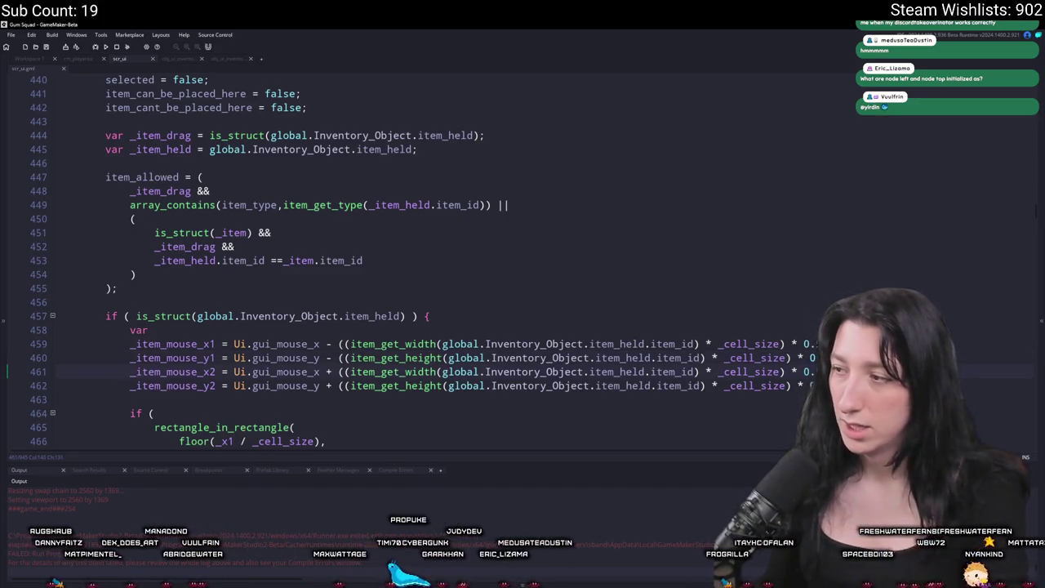
Step: Replace the _item_mouse_x1 half-size offset with just 1
{"action": "scroll", "coordinate": [304, 328], "scroll_direction": "down", "scroll_amount": 1}
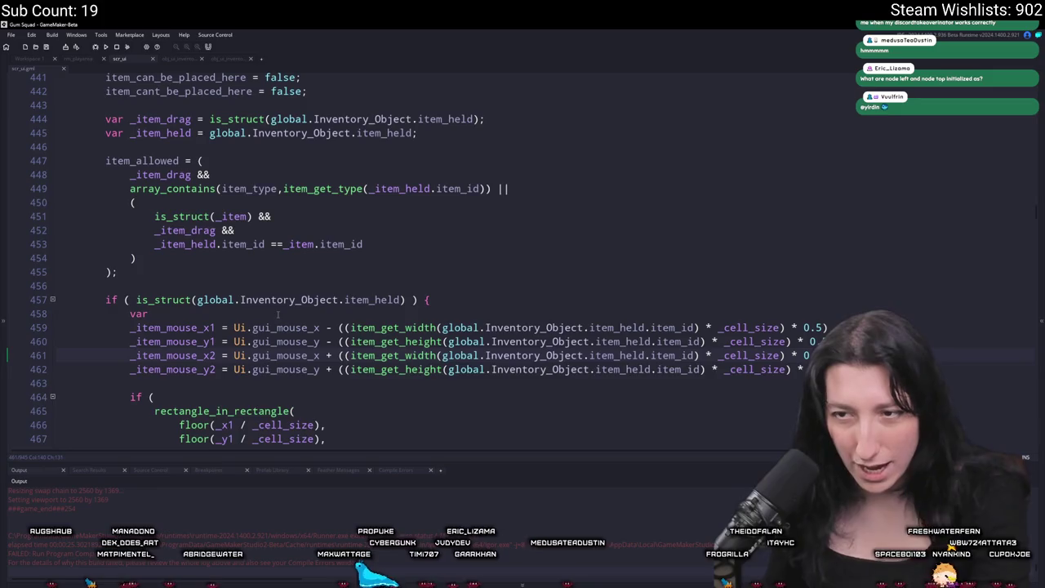
{"action": "scroll", "coordinate": [277, 313], "scroll_direction": "down", "scroll_amount": 3}
{"action": "left_click", "coordinate": [339, 262]}
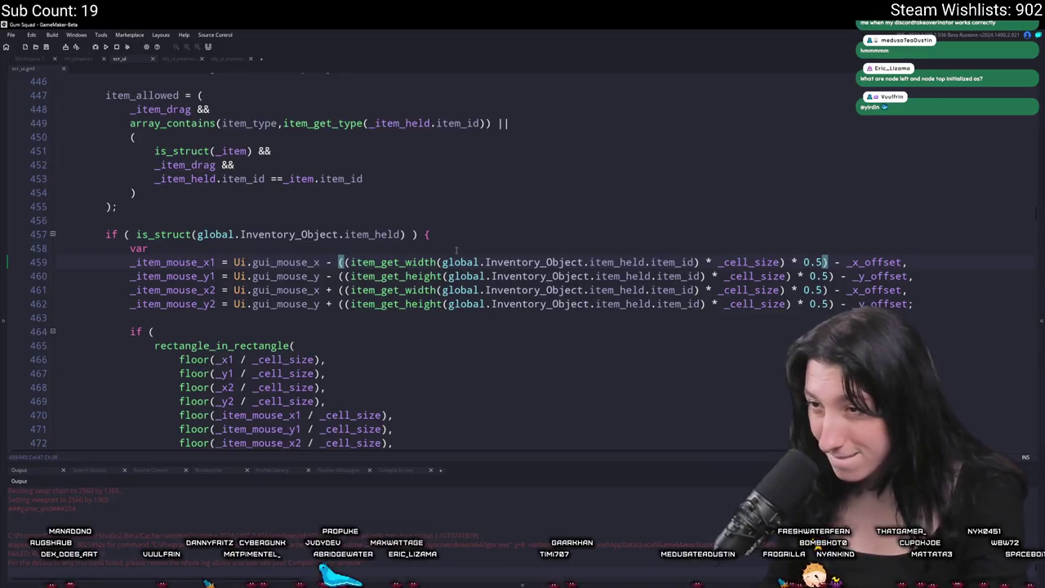
{"action": "double_click", "coordinate": [170, 263]}
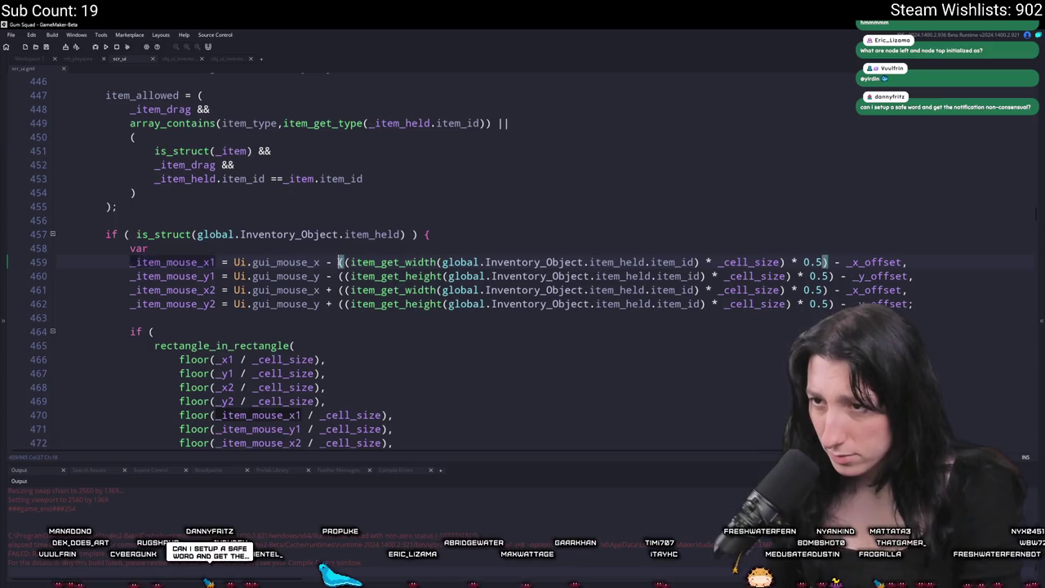
{"action": "left_click", "coordinate": [902, 262]}
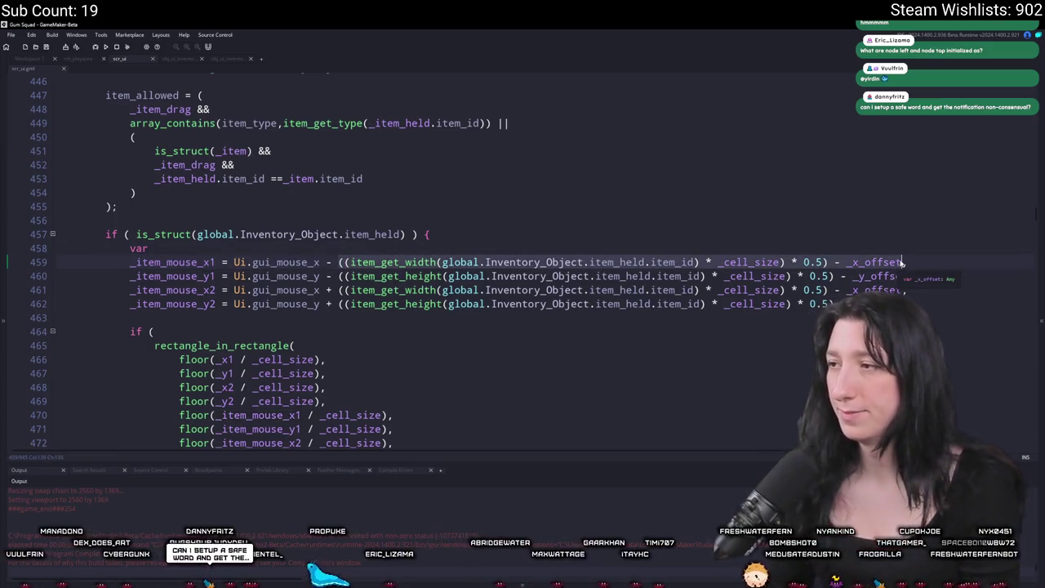
{"action": "left_click", "coordinate": [827, 262]}
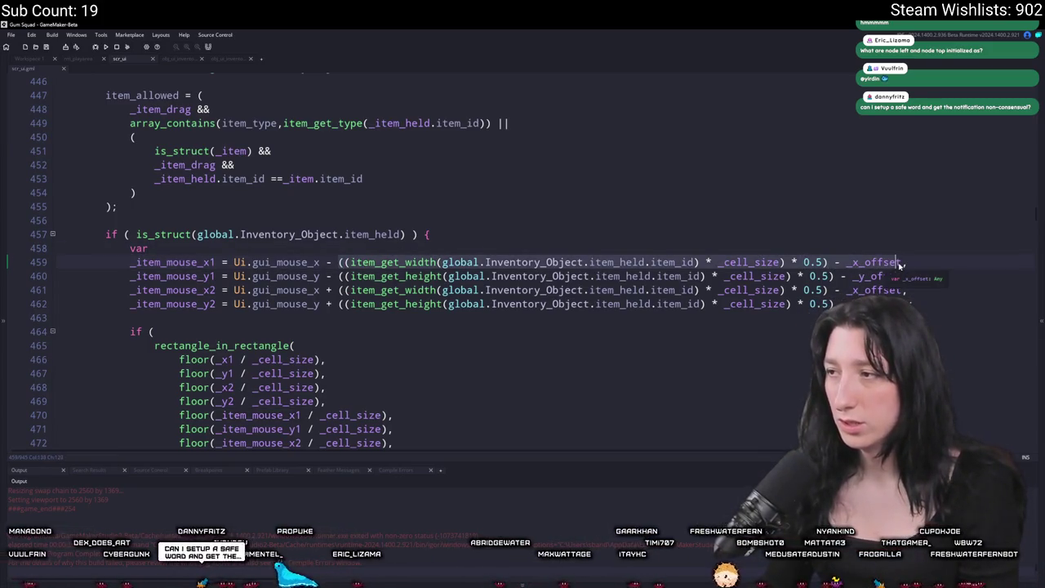
{"action": "type", "text": "1 = Ui.gui_mouse_x - 1,"}
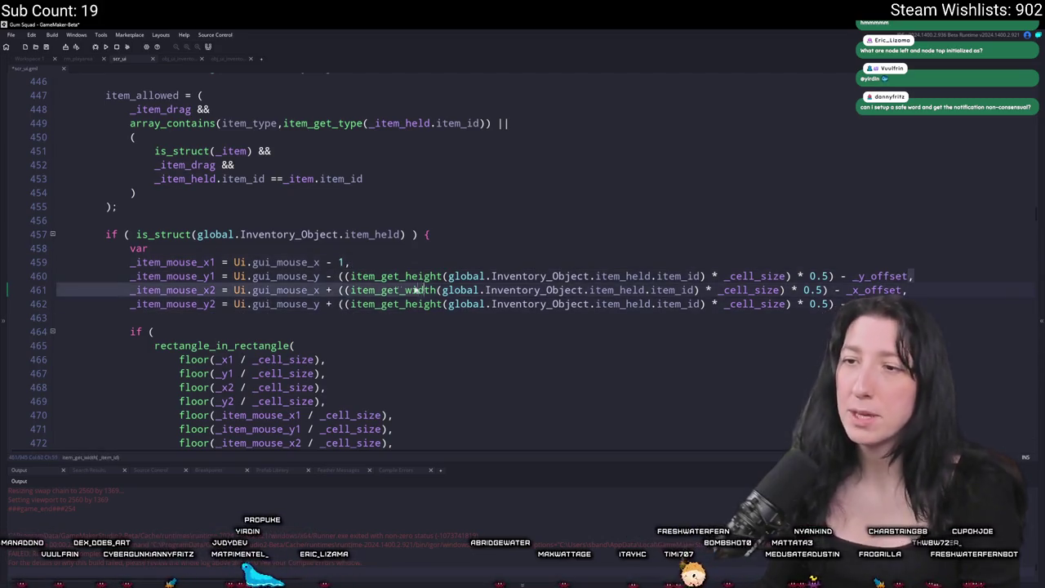
Step: Replace the y1, x2 and y2 bound offsets with 1 as well
{"action": "left_click", "coordinate": [330, 276]}
{"action": "key", "text": "BackSpace"}
{"action": "type", "text": "1 = Ui.gui_mouse_y - 1,"}
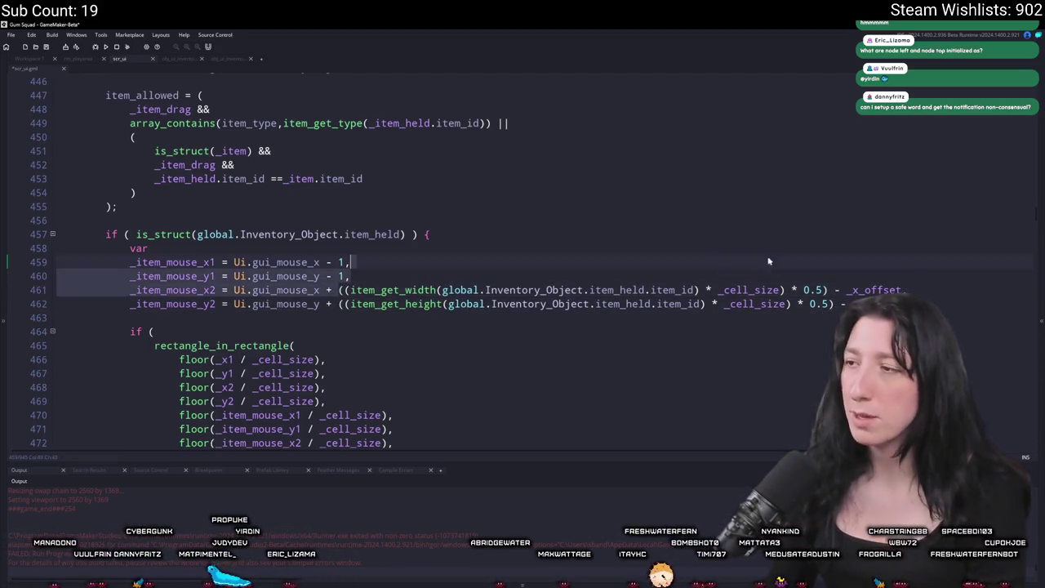
{"action": "left_click", "coordinate": [890, 290]}
{"action": "type", "text": "1,"}
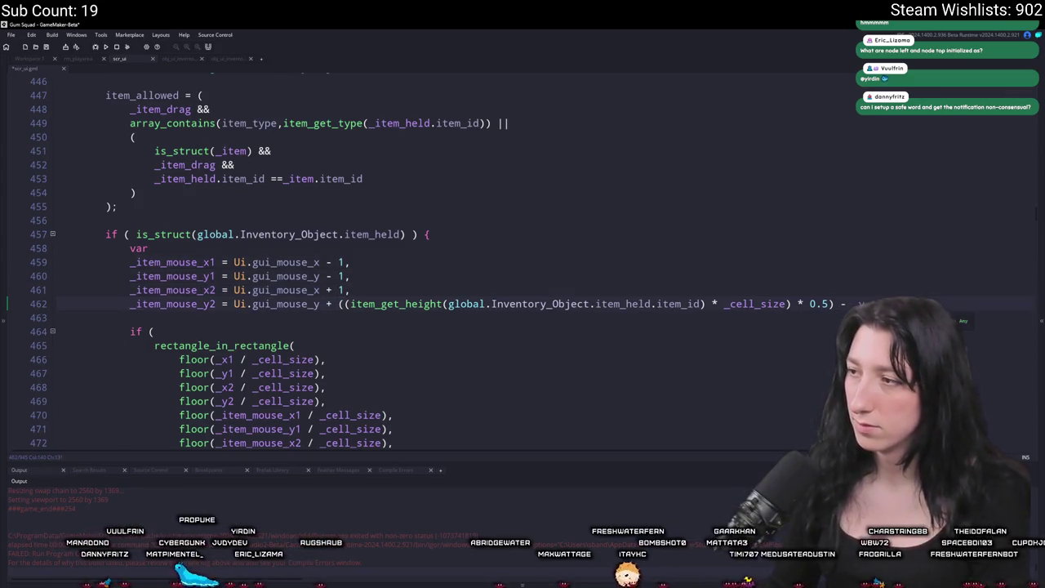
{"action": "left_click_drag", "start_coordinate": [890, 304], "coordinate": [325, 303]}
{"action": "type", "text": "1;"}
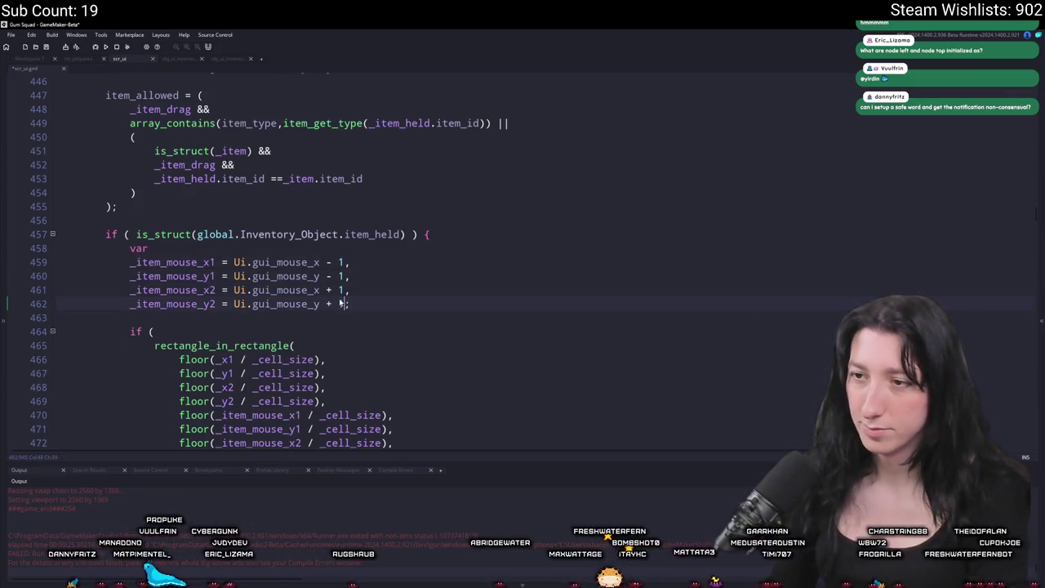
Step: Build and run the game with F5 and create a lobby
{"action": "scroll", "coordinate": [340, 294], "scroll_direction": "down", "scroll_amount": 1}
{"action": "key", "text": "F5"}
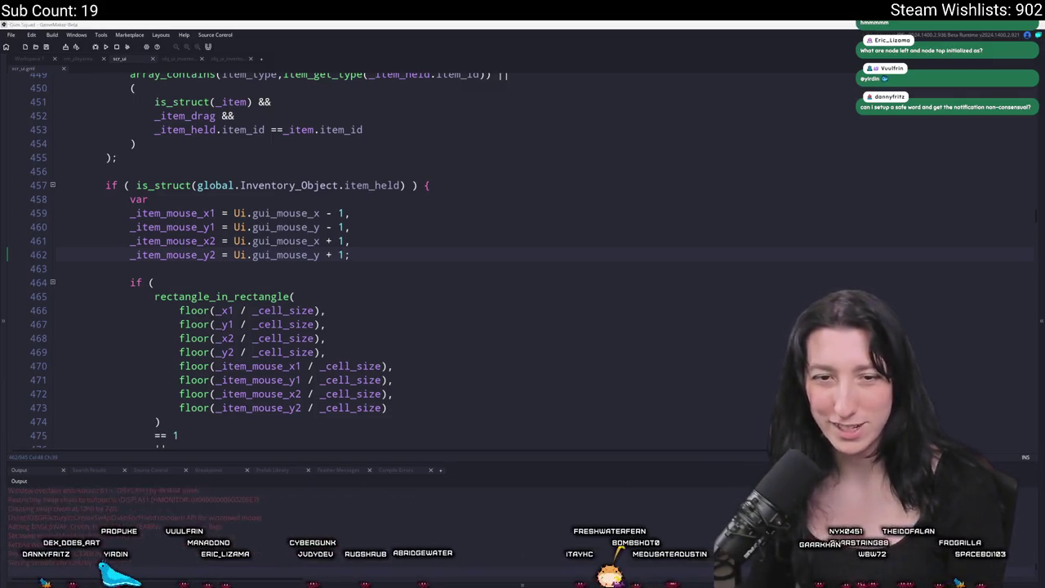
{"action": "left_click", "coordinate": [503, 290]}
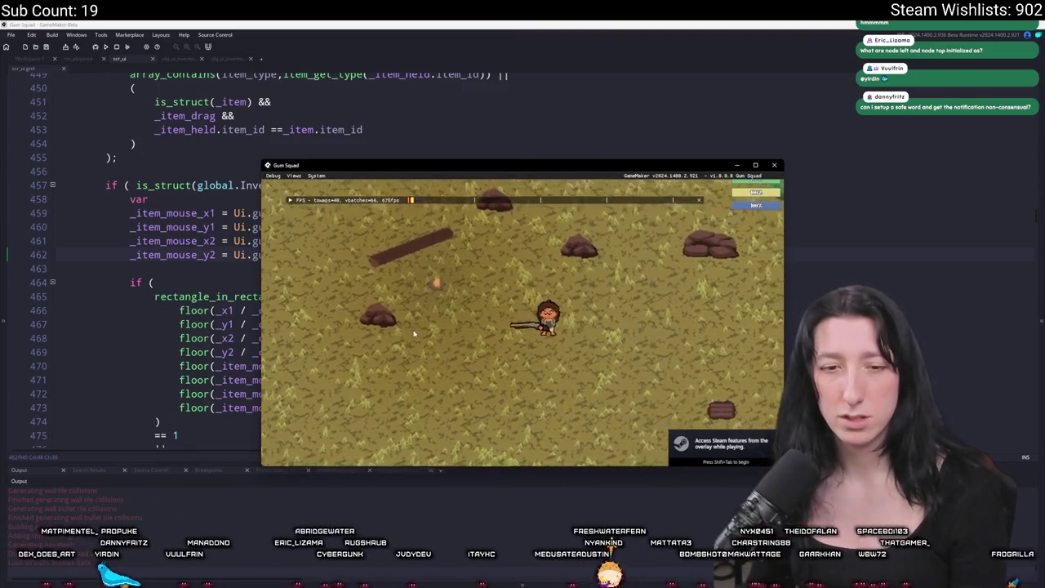
Step: Open the inventory full-screen, move the cigarette to row 3's left slot and the rifle, then close the game
{"action": "key", "text": "super+Up"}
{"action": "key", "text": "Tab"}
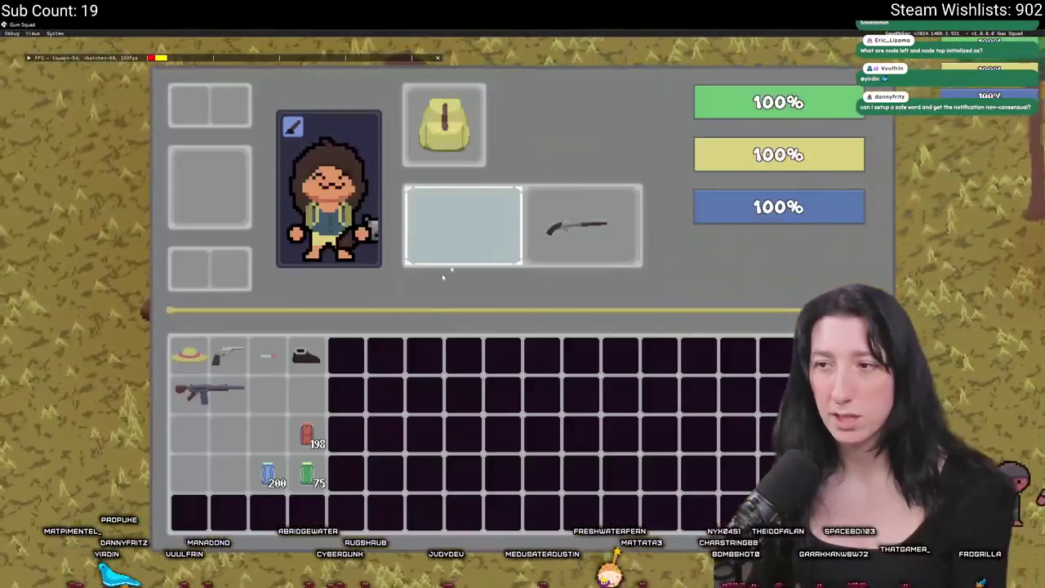
{"action": "mouse_move", "coordinate": [267, 355]}
{"action": "left_mouse_down"}
{"action": "mouse_move", "coordinate": [271, 388]}
{"action": "mouse_move", "coordinate": [250, 437]}
{"action": "mouse_move", "coordinate": [211, 437]}
{"action": "mouse_move", "coordinate": [211, 473]}
{"action": "mouse_move", "coordinate": [204, 457]}
{"action": "left_mouse_up"}
{"action": "mouse_move", "coordinate": [211, 408]}
{"action": "mouse_move", "coordinate": [211, 409]}
{"action": "left_mouse_down"}
{"action": "mouse_move", "coordinate": [217, 392]}
{"action": "mouse_move", "coordinate": [245, 416]}
{"action": "mouse_move", "coordinate": [237, 429]}
{"action": "mouse_move", "coordinate": [453, 245]}
{"action": "mouse_move", "coordinate": [454, 302]}
{"action": "mouse_move", "coordinate": [453, 167]}
{"action": "mouse_move", "coordinate": [470, 167]}
{"action": "mouse_move", "coordinate": [466, 179]}
{"action": "mouse_move", "coordinate": [513, 188]}
{"action": "mouse_move", "coordinate": [493, 193]}
{"action": "mouse_move", "coordinate": [473, 288]}
{"action": "mouse_move", "coordinate": [421, 395]}
{"action": "mouse_move", "coordinate": [423, 358]}
{"action": "mouse_move", "coordinate": [425, 476]}
{"action": "mouse_move", "coordinate": [429, 418]}
{"action": "mouse_move", "coordinate": [415, 463]}
{"action": "left_mouse_up"}
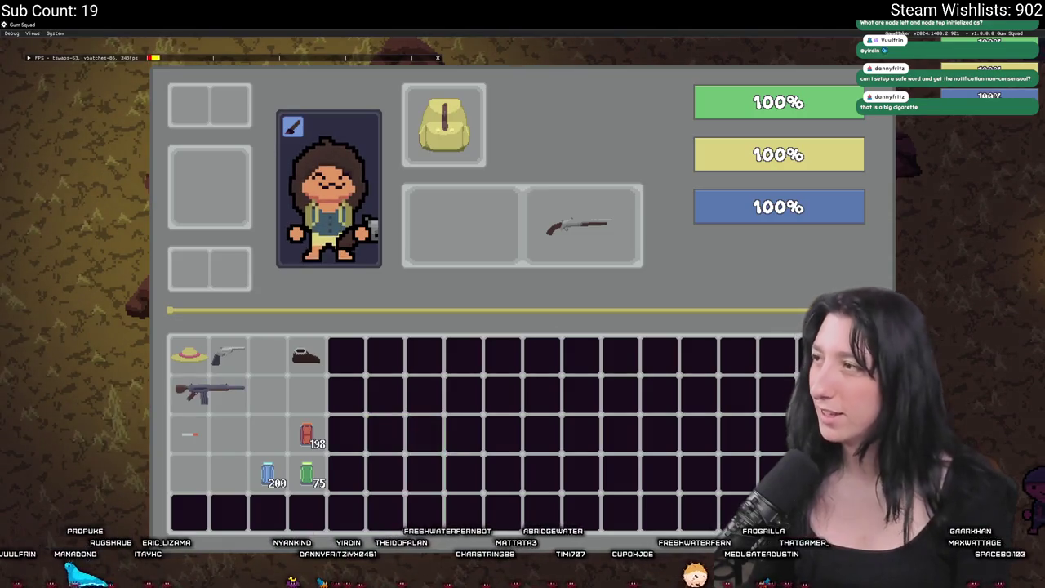
{"action": "key", "text": "Escape"}
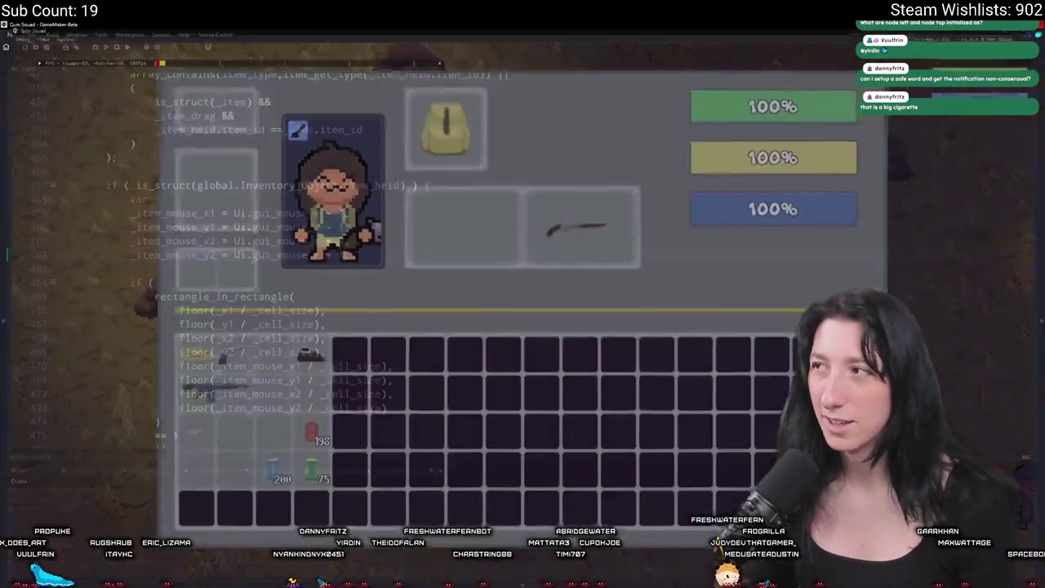
Step: Restore the half-size bound expressions, delete the reversed rectangle_in_rectangle check, and rebuild with F5
{"action": "key", "text": "ctrl+z"}
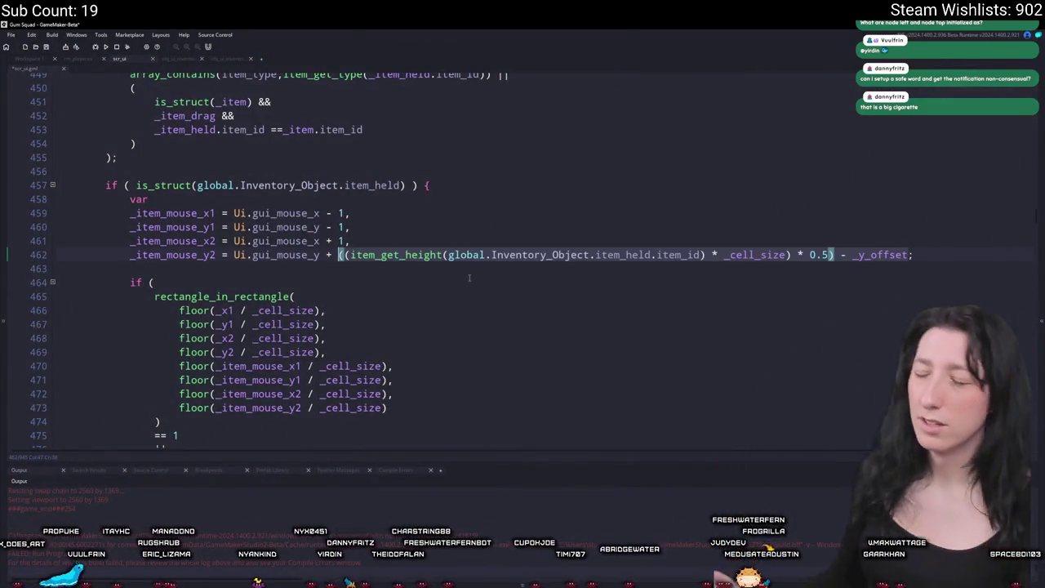
{"action": "key", "text": "ctrl+z"}
{"action": "key", "text": "ctrl+z"}
{"action": "key", "text": "ctrl+z"}
{"action": "left_click", "coordinate": [469, 296]}
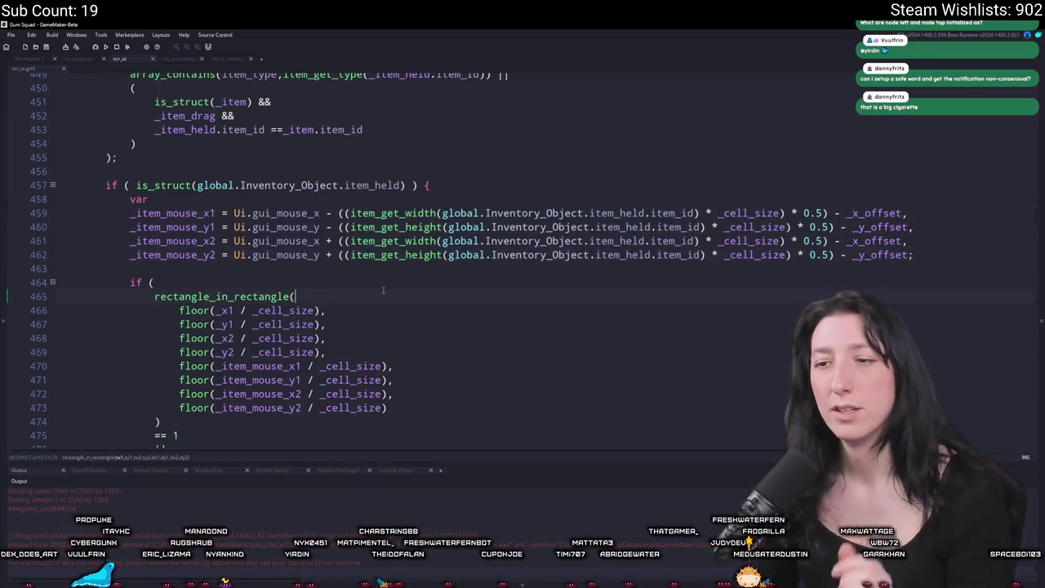
{"action": "scroll", "coordinate": [329, 311], "scroll_direction": "down", "scroll_amount": 4}
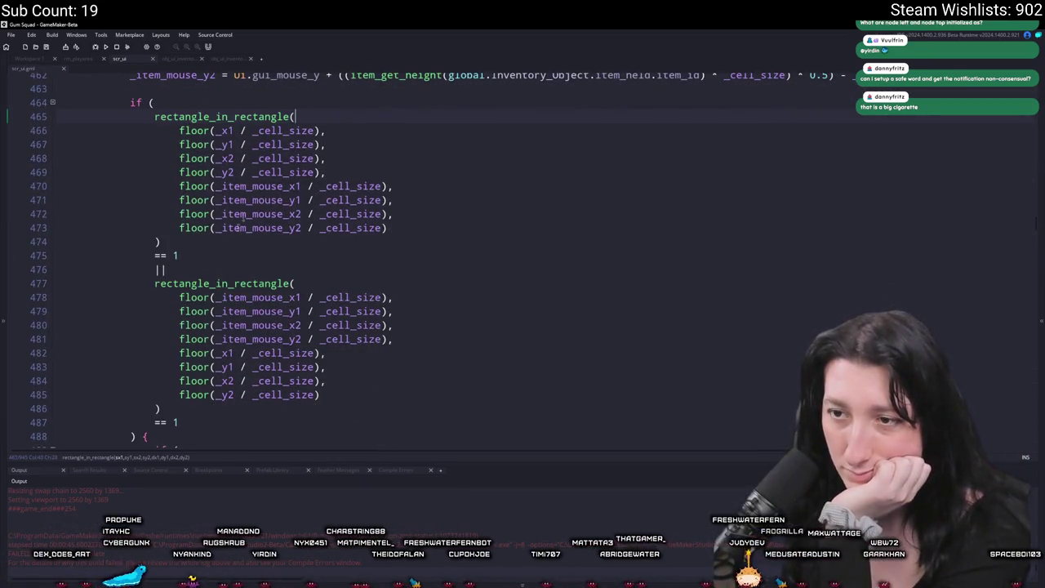
{"action": "mouse_move", "coordinate": [186, 417]}
{"action": "left_mouse_down"}
{"action": "mouse_move", "coordinate": [32, 345]}
{"action": "mouse_move", "coordinate": [31, 270]}
{"action": "left_mouse_up"}
{"action": "key", "text": "ctrl+c"}
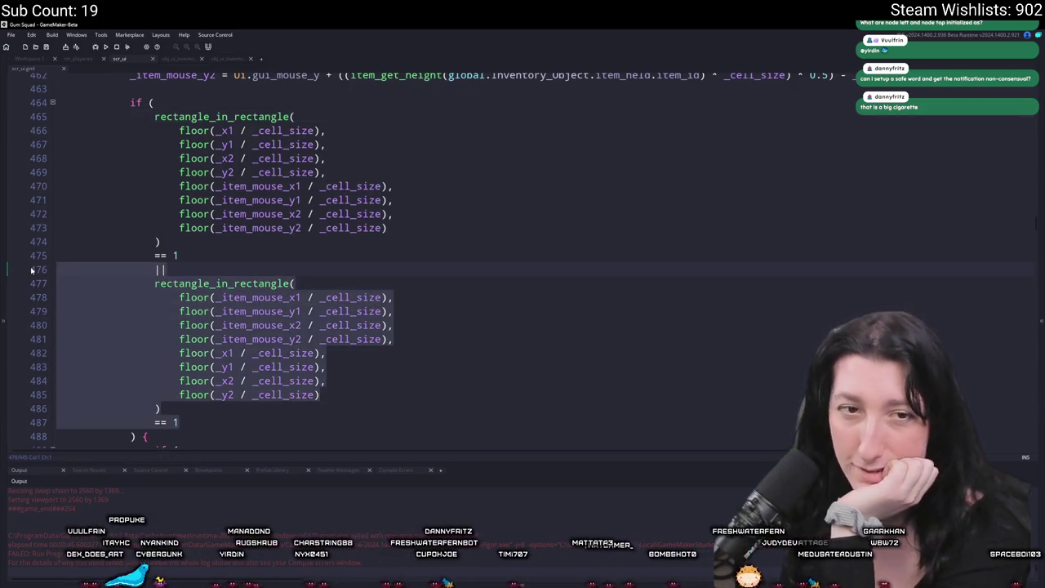
{"action": "key", "text": "BackSpace"}
{"action": "key", "text": "BackSpace"}
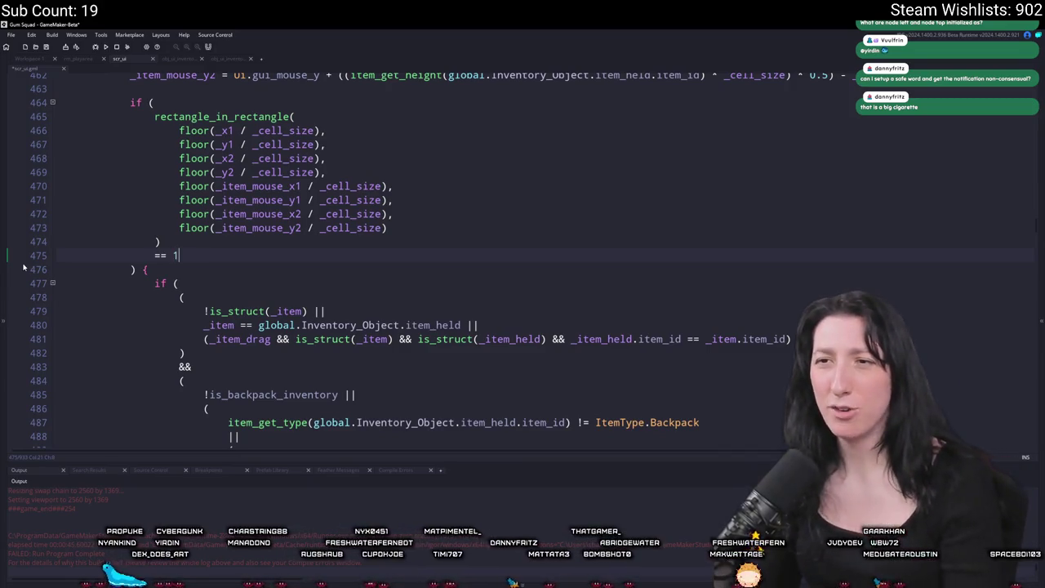
{"action": "left_click", "coordinate": [203, 214]}
{"action": "key", "text": "F5"}
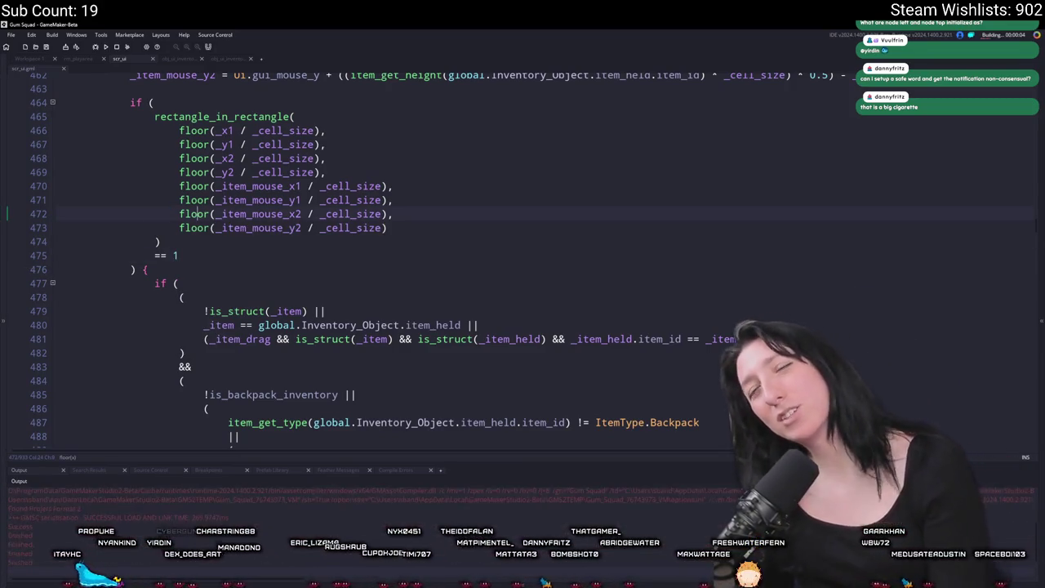
Step: Delete the lines after the node bounds variables, keeping the blank line before the with block
{"action": "scroll", "coordinate": [409, 245], "scroll_direction": "up", "scroll_amount": 5}
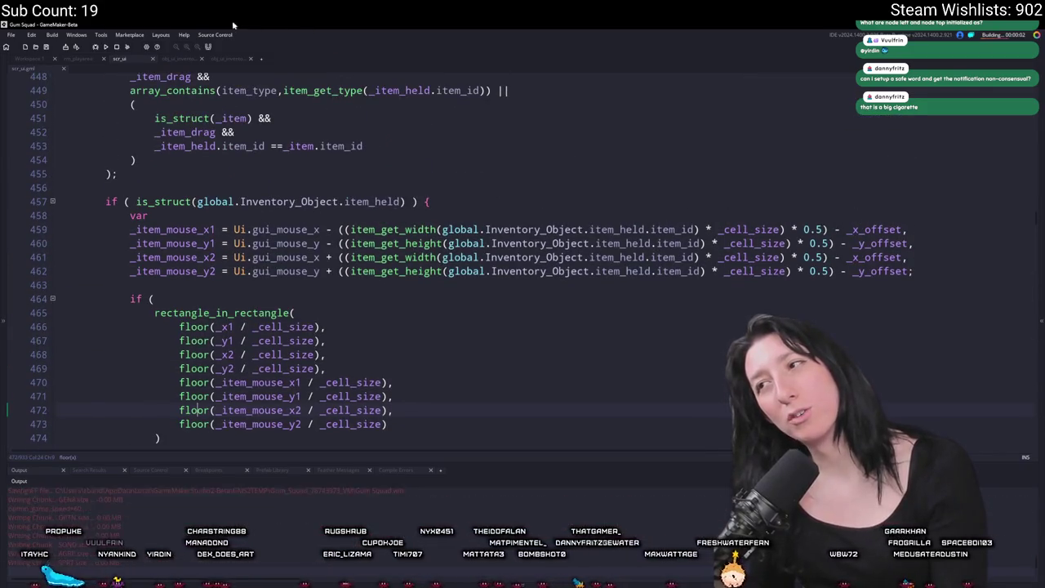
{"action": "scroll", "coordinate": [292, 168], "scroll_direction": "up", "scroll_amount": 7}
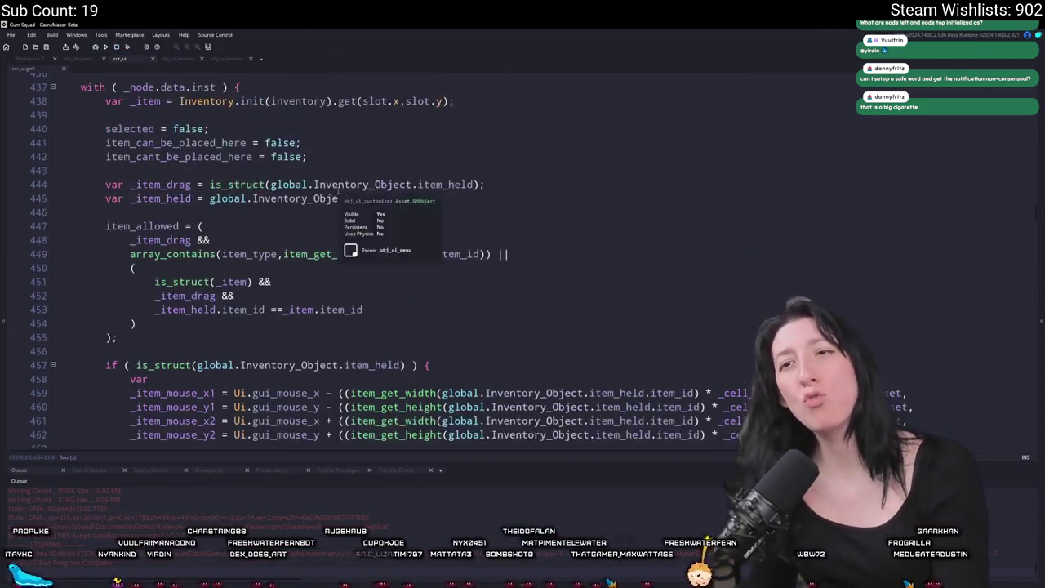
{"action": "left_click_drag", "start_coordinate": [500, 174], "coordinate": [193, 146]}
{"action": "key", "text": "BackSpace"}
{"action": "scroll", "coordinate": [446, 286], "scroll_direction": "down", "scroll_amount": 2}
{"action": "key", "text": "ctrl+z"}
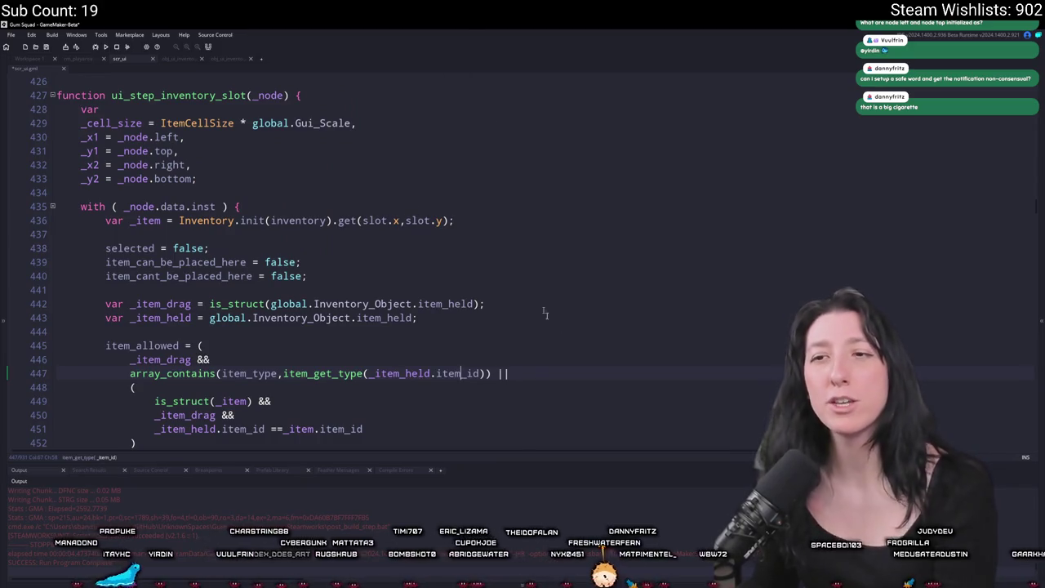
{"action": "scroll", "coordinate": [532, 290], "scroll_direction": "down", "scroll_amount": 5}
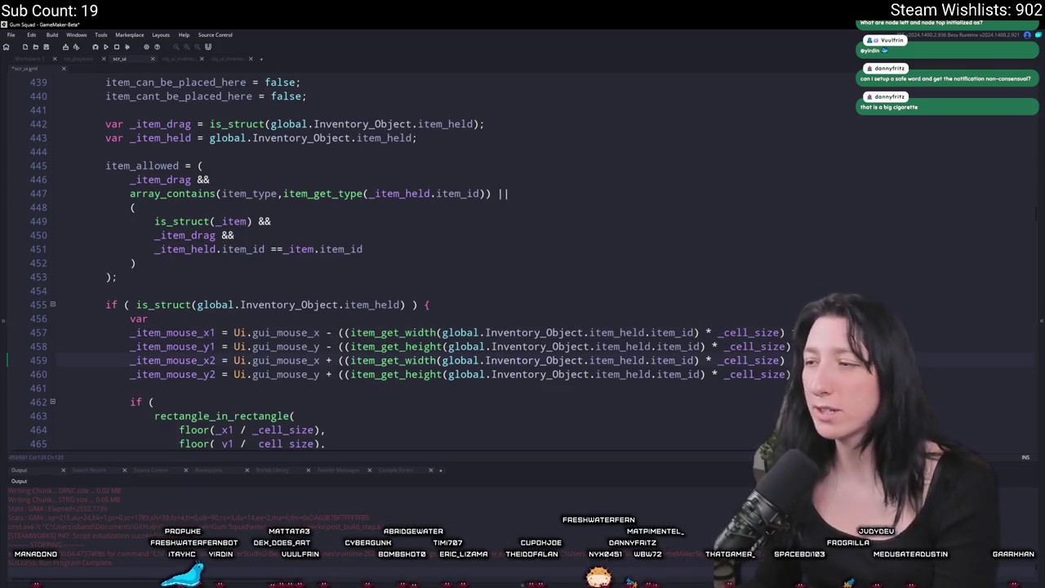
{"action": "scroll", "coordinate": [446, 261], "scroll_direction": "down", "scroll_amount": 5}
{"action": "type", "text": "* 0.5);"}
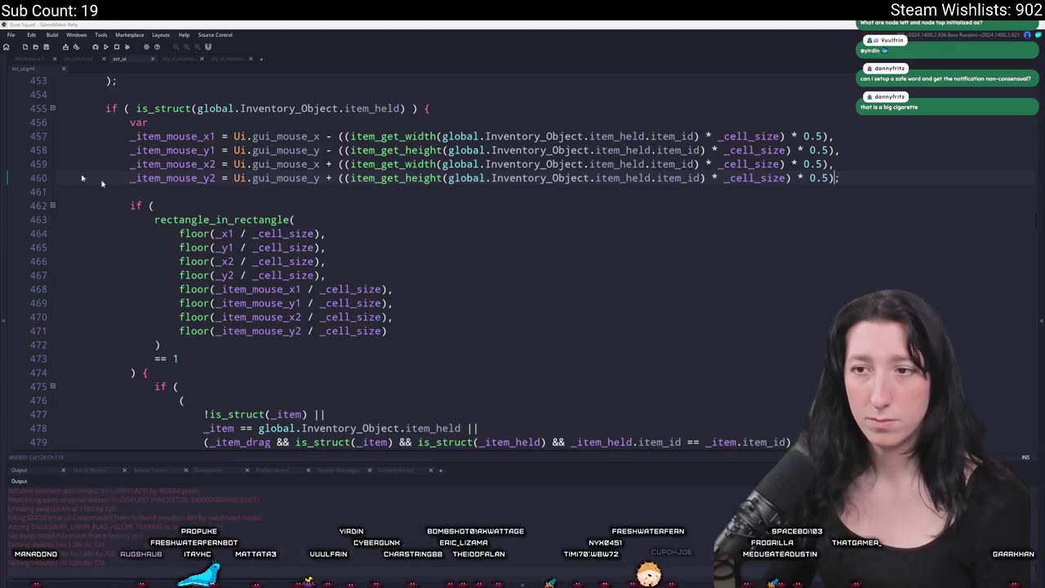
{"action": "left_click", "coordinate": [508, 287]}
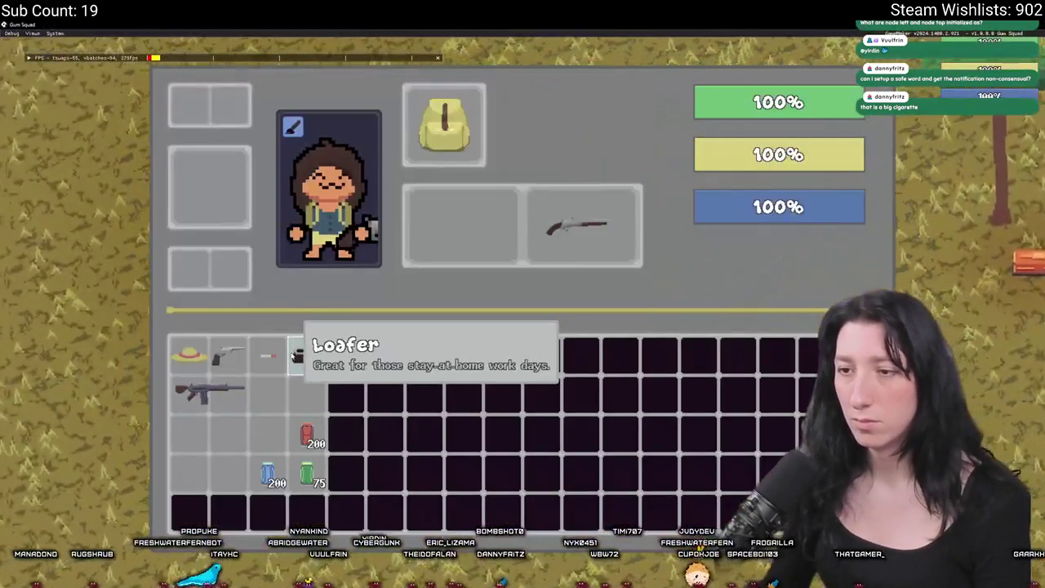
{"action": "left_click", "coordinate": [306, 356]}
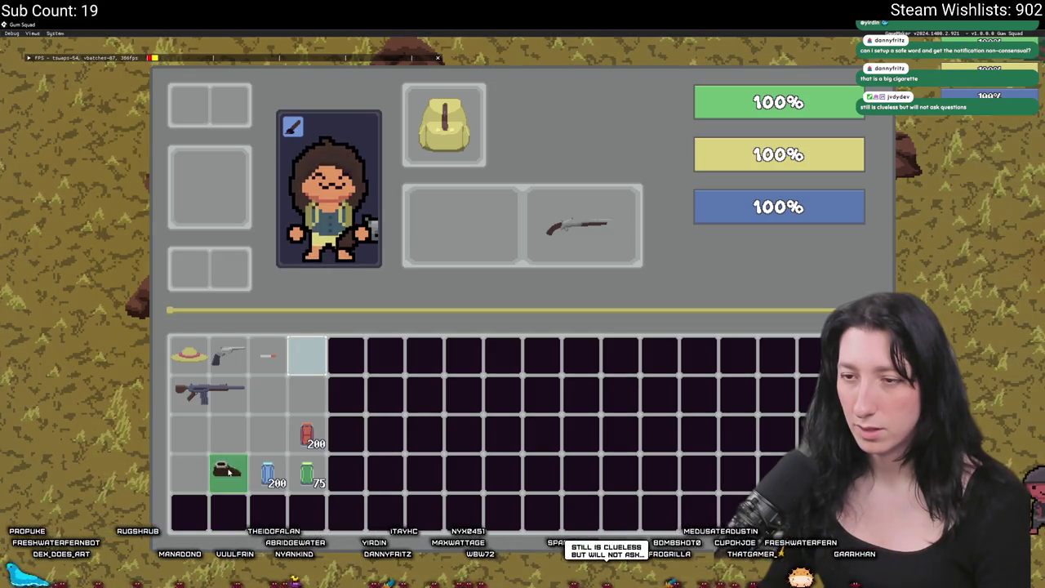
{"action": "left_click", "coordinate": [230, 472]}
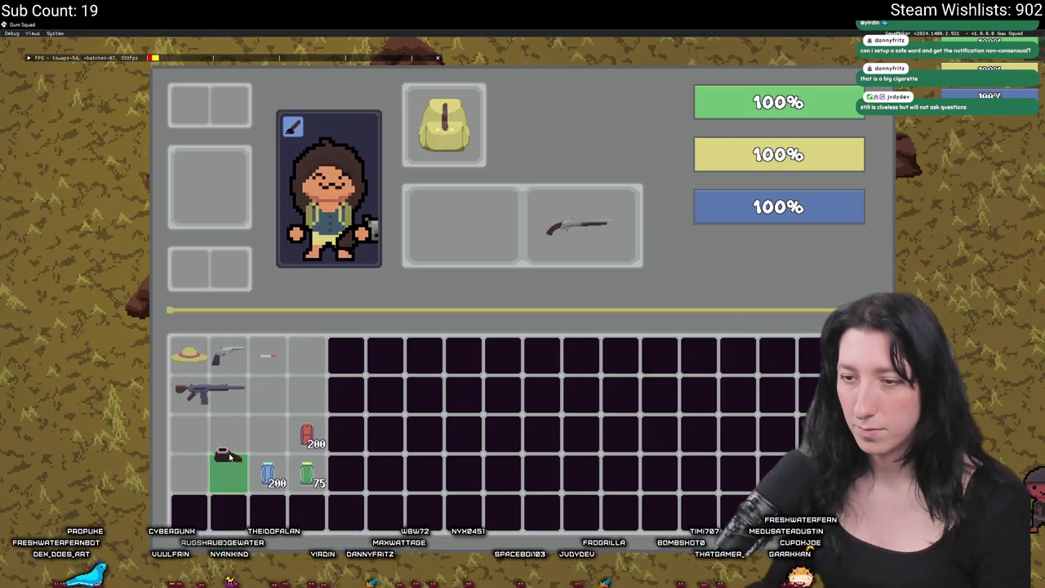
{"action": "left_click", "coordinate": [231, 449]}
{"action": "left_click", "coordinate": [231, 438]}
{"action": "left_click", "coordinate": [233, 392]}
{"action": "left_click", "coordinate": [272, 392]}
{"action": "left_click", "coordinate": [229, 433]}
{"action": "left_click", "coordinate": [315, 343]}
{"action": "left_click", "coordinate": [245, 394]}
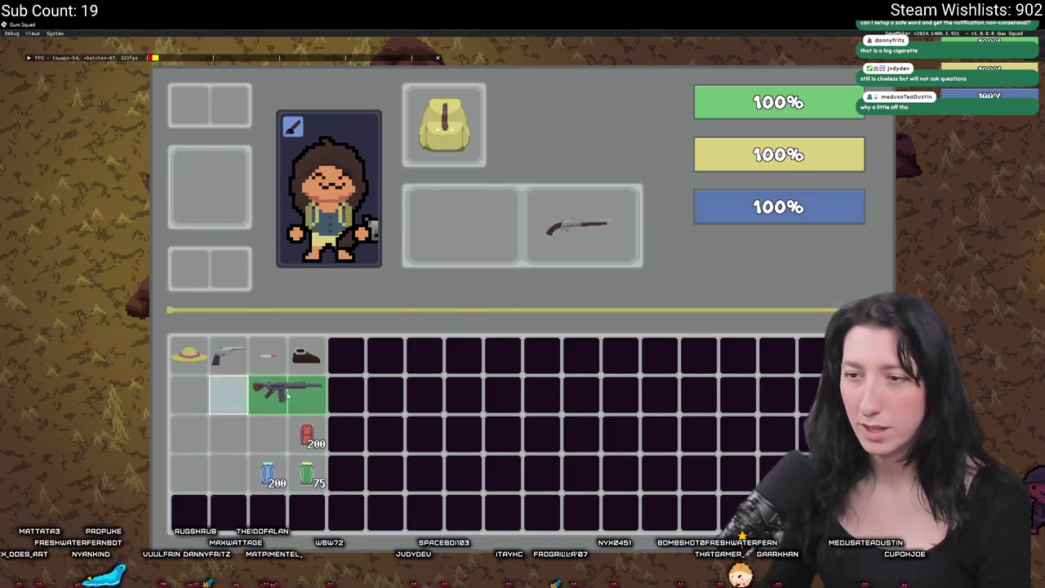
{"action": "left_click", "coordinate": [209, 207]}
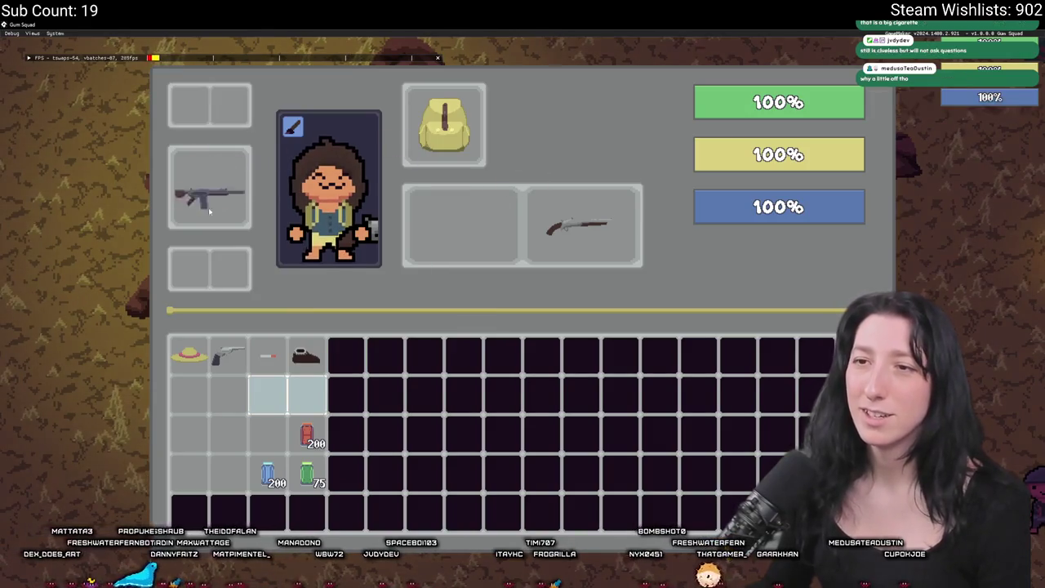
{"action": "left_click", "coordinate": [288, 394]}
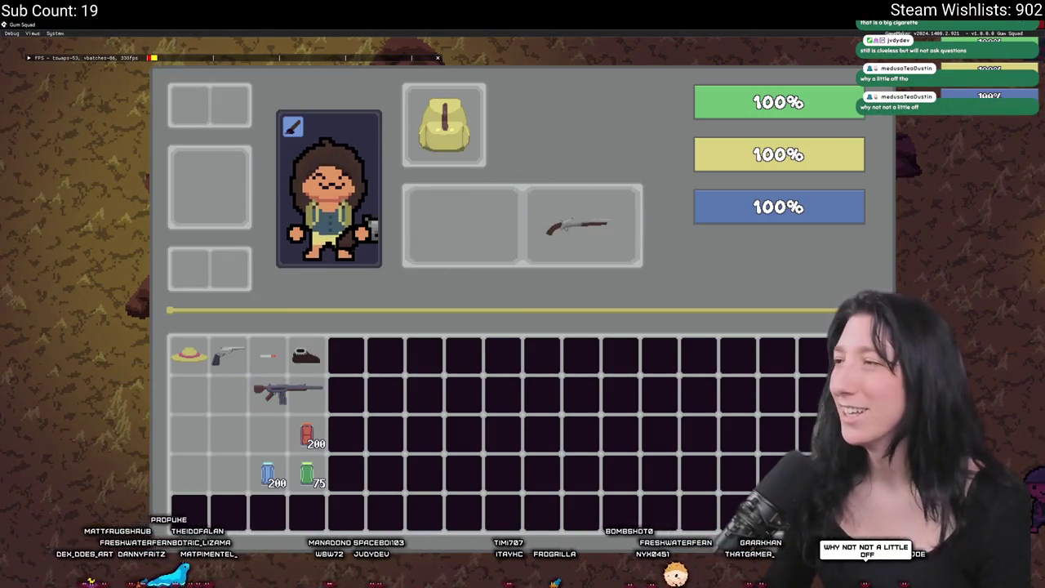
{"action": "key", "text": "alt+Tab"}
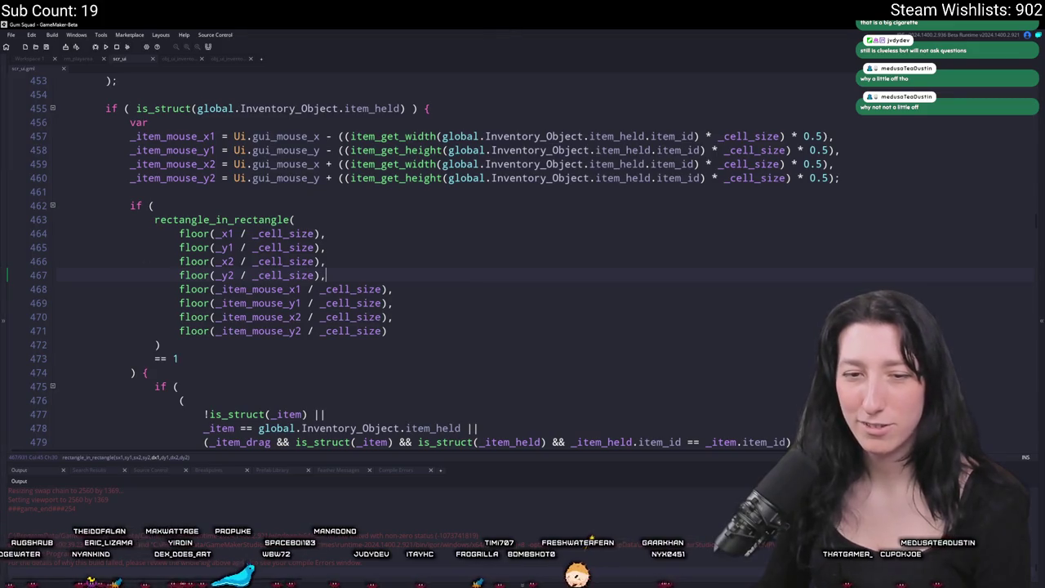
Step: Append '- _y_offset' to the y2 bound and '- _x_offset' to the x2 and x1 bounds
{"action": "key", "text": "Up"}
{"action": "key", "text": "Up"}
{"action": "key", "text": "Up"}
{"action": "key", "text": "End"}
{"action": "key", "text": "Left"}
{"action": "type", "text": "- _y_offset"}
{"action": "key", "text": "Up"}
{"action": "key", "text": "End"}
{"action": "key", "text": "Left"}
{"action": "type", "text": "- _x_offset"}
{"action": "key", "text": "Up"}
{"action": "key", "text": "Up"}
{"action": "key", "text": "End"}
{"action": "key", "text": "Left"}
{"action": "type", "text": "- _x_offset"}
{"action": "key", "text": "Down"}
{"action": "key", "text": "End"}
{"action": "key", "text": "Left"}
{"action": "type", "text": "- _y_offset"}
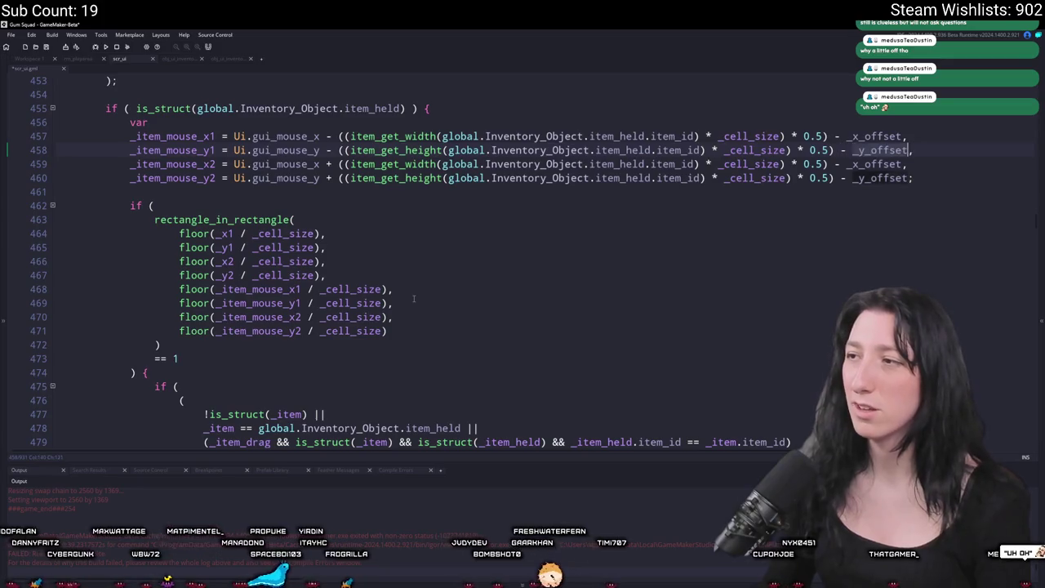
Step: Paste the reversed overlap check back into the slot code
{"action": "scroll", "coordinate": [414, 299], "scroll_direction": "up", "scroll_amount": 5}
{"action": "scroll", "coordinate": [395, 290], "scroll_direction": "down", "scroll_amount": 5}
{"action": "key", "text": "BackSpace"}
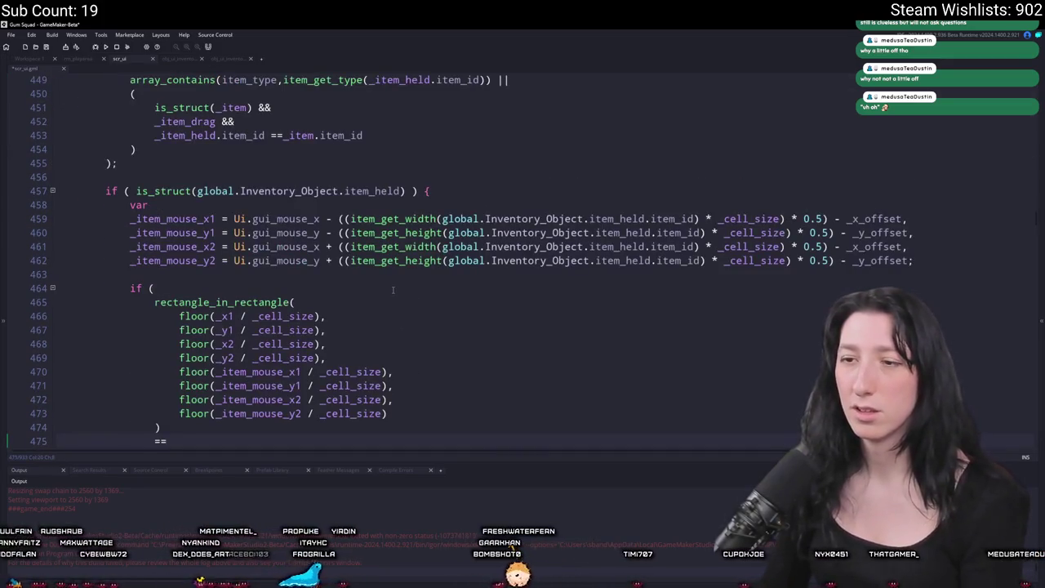
{"action": "scroll", "coordinate": [393, 290], "scroll_direction": "down", "scroll_amount": 4}
{"action": "key", "text": "ctrl+v"}
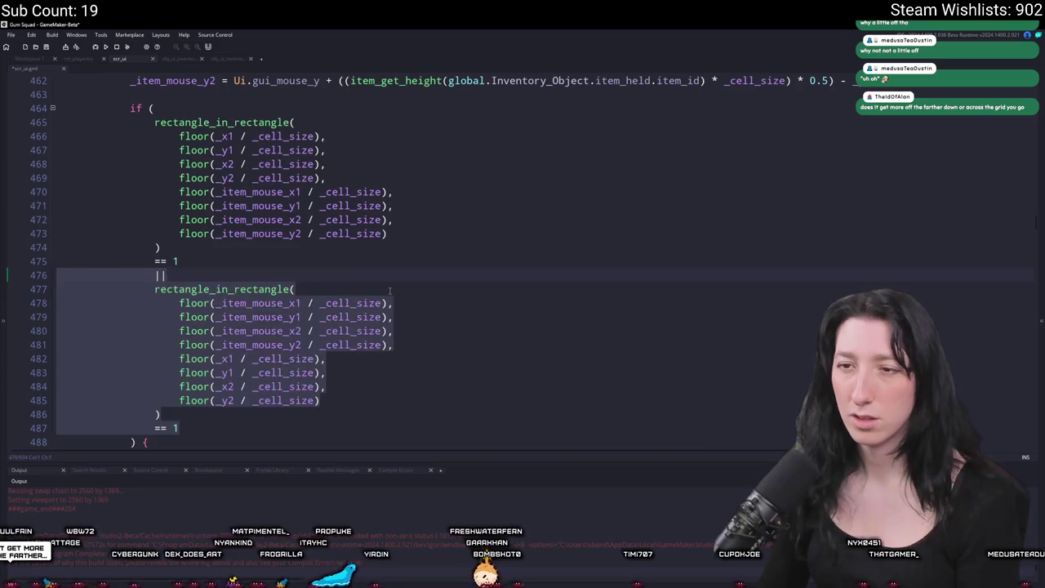
Step: Remove the x offsets from the bounds, delete the _x_offset/_y_offset lines, and end _y2 with a semicolon
{"action": "scroll", "coordinate": [454, 294], "scroll_direction": "up", "scroll_amount": 3}
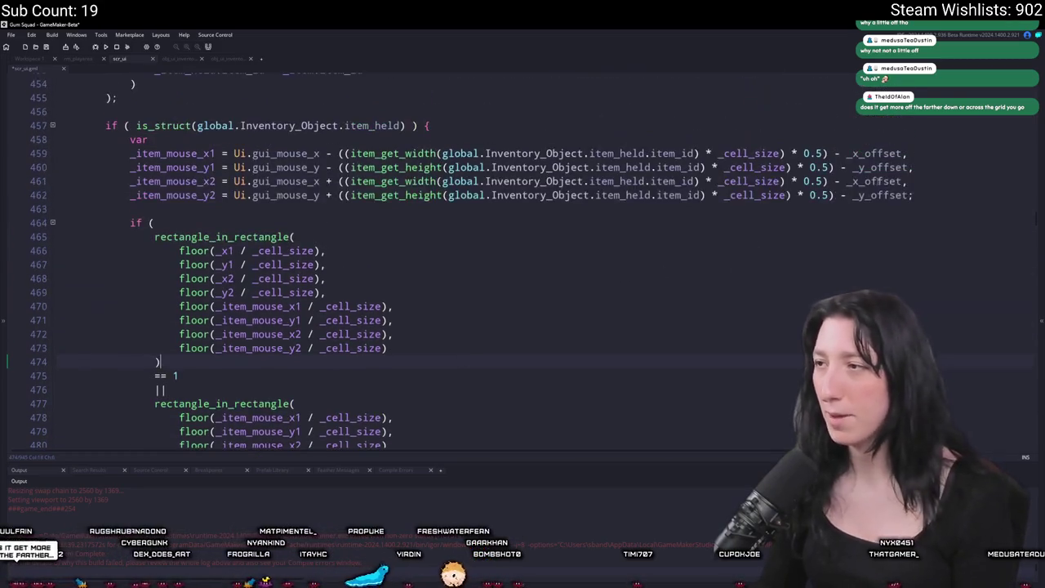
{"action": "key", "text": "BackSpace"}
{"action": "key", "text": "BackSpace"}
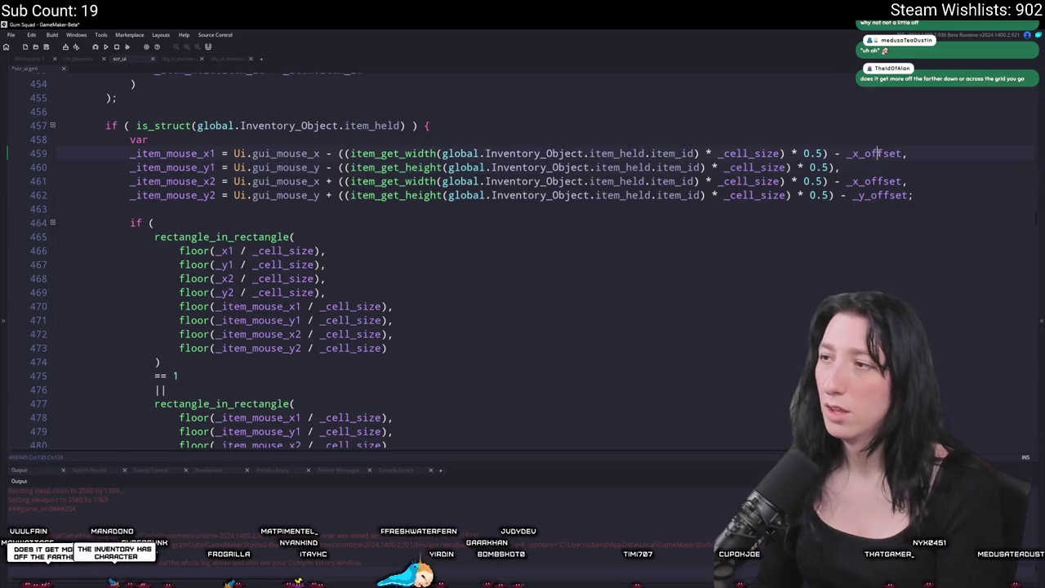
{"action": "double_click", "coordinate": [880, 153]}
{"action": "key", "text": "BackSpace"}
{"action": "key", "text": "BackSpace"}
{"action": "key", "text": "BackSpace"}
{"action": "key", "text": "BackSpace"}
{"action": "left_click", "coordinate": [871, 195]}
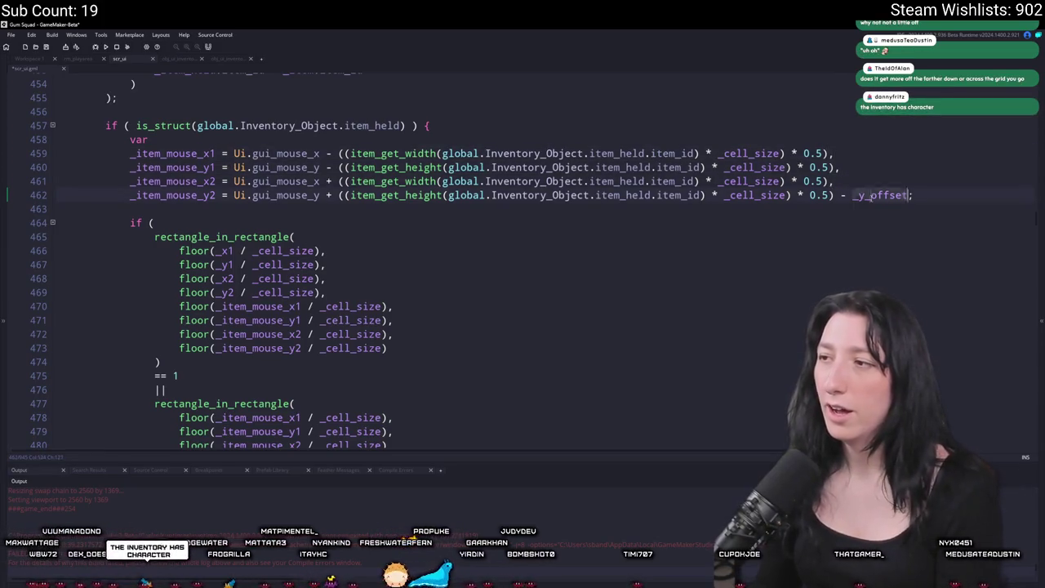
{"action": "scroll", "coordinate": [491, 171], "scroll_direction": "up", "scroll_amount": 8}
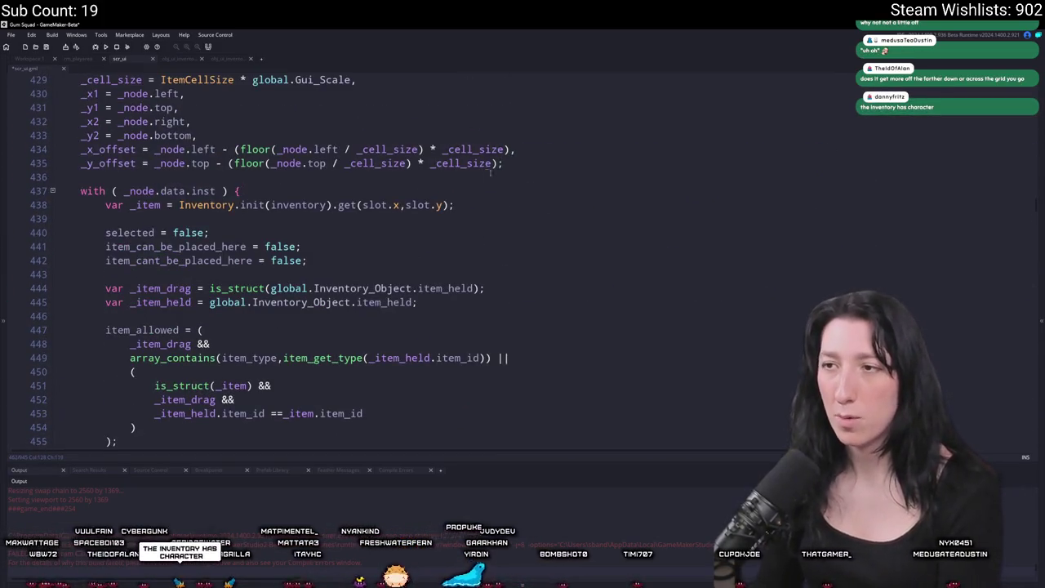
{"action": "left_click_drag", "start_coordinate": [501, 163], "coordinate": [485, 136]}
{"action": "key", "text": "BackSpace"}
{"action": "key", "text": "BackSpace"}
{"action": "type", "text": ";"}
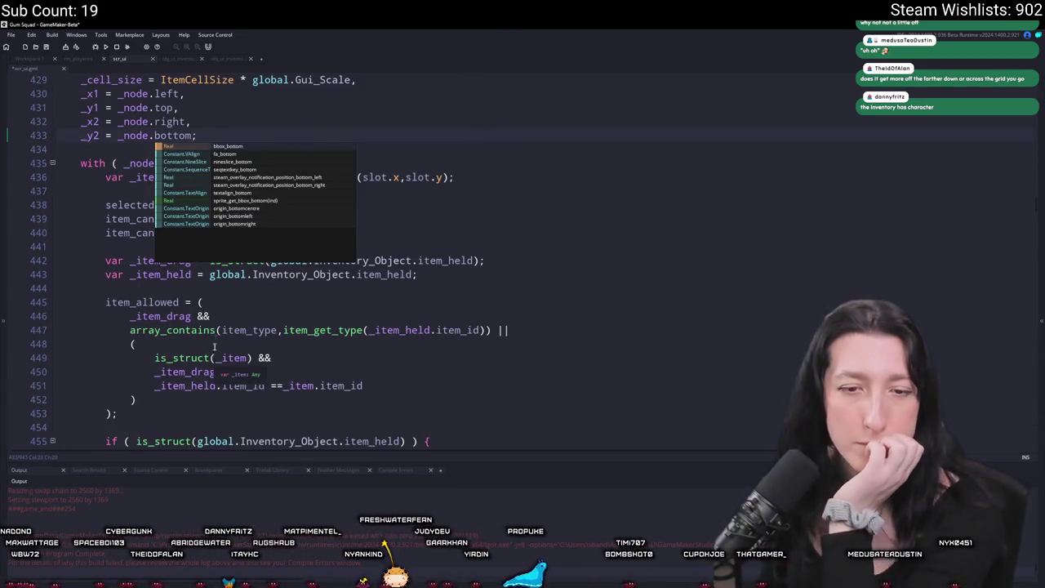
{"action": "scroll", "coordinate": [232, 297], "scroll_direction": "down", "scroll_amount": 4}
{"action": "scroll", "coordinate": [232, 297], "scroll_direction": "down", "scroll_amount": 4}
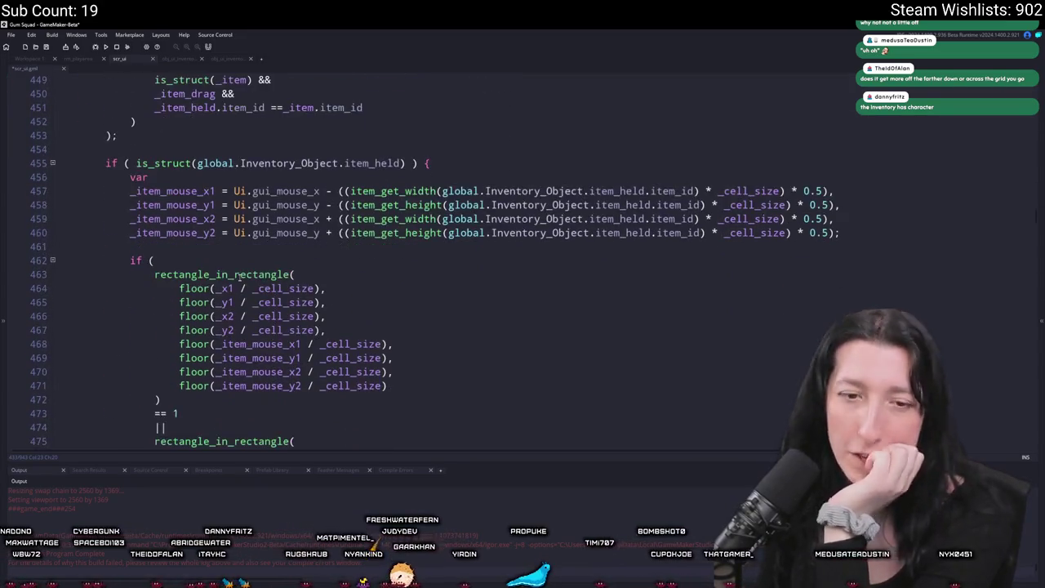
{"action": "scroll", "coordinate": [436, 223], "scroll_direction": "up", "scroll_amount": 3}
{"action": "scroll", "coordinate": [436, 223], "scroll_direction": "down", "scroll_amount": 3}
{"action": "left_click", "coordinate": [436, 223]}
{"action": "scroll", "coordinate": [436, 223], "scroll_direction": "down", "scroll_amount": 2}
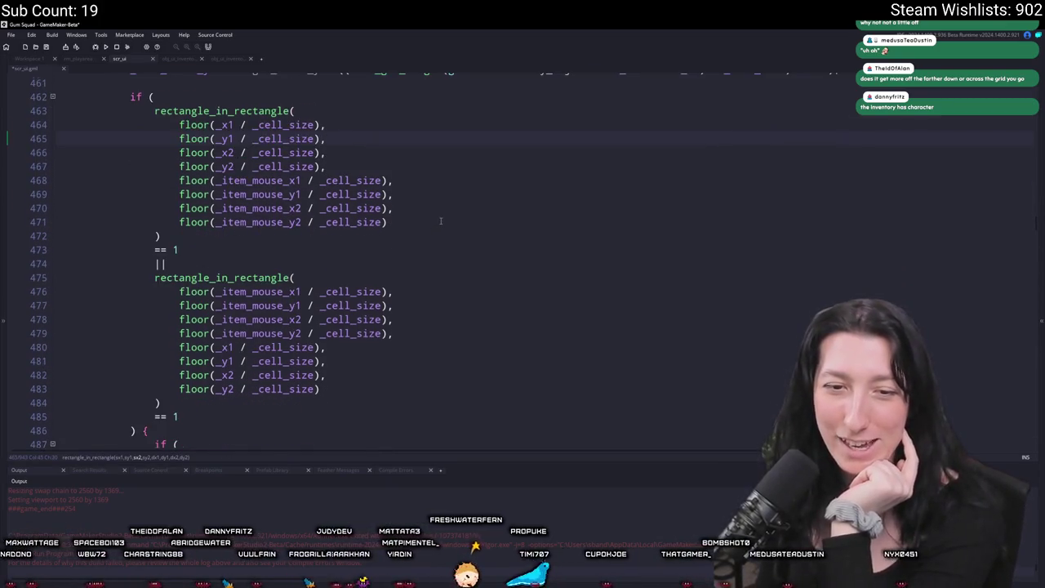
{"action": "scroll", "coordinate": [440, 220], "scroll_direction": "down", "scroll_amount": 1}
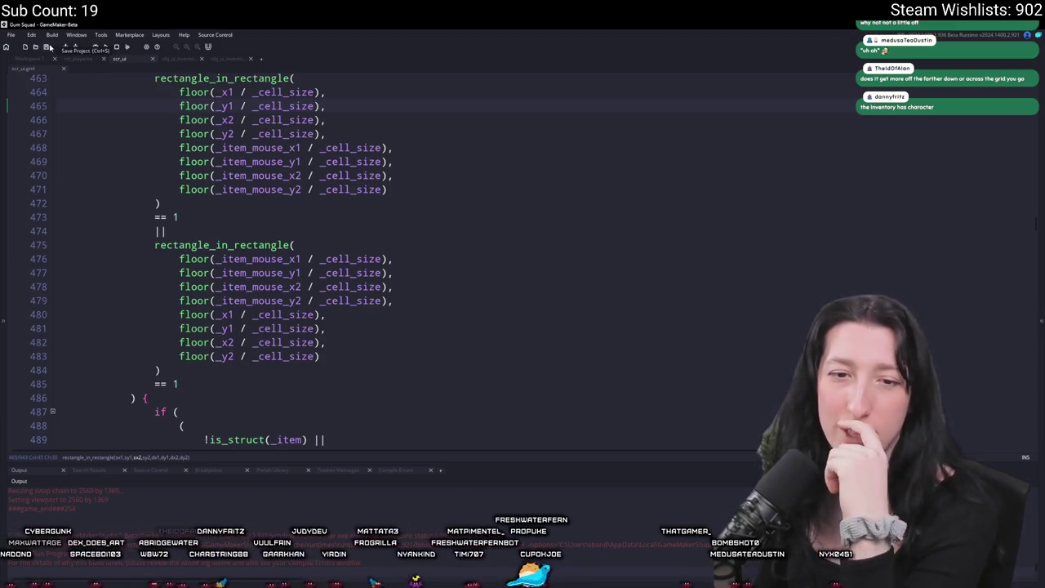
{"action": "scroll", "coordinate": [338, 210], "scroll_direction": "down", "scroll_amount": 1}
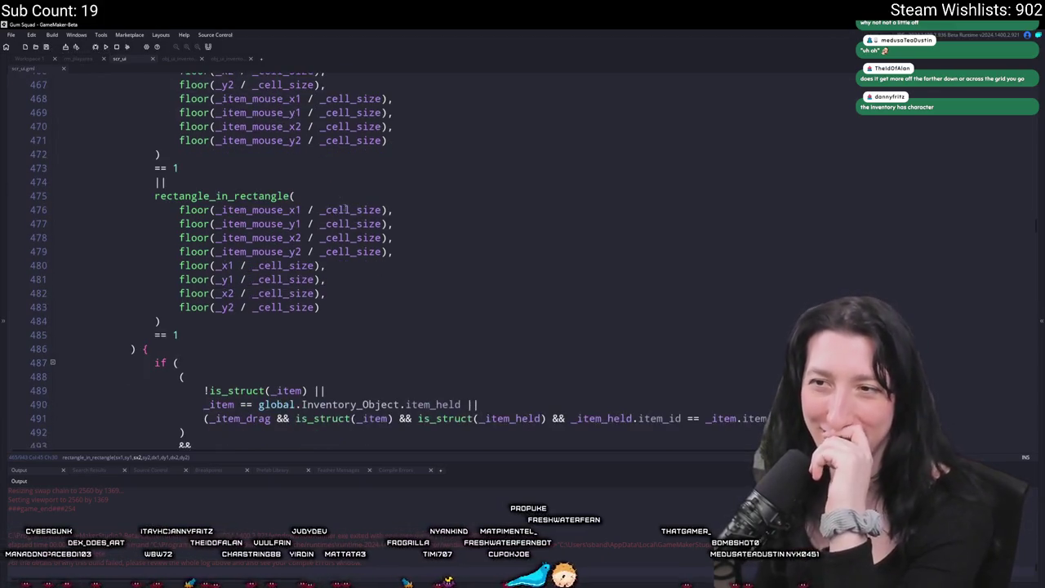
{"action": "scroll", "coordinate": [269, 196], "scroll_direction": "up", "scroll_amount": 4}
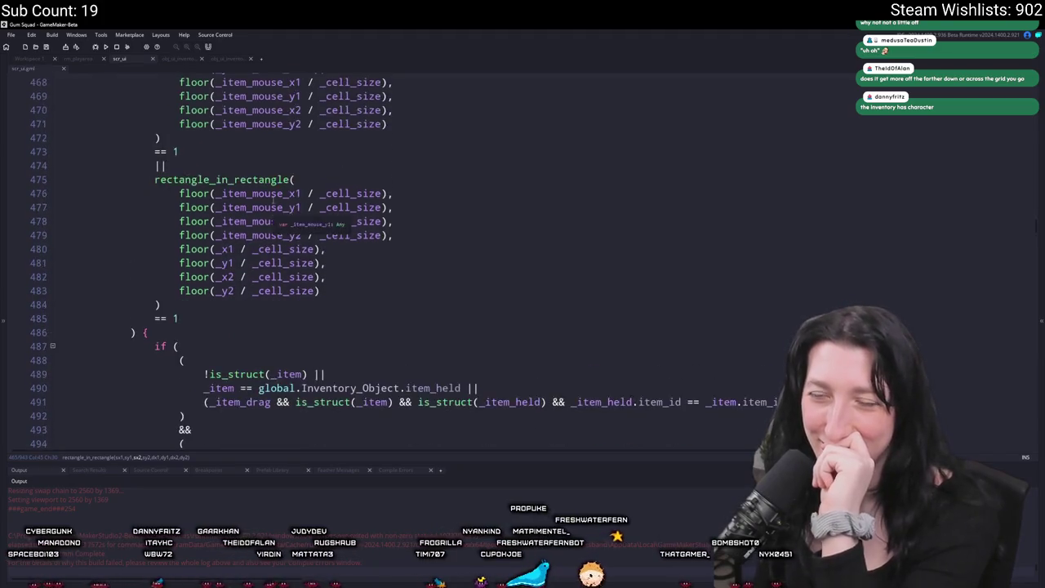
{"action": "mouse_move", "coordinate": [261, 174]}
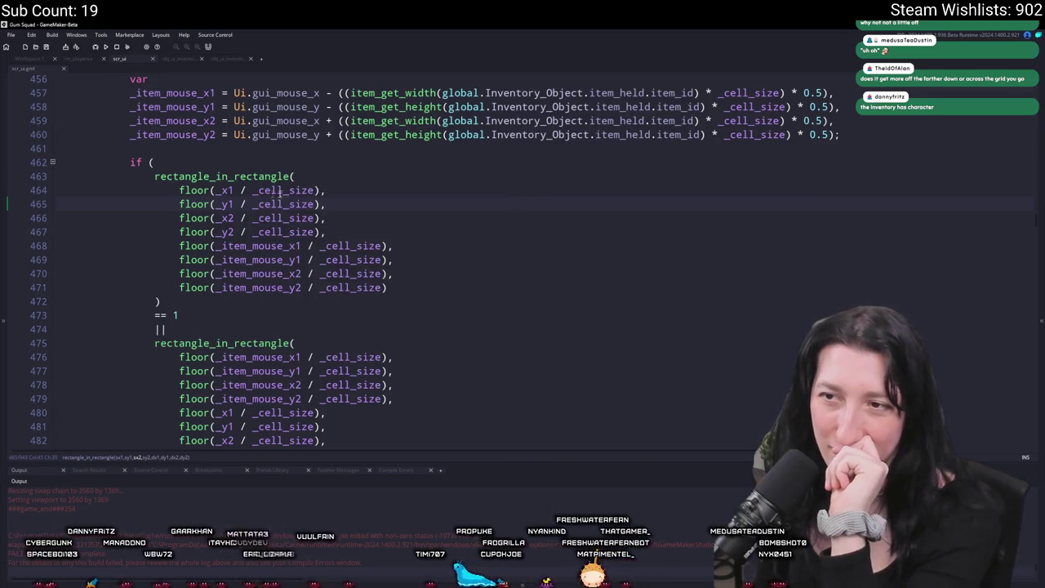
{"action": "scroll", "coordinate": [233, 190], "scroll_direction": "up", "scroll_amount": 2}
{"action": "double_click", "coordinate": [260, 256]}
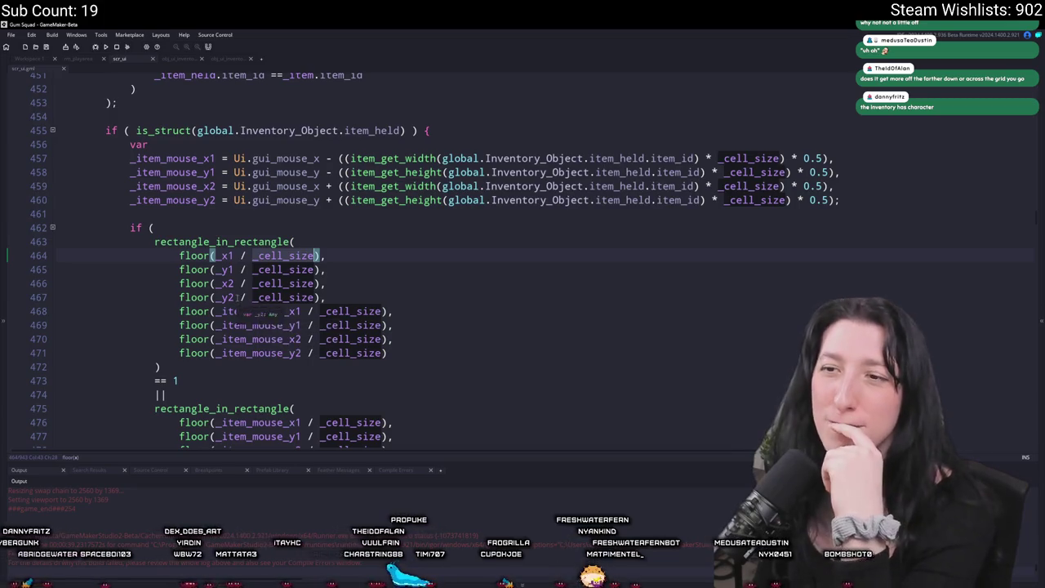
{"action": "scroll", "coordinate": [225, 245], "scroll_direction": "down", "scroll_amount": 2}
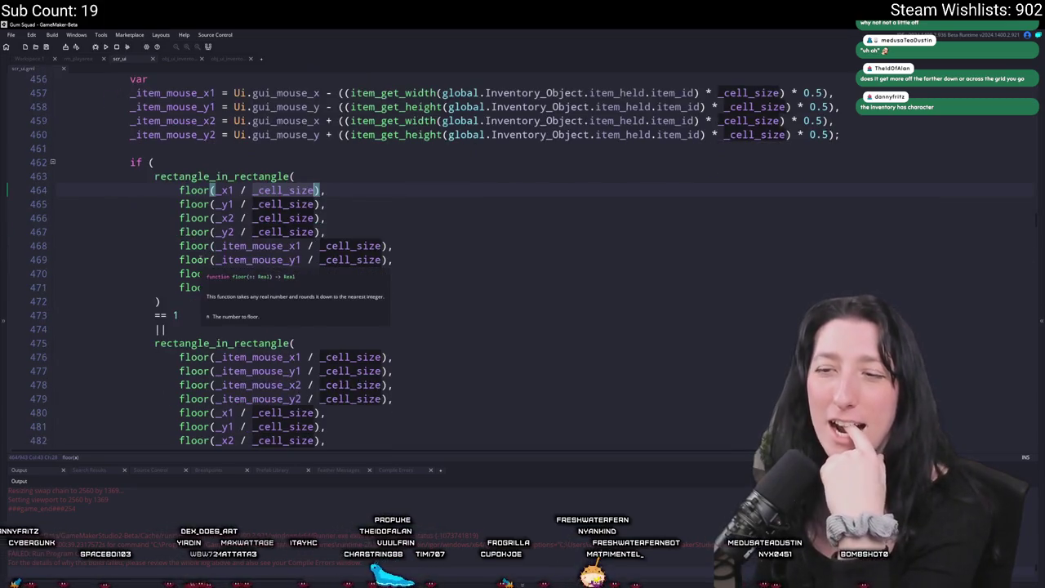
{"action": "double_click", "coordinate": [225, 189]}
{"action": "scroll", "coordinate": [226, 196], "scroll_direction": "up", "scroll_amount": 2}
{"action": "scroll", "coordinate": [226, 197], "scroll_direction": "up", "scroll_amount": 5}
{"action": "scroll", "coordinate": [237, 204], "scroll_direction": "down", "scroll_amount": 2}
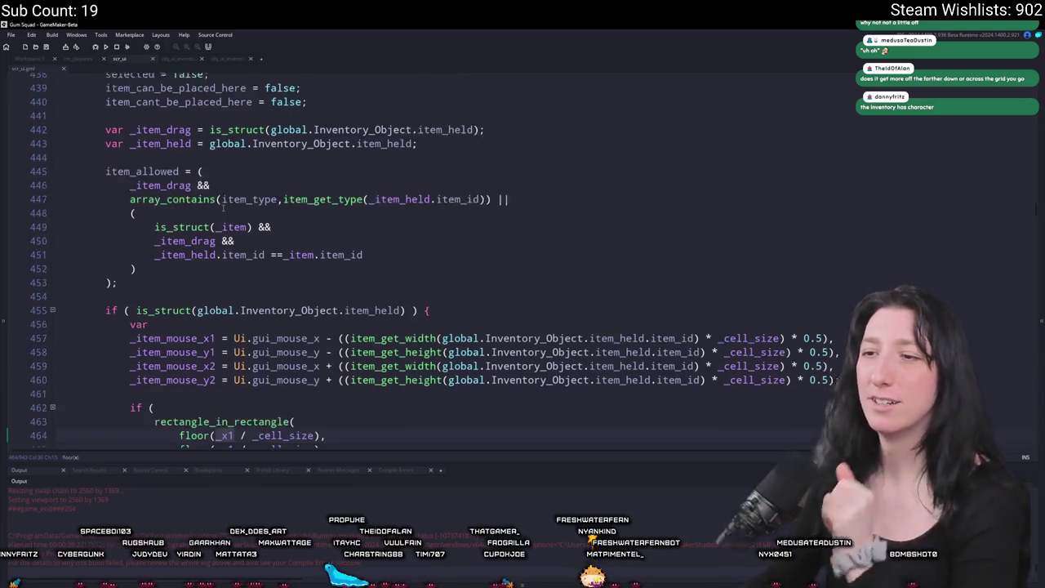
{"action": "scroll", "coordinate": [367, 245], "scroll_direction": "down", "scroll_amount": 1}
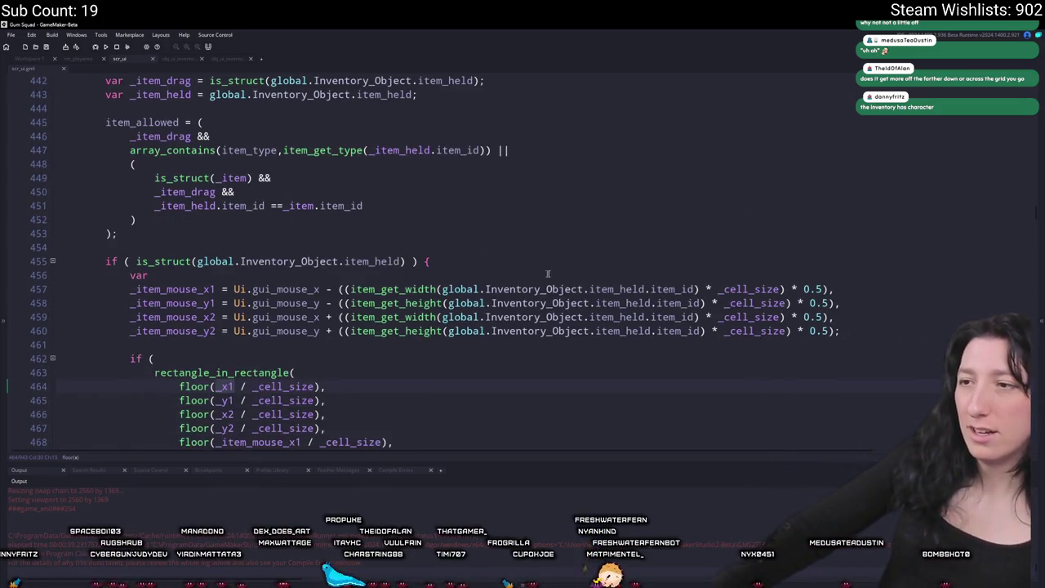
{"action": "scroll", "coordinate": [499, 401], "scroll_direction": "down", "scroll_amount": 5}
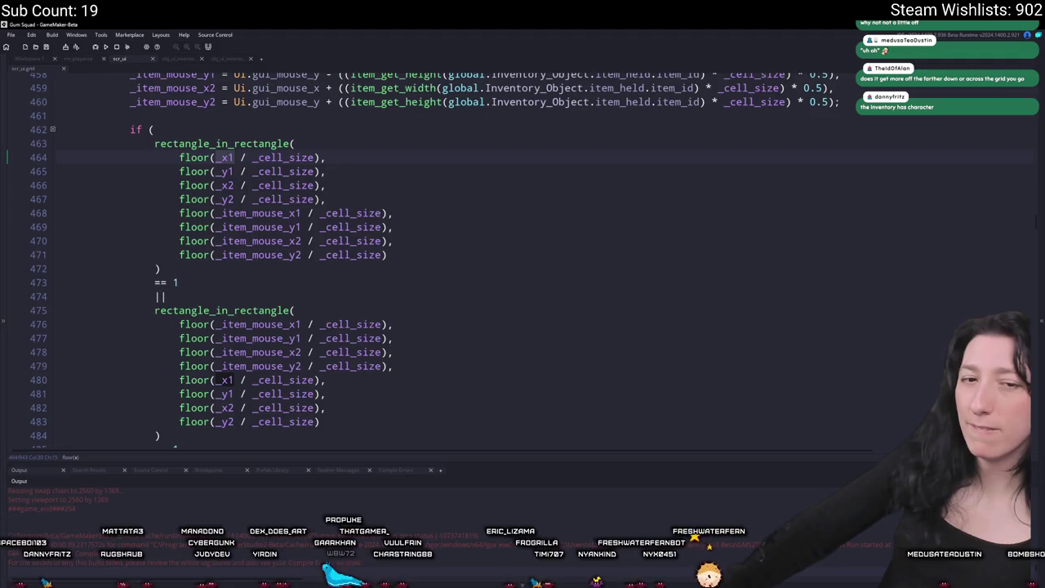
{"action": "scroll", "coordinate": [259, 376], "scroll_direction": "down", "scroll_amount": 1}
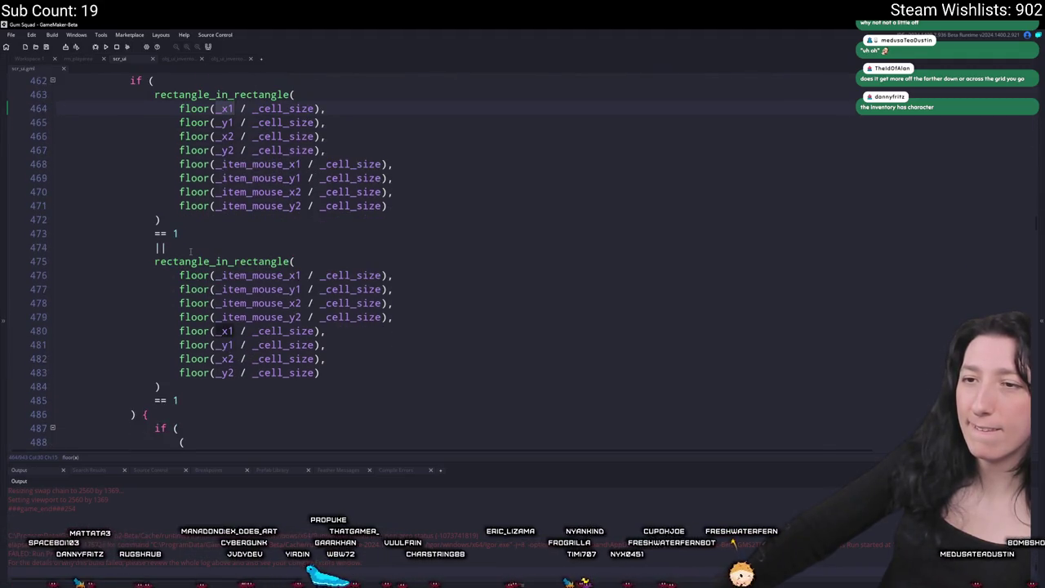
{"action": "scroll", "coordinate": [191, 251], "scroll_direction": "up", "scroll_amount": 1}
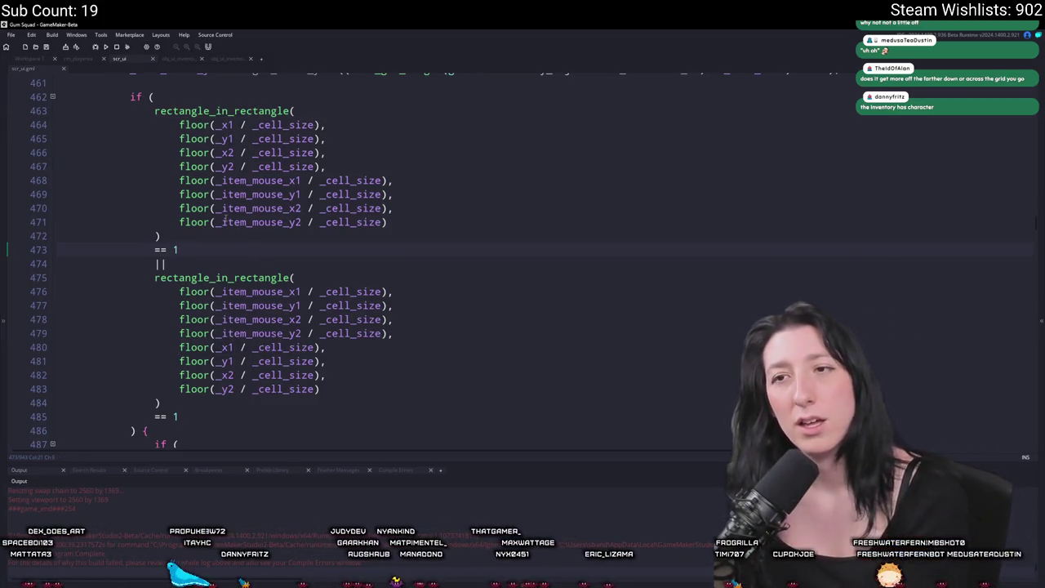
{"action": "scroll", "coordinate": [226, 219], "scroll_direction": "up", "scroll_amount": 2}
{"action": "left_click", "coordinate": [204, 176]}
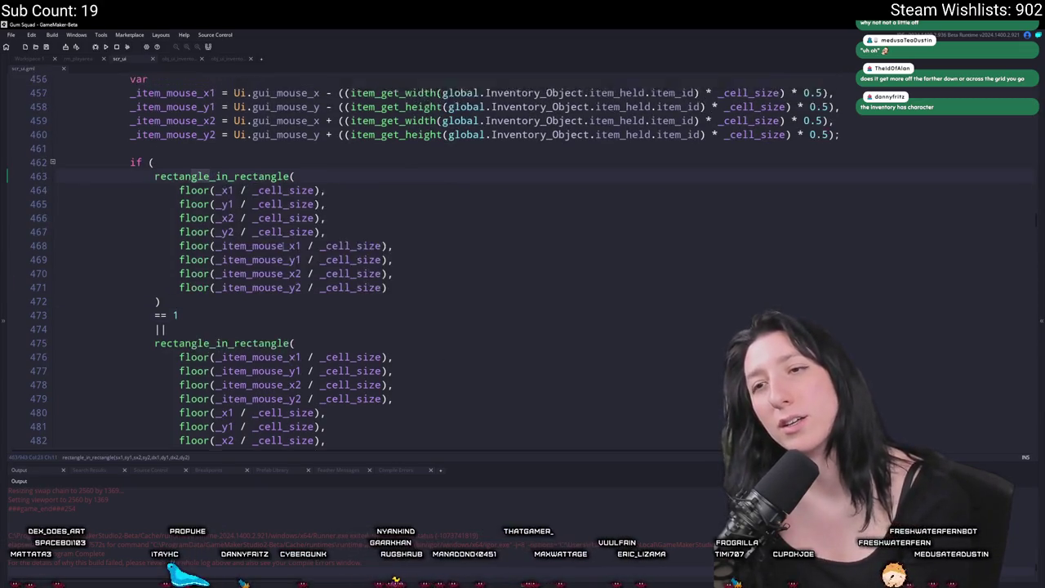
{"action": "scroll", "coordinate": [282, 246], "scroll_direction": "up", "scroll_amount": 2}
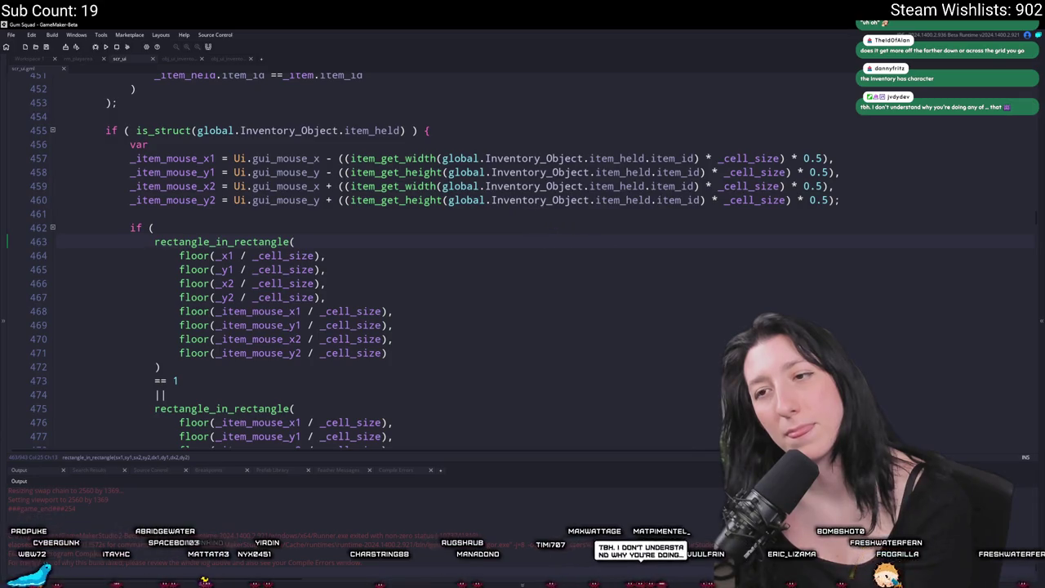
{"action": "scroll", "coordinate": [426, 283], "scroll_direction": "down", "scroll_amount": 3}
{"action": "scroll", "coordinate": [426, 284], "scroll_direction": "up", "scroll_amount": 2}
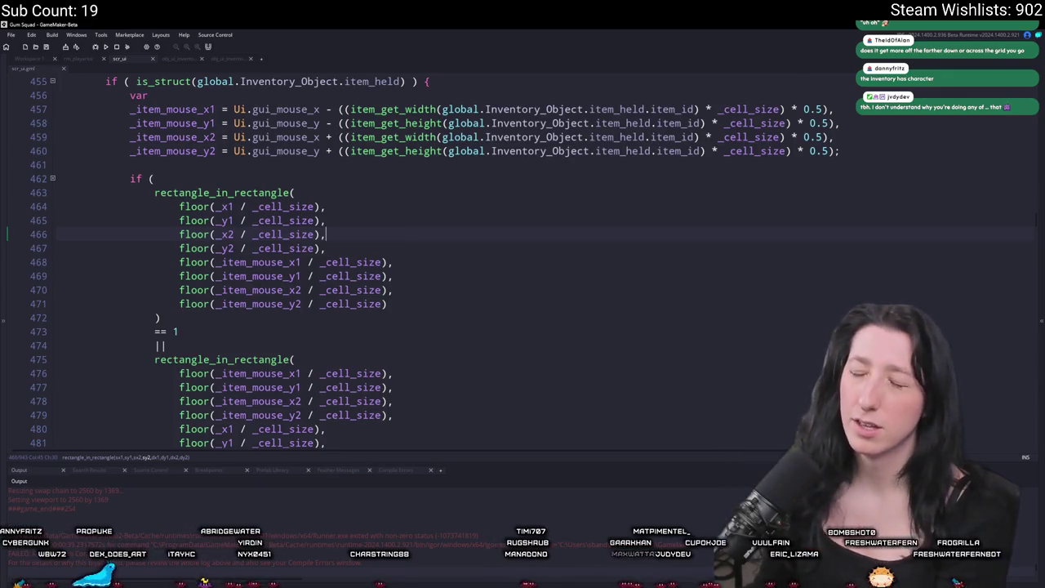
{"action": "scroll", "coordinate": [278, 161], "scroll_direction": "up", "scroll_amount": 2}
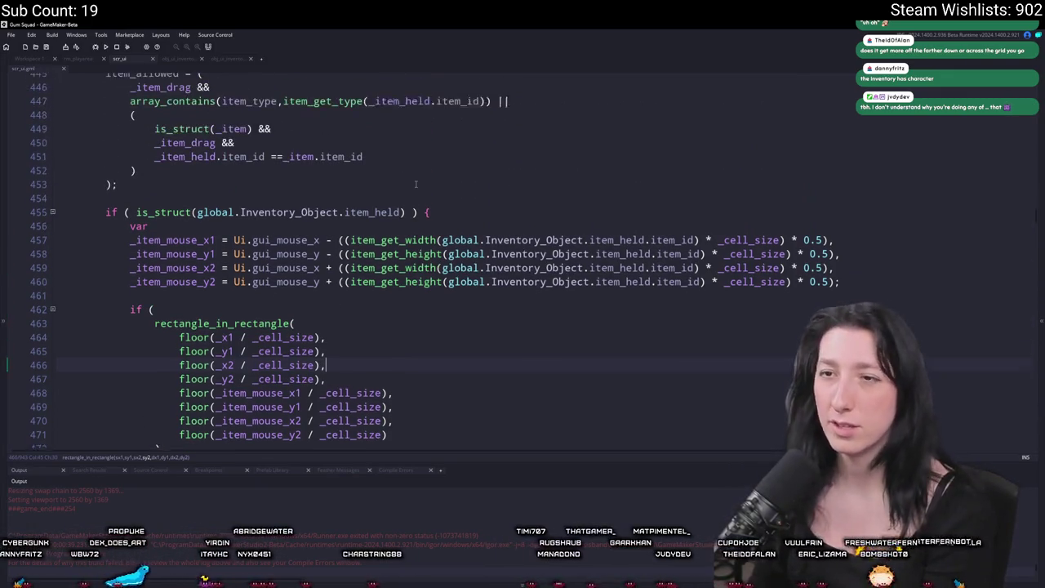
{"action": "scroll", "coordinate": [414, 184], "scroll_direction": "down", "scroll_amount": 2}
{"action": "scroll", "coordinate": [414, 183], "scroll_direction": "up", "scroll_amount": 1}
{"action": "left_click", "coordinate": [841, 155]}
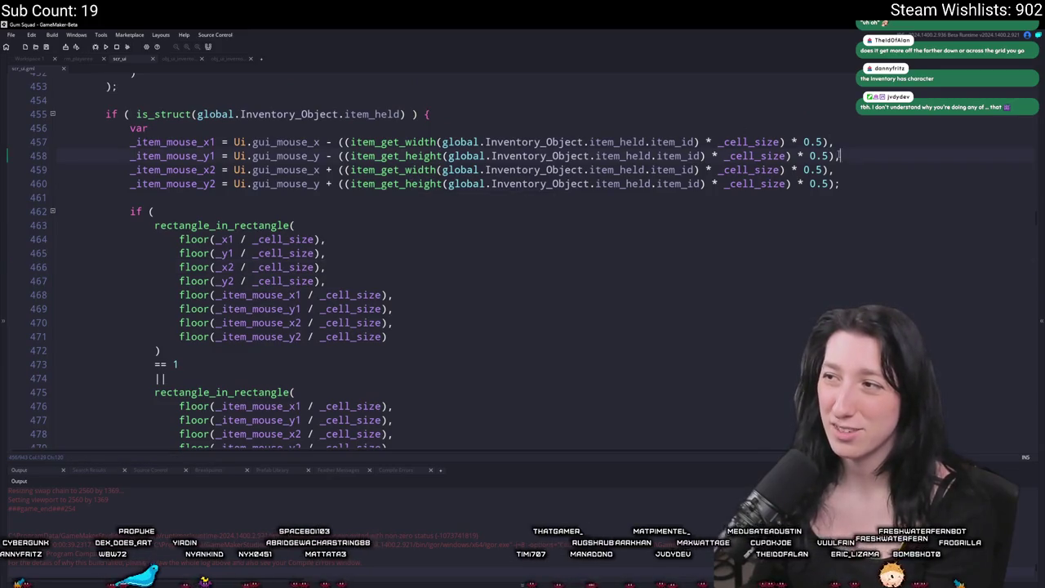
{"action": "scroll", "coordinate": [846, 181], "scroll_direction": "down", "scroll_amount": 6}
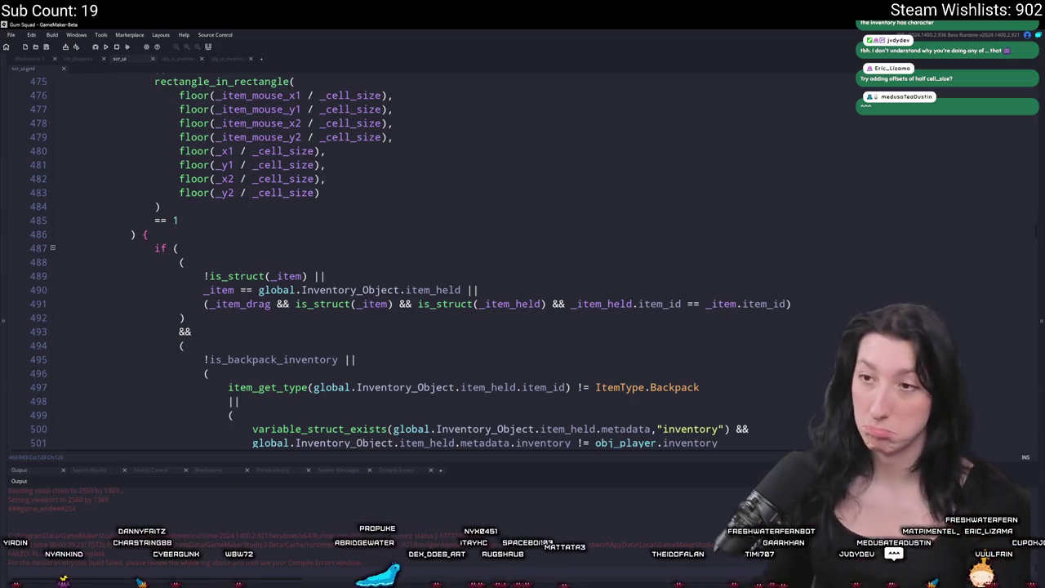
{"action": "scroll", "coordinate": [717, 250], "scroll_direction": "up", "scroll_amount": 9}
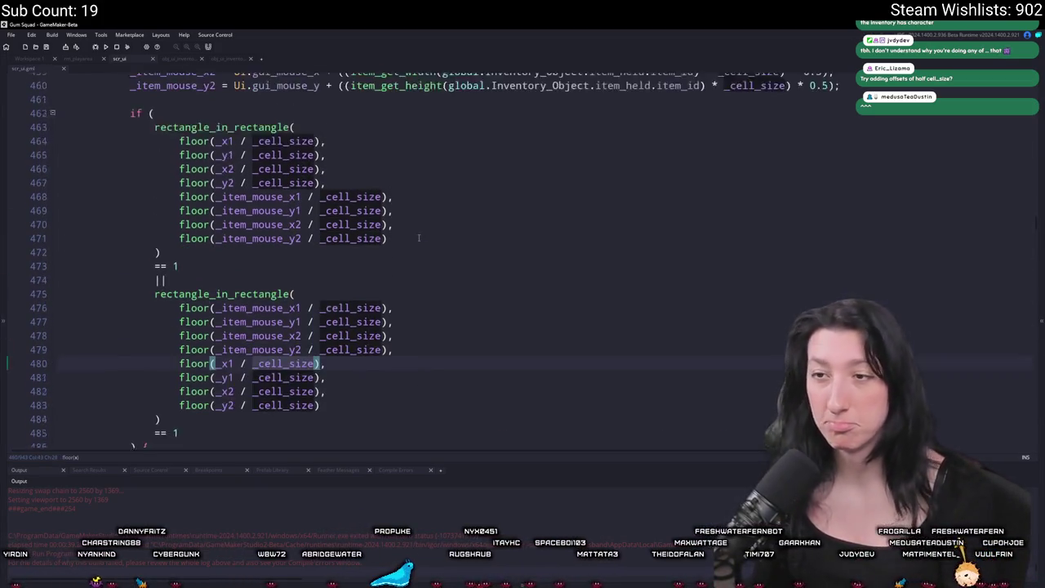
{"action": "left_click", "coordinate": [750, 233]}
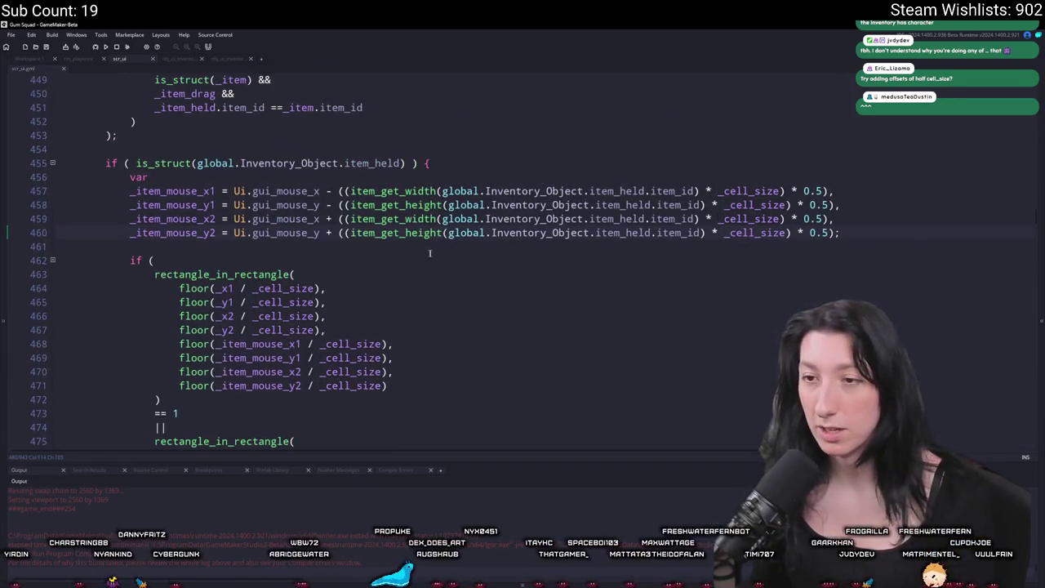
{"action": "left_click", "coordinate": [510, 166]}
Step: Try adding '- _cell_size * 0.5' to _item_mouse_x1, remove it again, and build with F5
{"action": "left_click", "coordinate": [834, 191]}
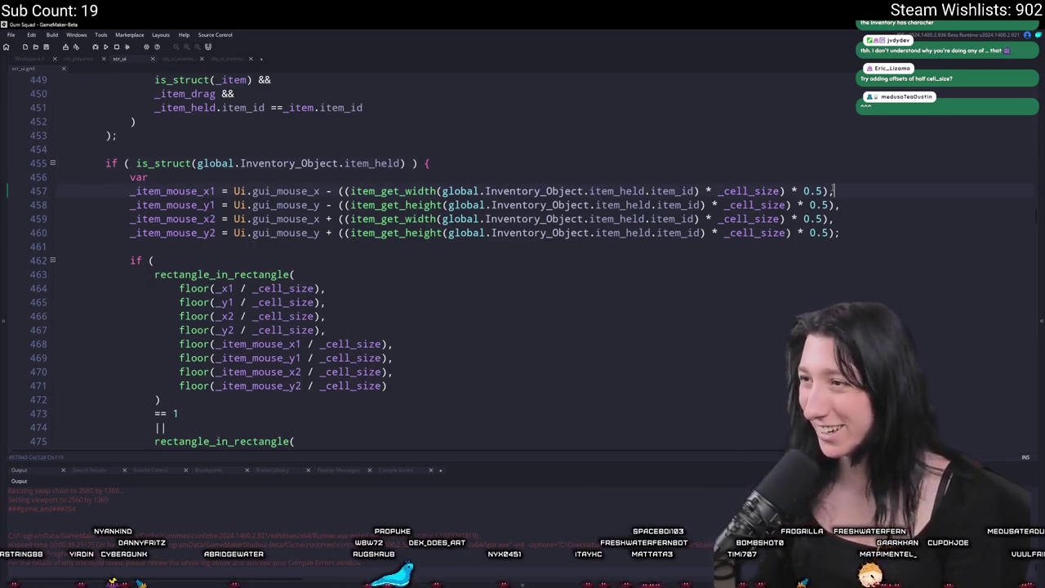
{"action": "type", "text": "- _cell_size /"}
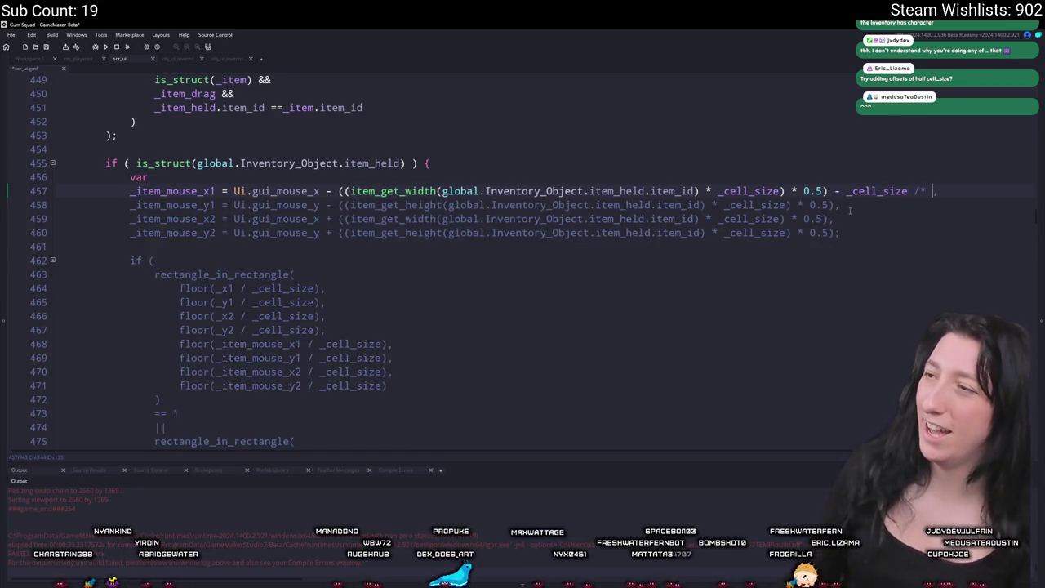
{"action": "type", "text": " * 0.5),"}
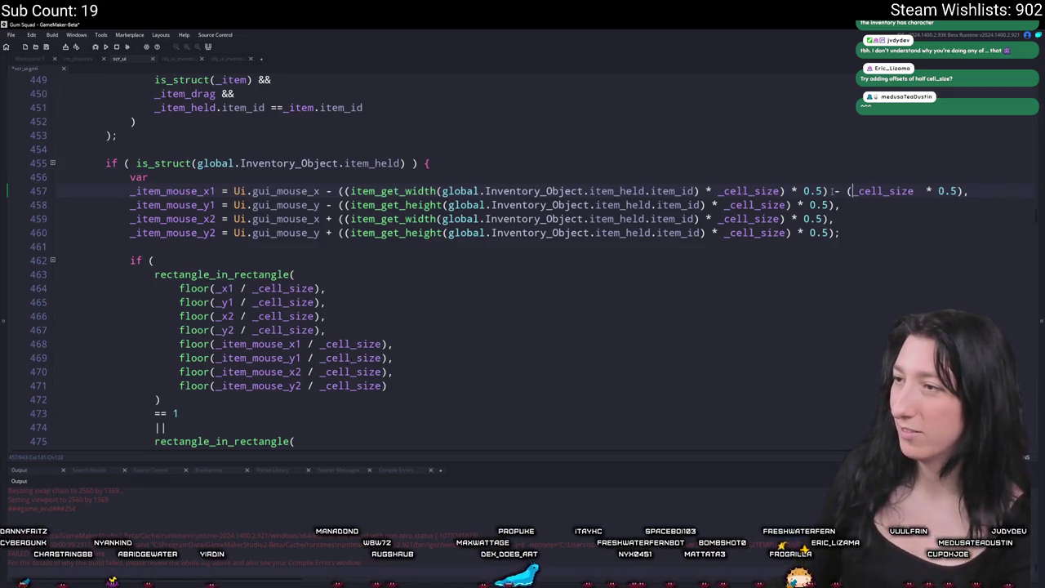
{"action": "left_click_drag", "start_coordinate": [847, 190], "coordinate": [962, 190]}
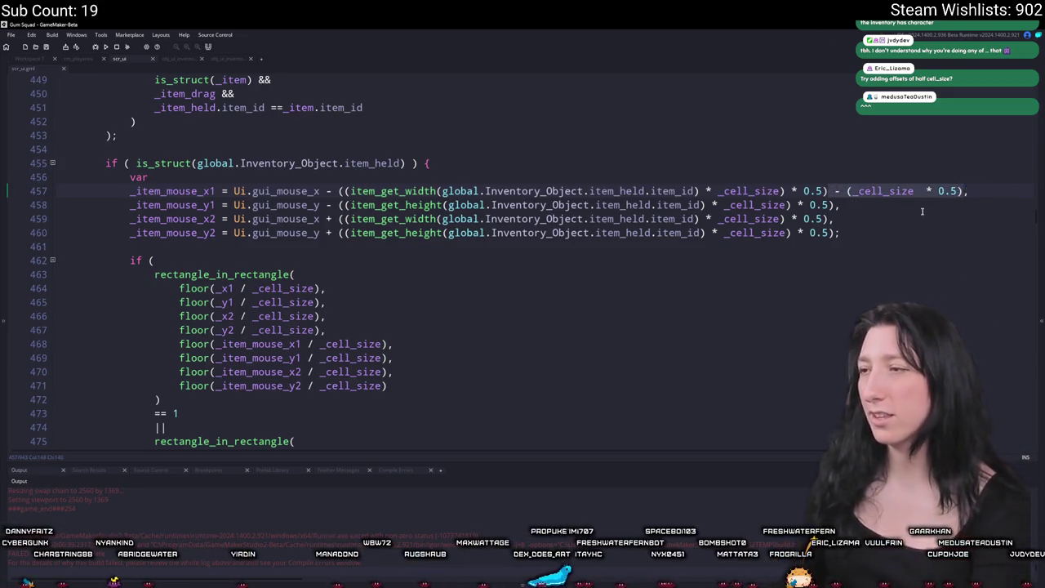
{"action": "key", "text": "BackSpace"}
{"action": "key", "text": "F5"}
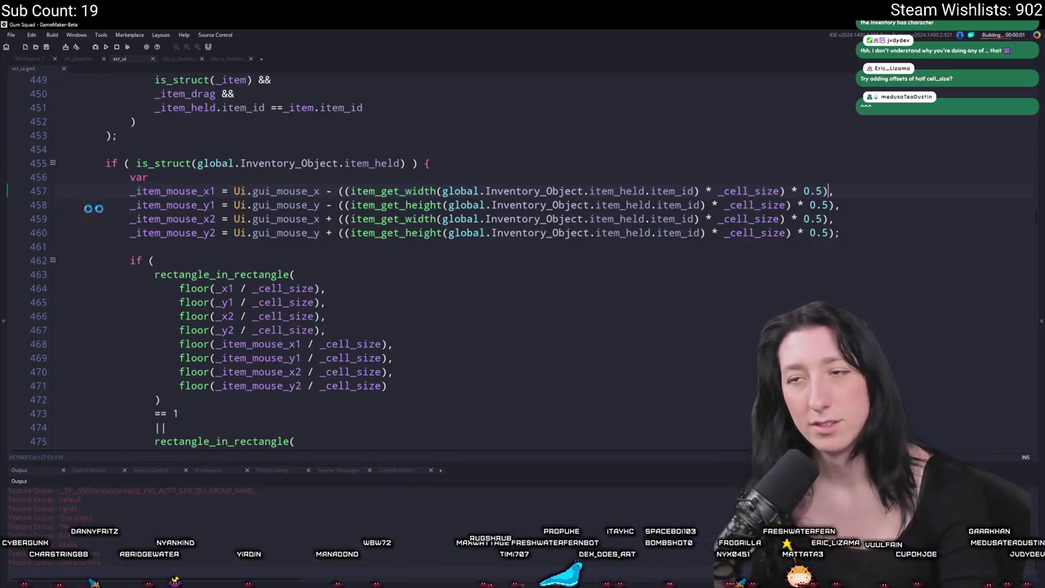
Step: In the running game, place the shoe in the top row and return the rifle to its slot
{"action": "scroll", "coordinate": [241, 285], "scroll_direction": "up", "scroll_amount": 4}
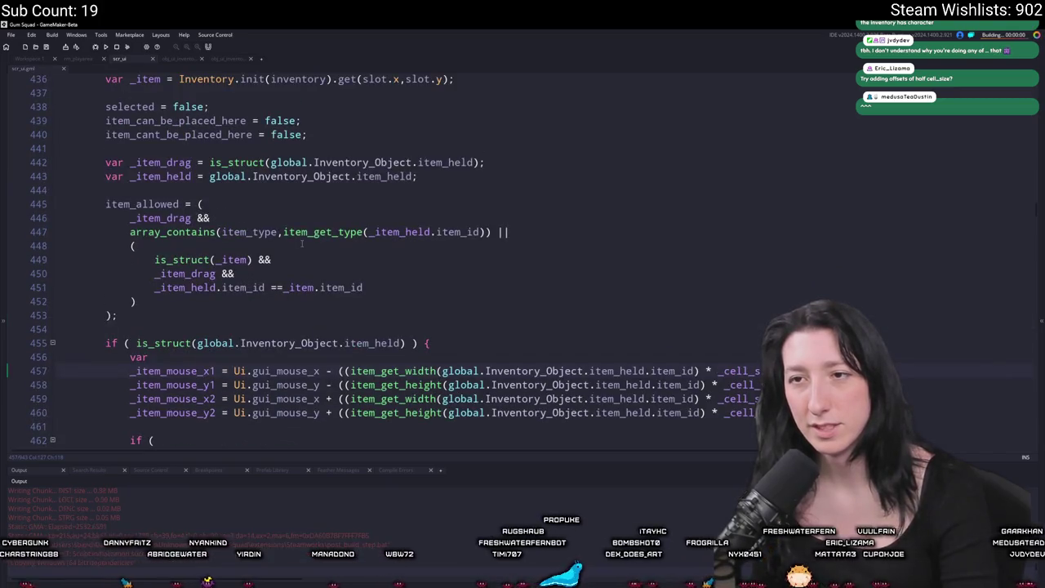
{"action": "scroll", "coordinate": [301, 243], "scroll_direction": "up", "scroll_amount": 1}
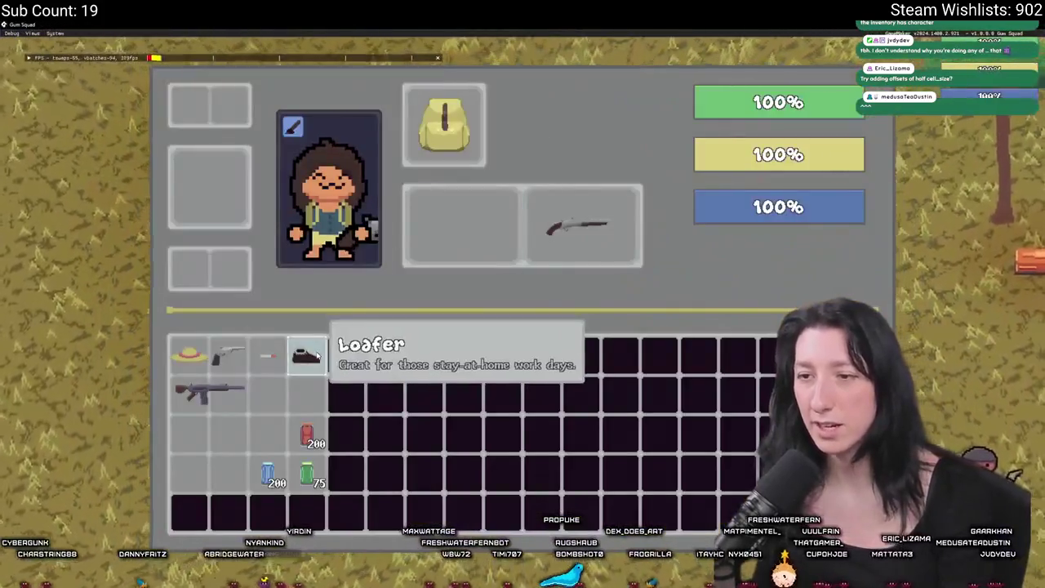
{"action": "left_click", "coordinate": [309, 369]}
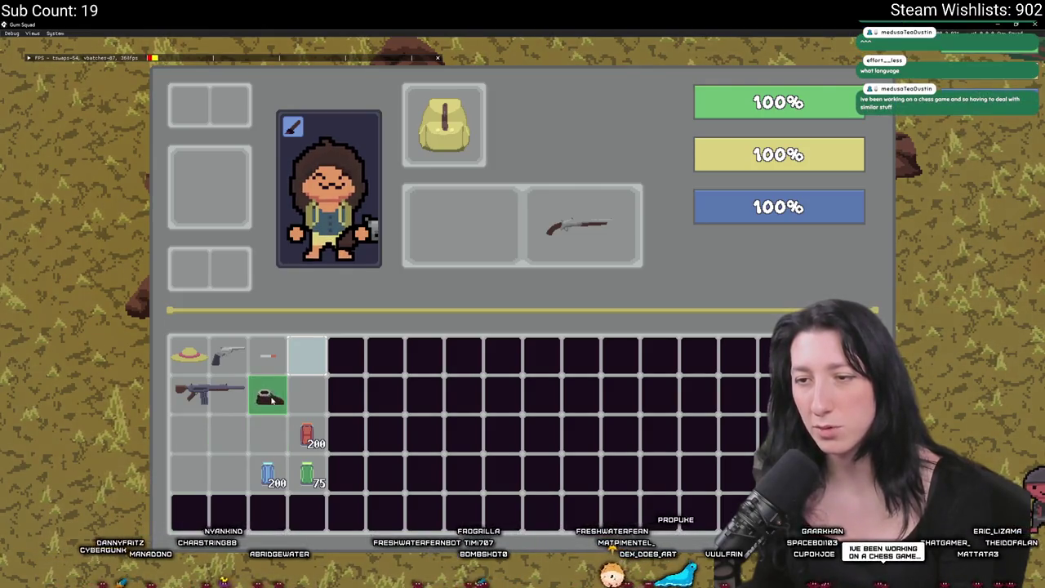
{"action": "left_click", "coordinate": [309, 359]}
{"action": "left_click", "coordinate": [214, 396]}
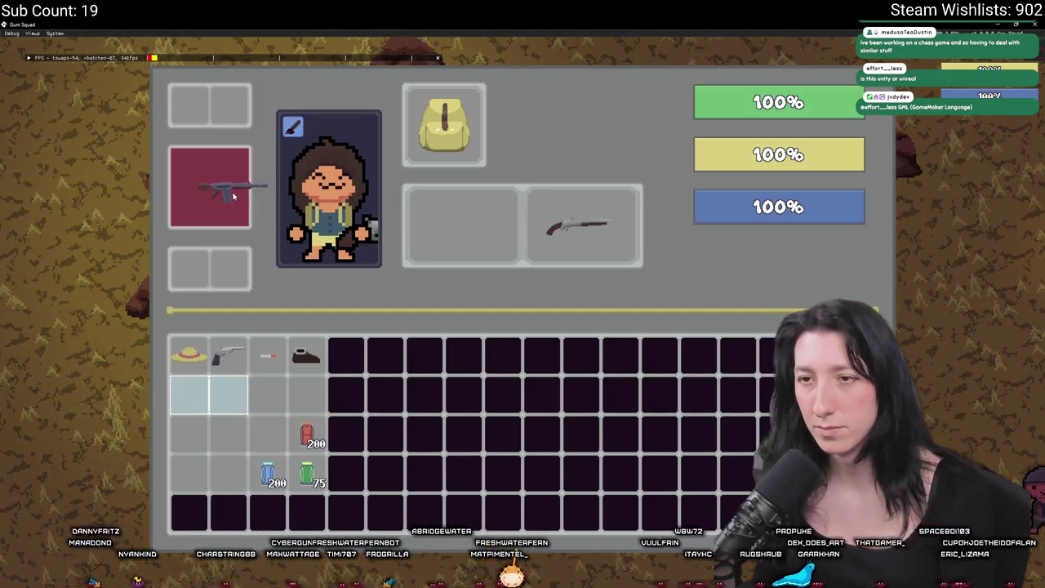
{"action": "left_click", "coordinate": [192, 194]}
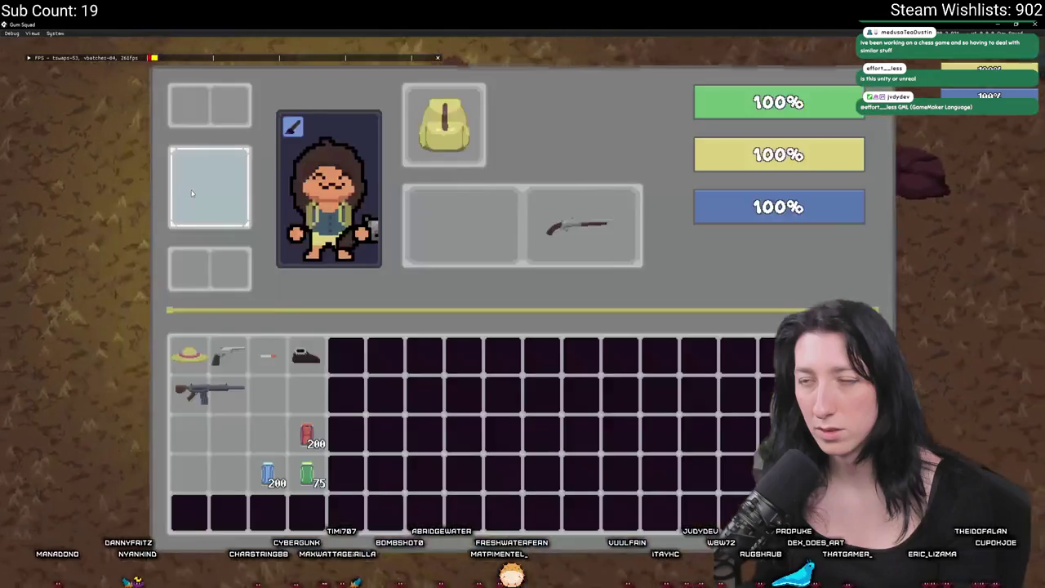
Step: Restore and widen the game window, drop the rifle into the grid's top-left cells, then close
{"action": "key", "text": "super+Down"}
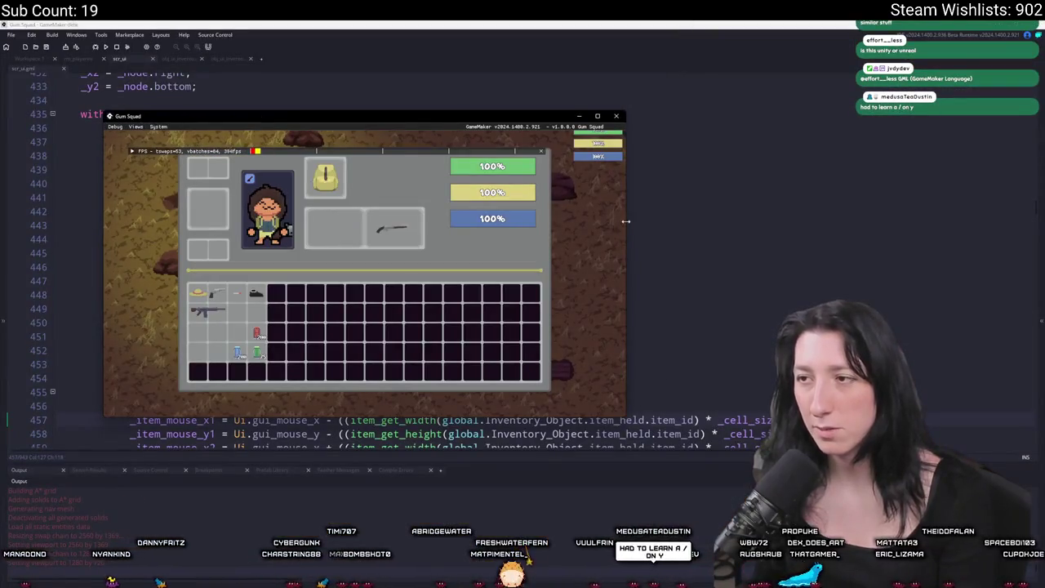
{"action": "left_click_drag", "start_coordinate": [626, 220], "coordinate": [867, 221]}
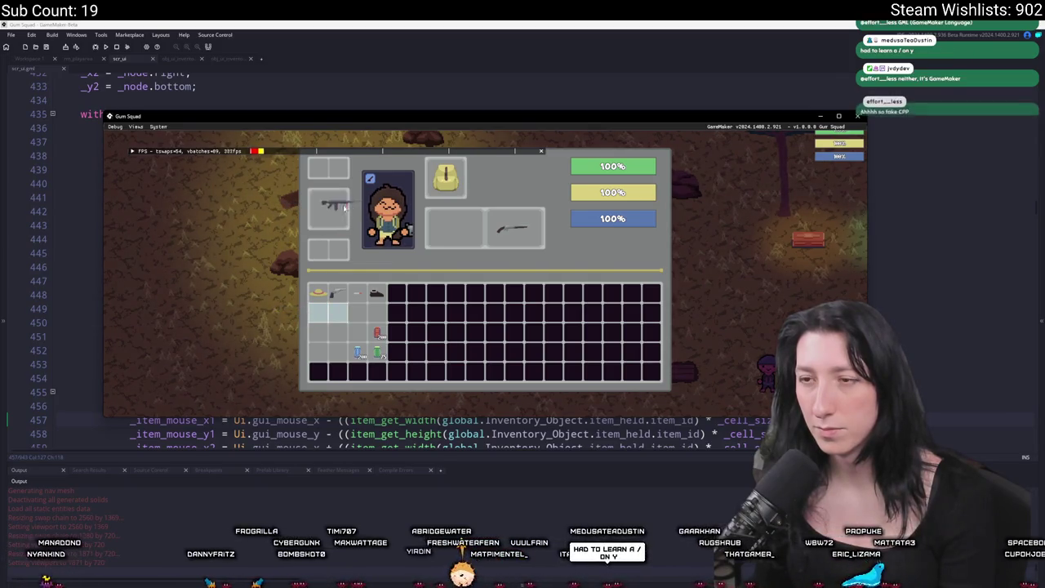
{"action": "left_click", "coordinate": [329, 312]}
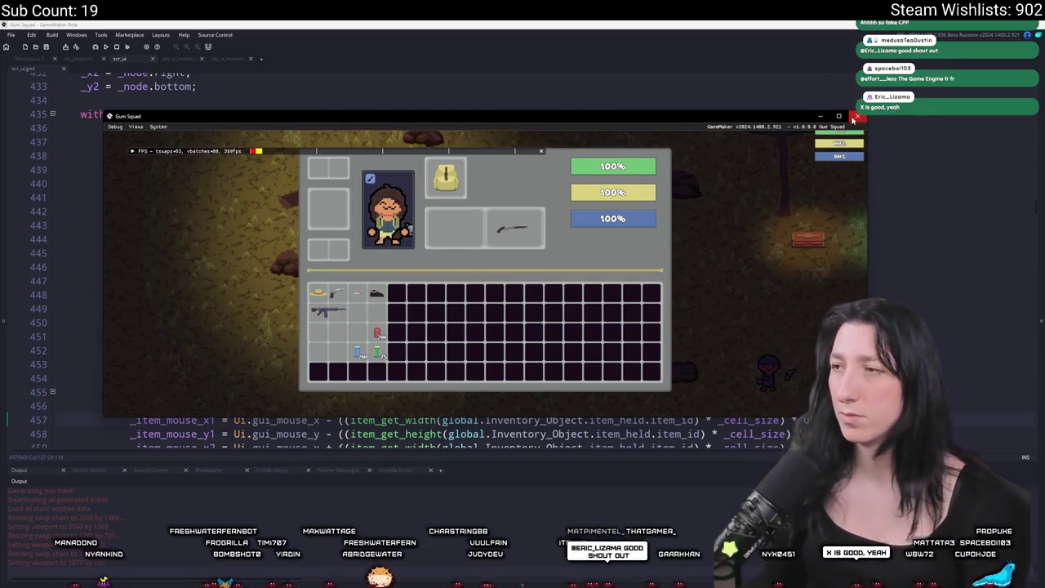
{"action": "key", "text": "Escape"}
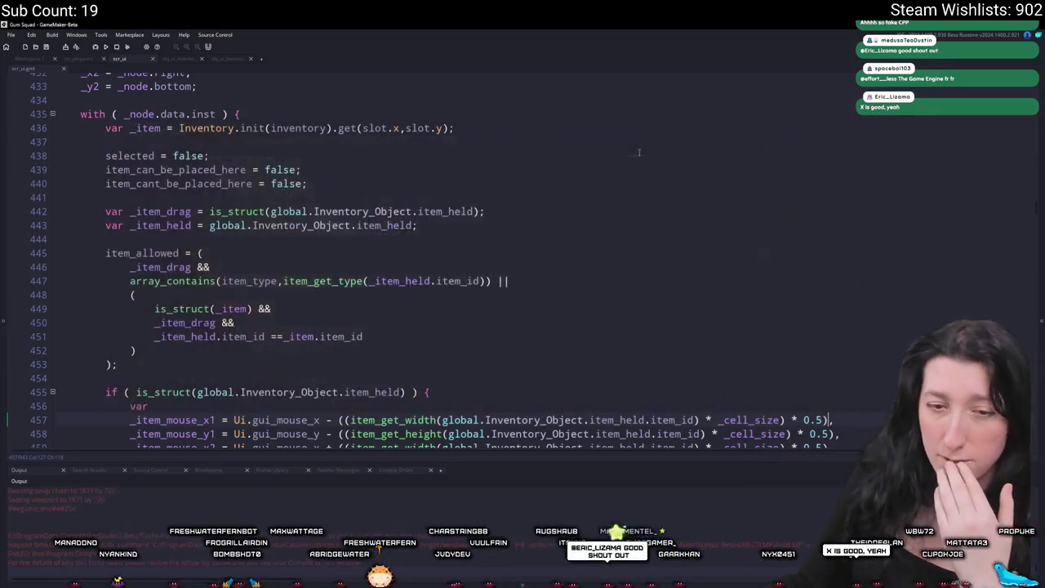
Step: Review the y bounds with the extra _cell_size * 0.5 offset and build and run with F5
{"action": "scroll", "coordinate": [812, 396], "scroll_direction": "down", "scroll_amount": 2}
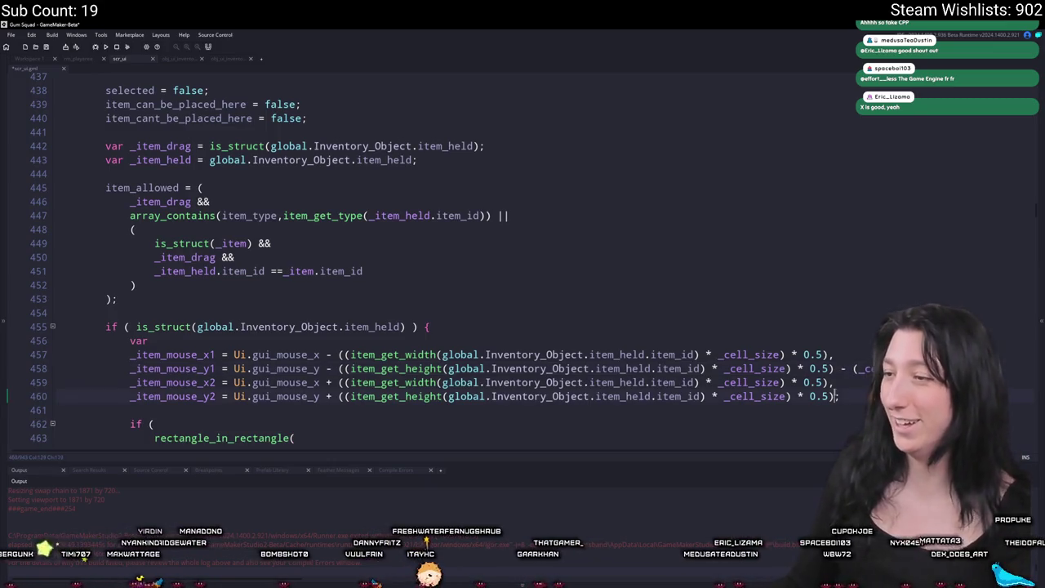
{"action": "key", "text": "F5"}
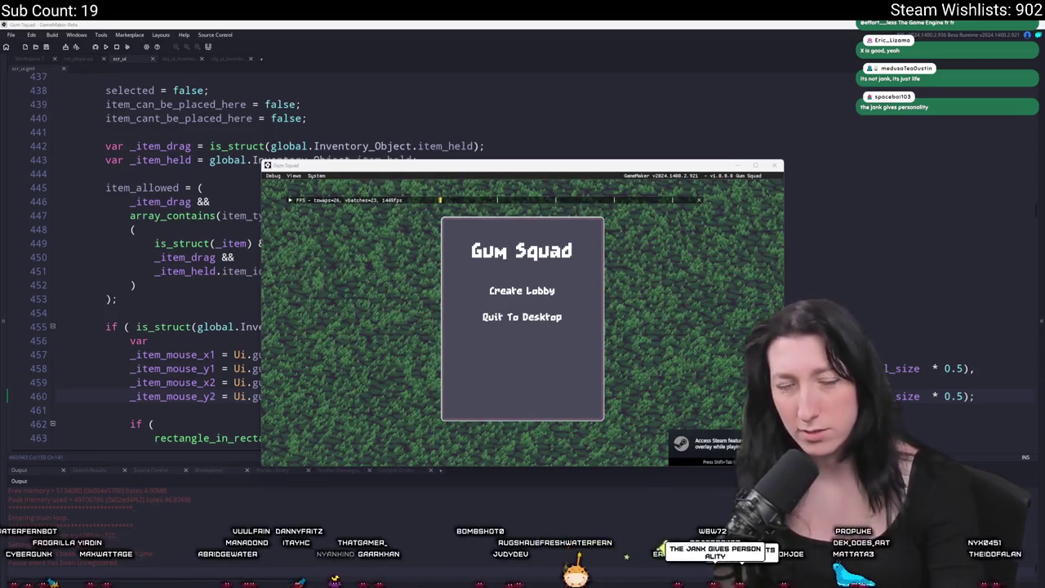
Step: Maximize the game, create a lobby, open the inventory, and place the rifle in row 2, columns 3–4
{"action": "left_click", "coordinate": [756, 166]}
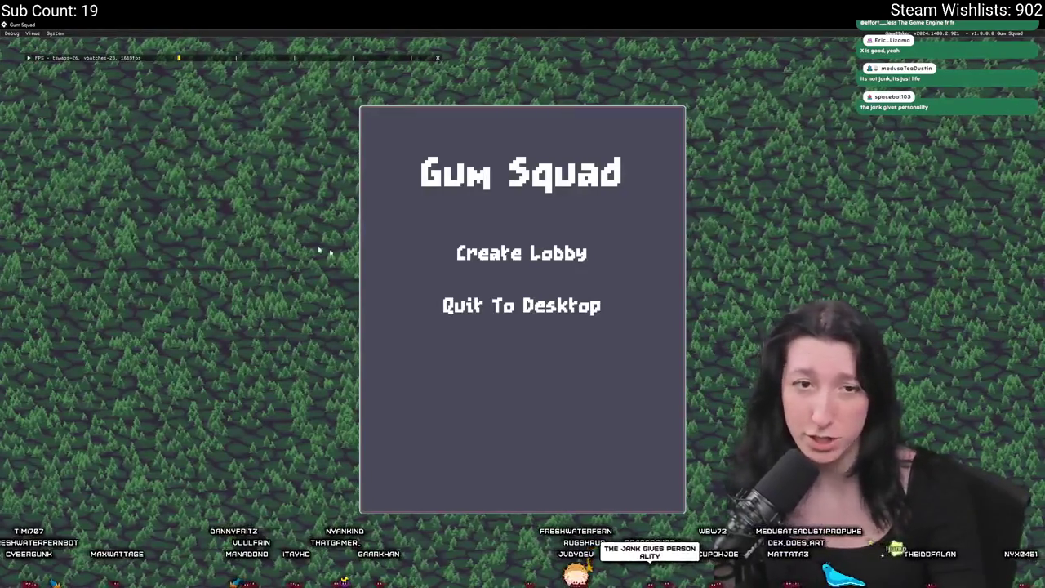
{"action": "left_click", "coordinate": [539, 254]}
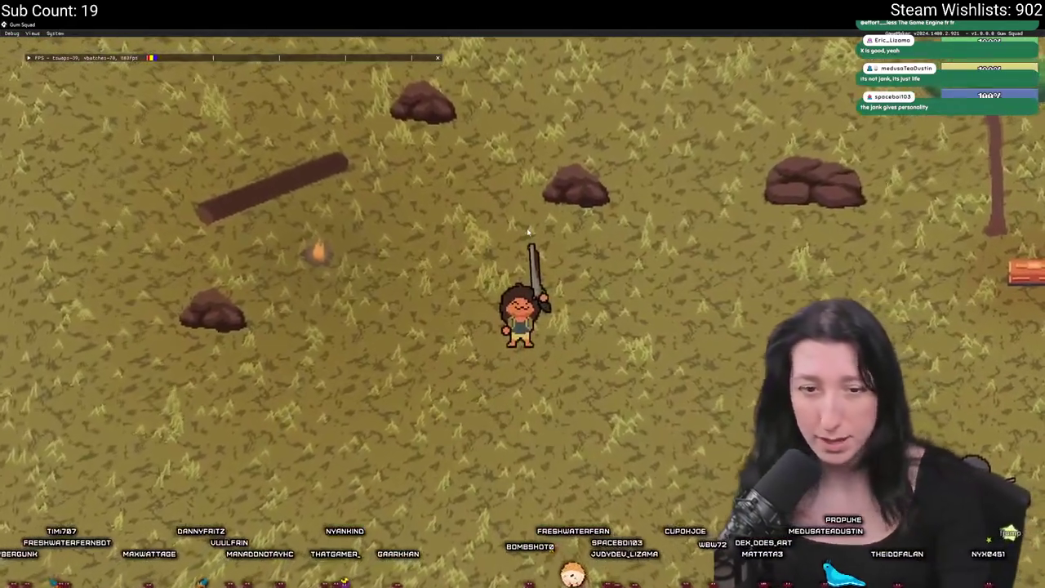
{"action": "key", "text": "w"}
{"action": "key", "text": "Tab"}
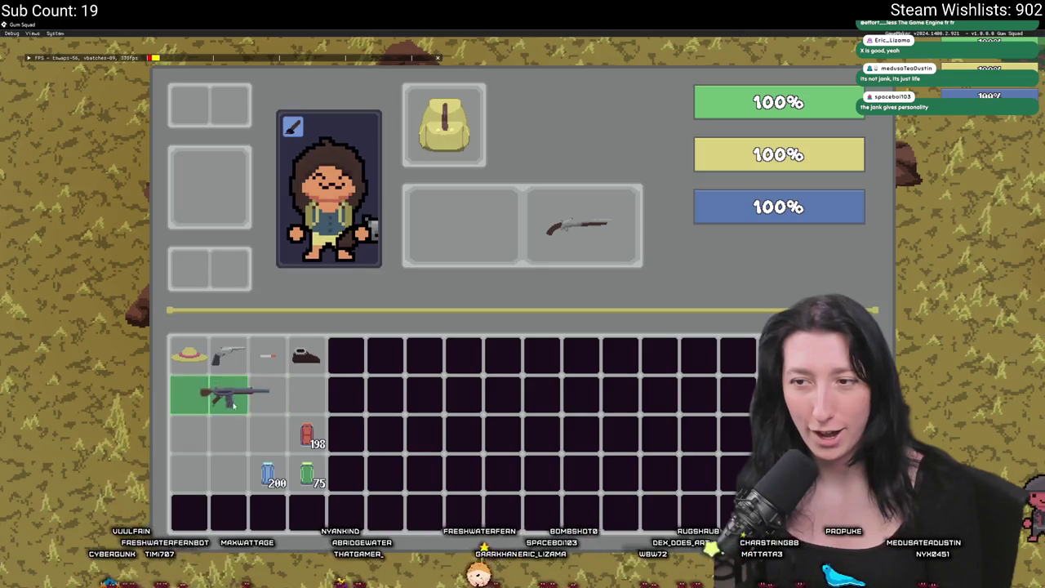
{"action": "mouse_move", "coordinate": [256, 421]}
{"action": "left_mouse_down"}
{"action": "mouse_move", "coordinate": [231, 458]}
{"action": "mouse_move", "coordinate": [217, 436]}
{"action": "mouse_move", "coordinate": [245, 400]}
{"action": "mouse_move", "coordinate": [287, 392]}
{"action": "left_mouse_up"}
{"action": "mouse_move", "coordinate": [571, 227]}
{"action": "left_mouse_down"}
{"action": "mouse_move", "coordinate": [457, 233]}
{"action": "mouse_move", "coordinate": [459, 300]}
{"action": "mouse_move", "coordinate": [463, 283]}
{"action": "left_mouse_up"}
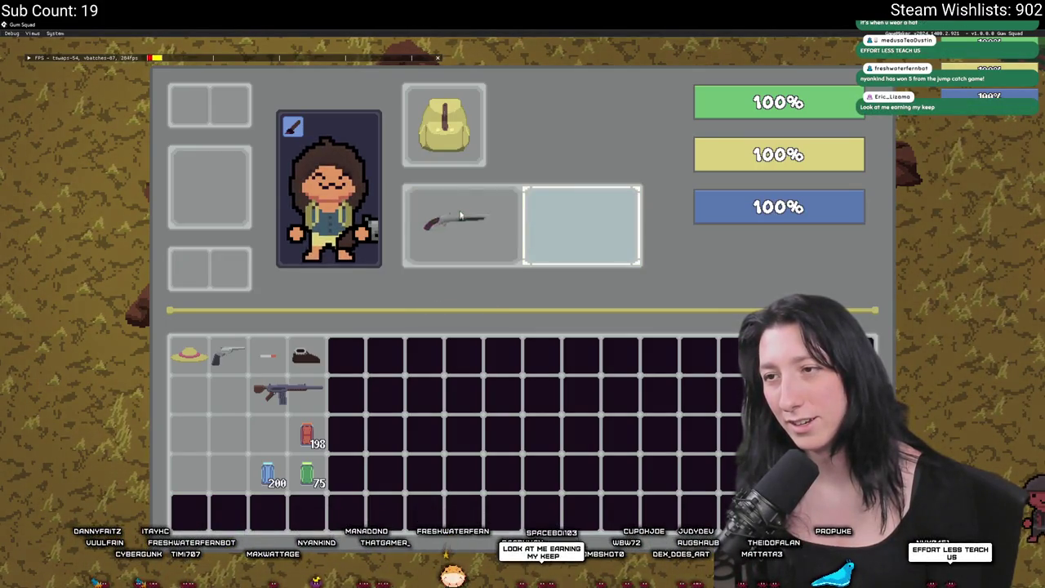
Step: Select the left weapon slot and move the shotgun out and back into it
{"action": "left_click", "coordinate": [458, 233]}
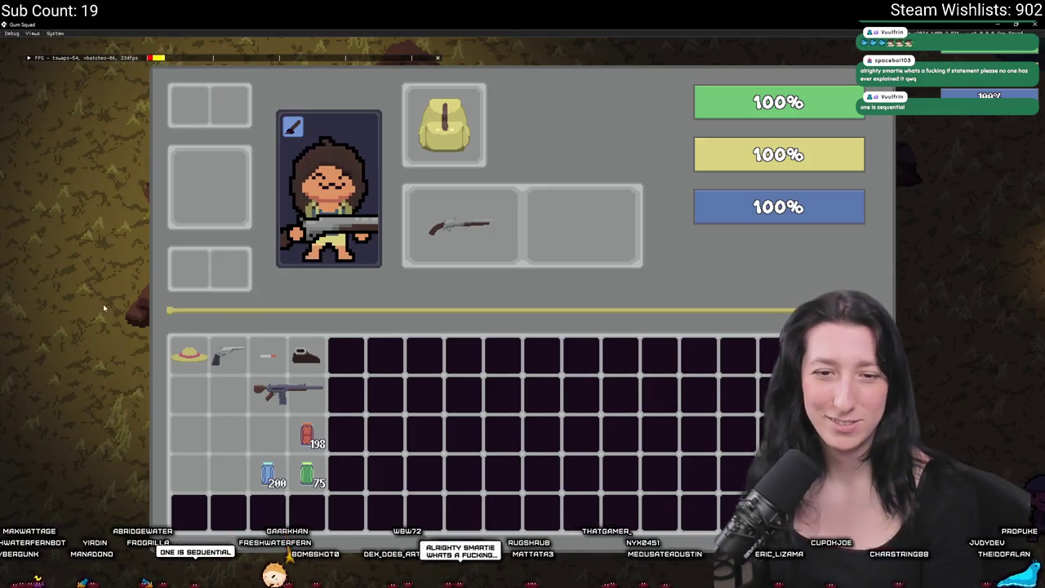
{"action": "mouse_move", "coordinate": [459, 226]}
{"action": "left_mouse_down"}
{"action": "mouse_move", "coordinate": [592, 230]}
{"action": "mouse_move", "coordinate": [502, 294]}
{"action": "mouse_move", "coordinate": [550, 228]}
{"action": "mouse_move", "coordinate": [574, 228]}
{"action": "mouse_move", "coordinate": [548, 228]}
{"action": "mouse_move", "coordinate": [560, 232]}
{"action": "mouse_move", "coordinate": [569, 299]}
{"action": "mouse_move", "coordinate": [560, 296]}
{"action": "mouse_move", "coordinate": [562, 229]}
{"action": "mouse_move", "coordinate": [439, 216]}
{"action": "mouse_move", "coordinate": [461, 312]}
{"action": "mouse_move", "coordinate": [457, 226]}
{"action": "left_mouse_up"}
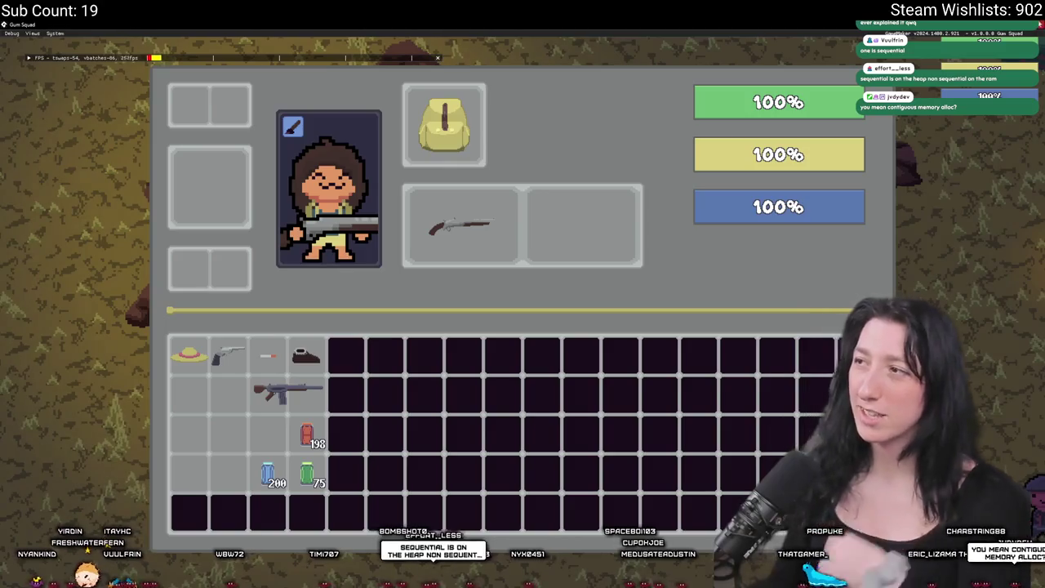
{"action": "left_click", "coordinate": [1010, 35]}
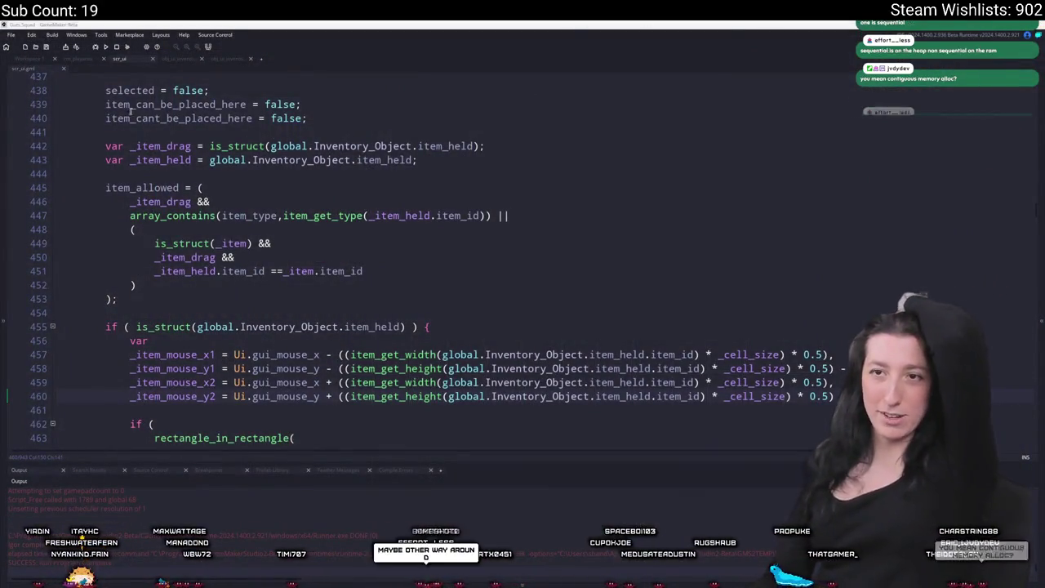
{"action": "scroll", "coordinate": [277, 297], "scroll_direction": "down", "scroll_amount": 3}
{"action": "type", "text": "- (_cell_size  * 0.5);"}
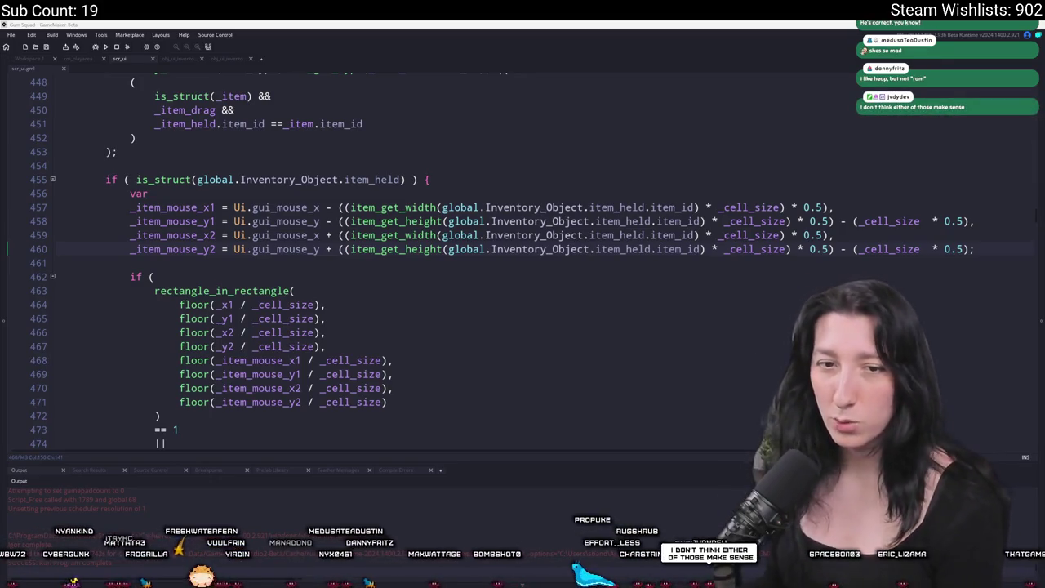
{"action": "left_click", "coordinate": [228, 264]}
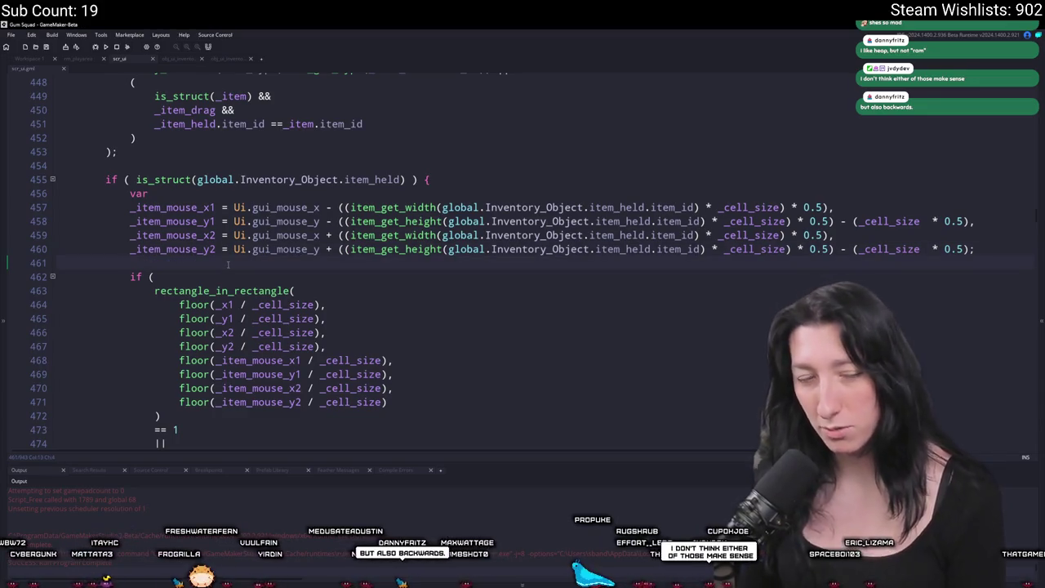
{"action": "type", "text": "[0"}
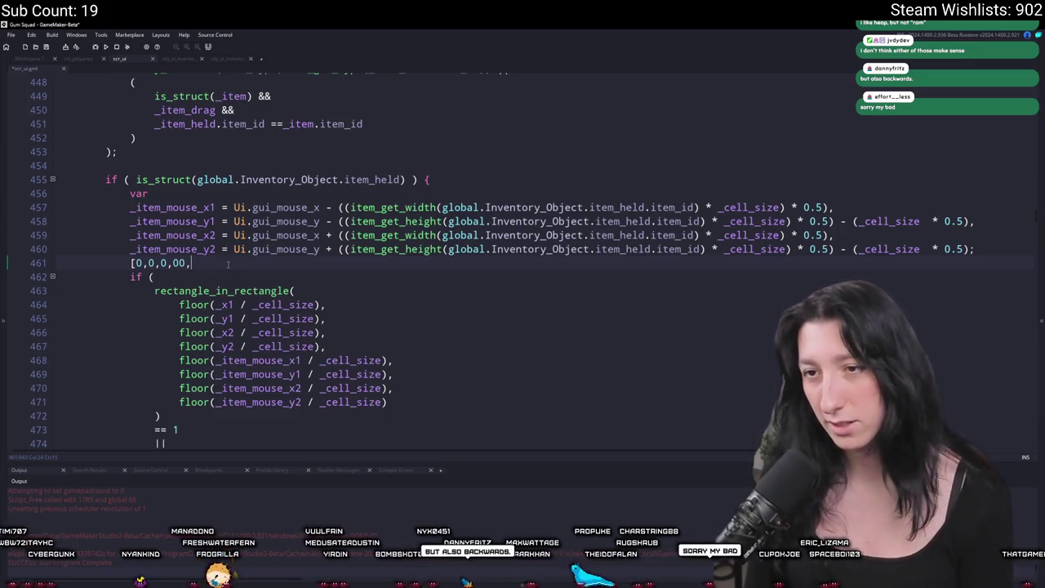
{"action": "type", "text": ",0,0,0,0,0,0,0"}
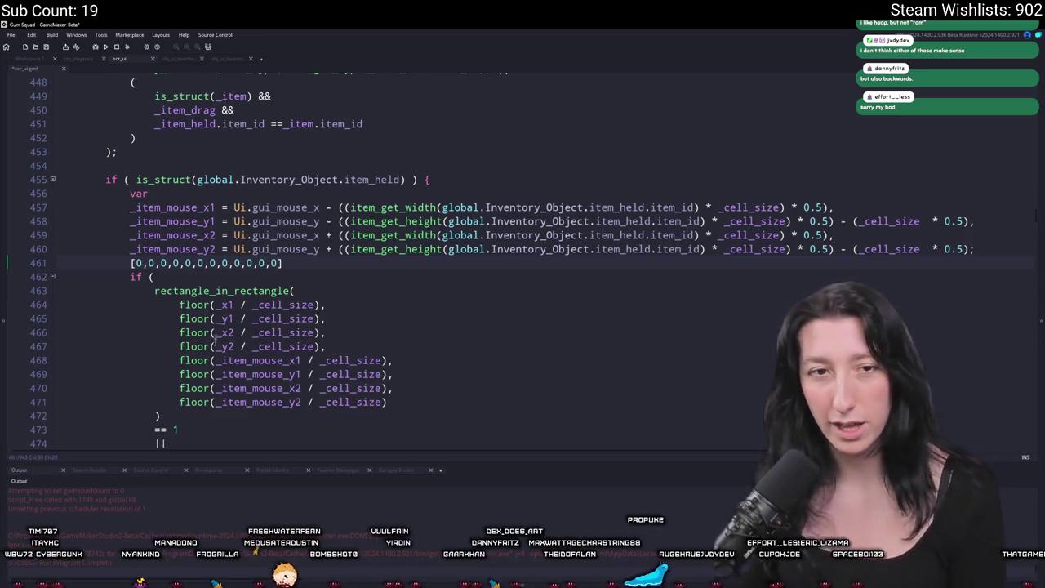
{"action": "left_click", "coordinate": [291, 263]}
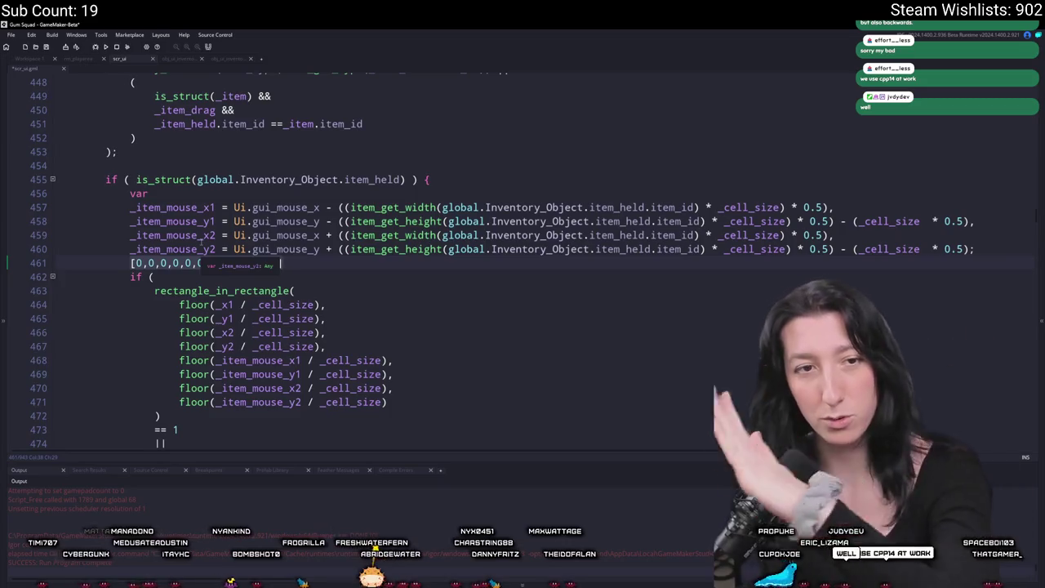
{"action": "left_click_drag", "start_coordinate": [282, 263], "coordinate": [126, 268]}
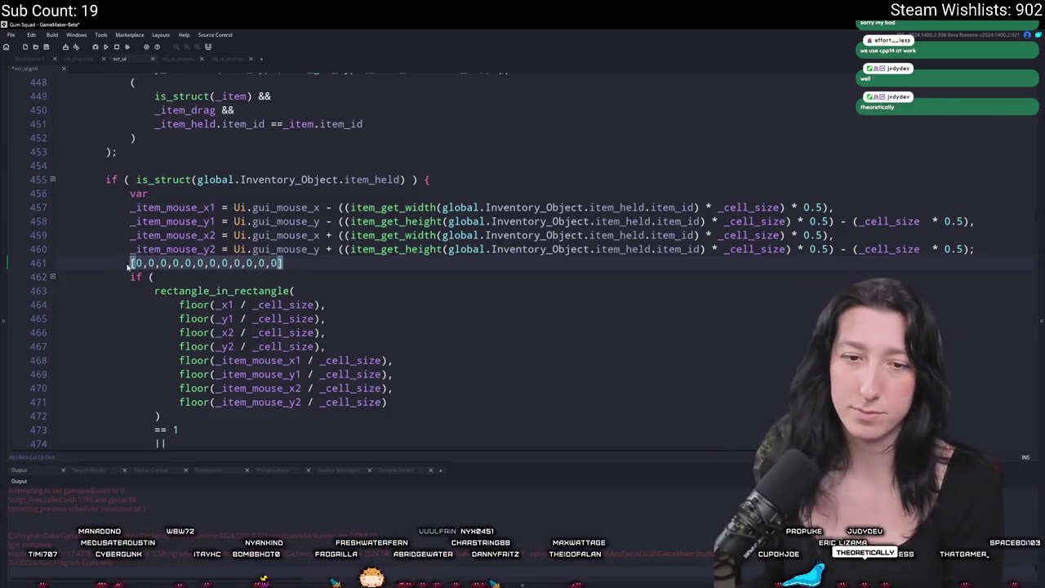
{"action": "key", "text": "BackSpace"}
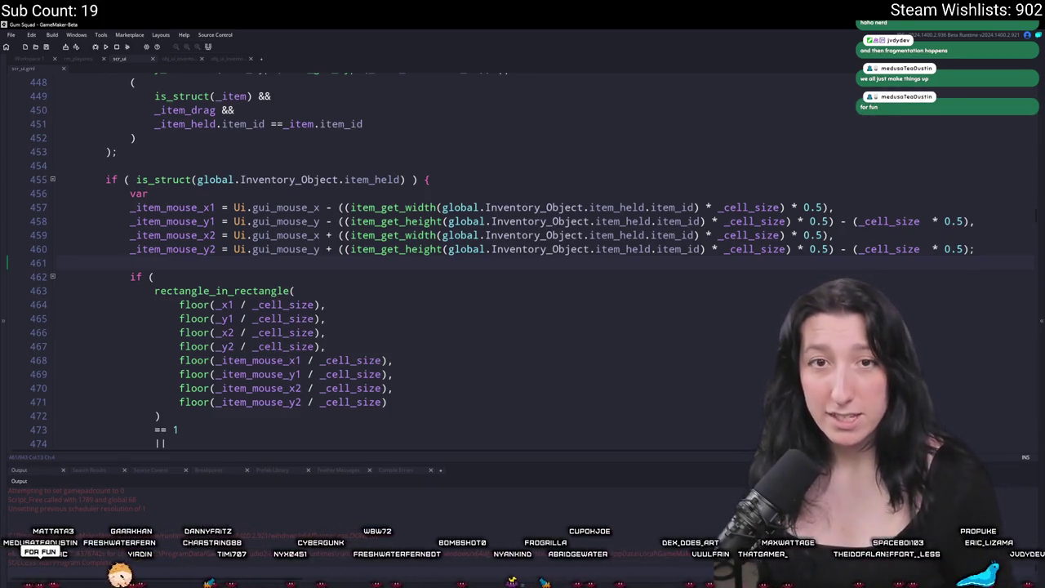
{"action": "key", "text": "alt+Tab"}
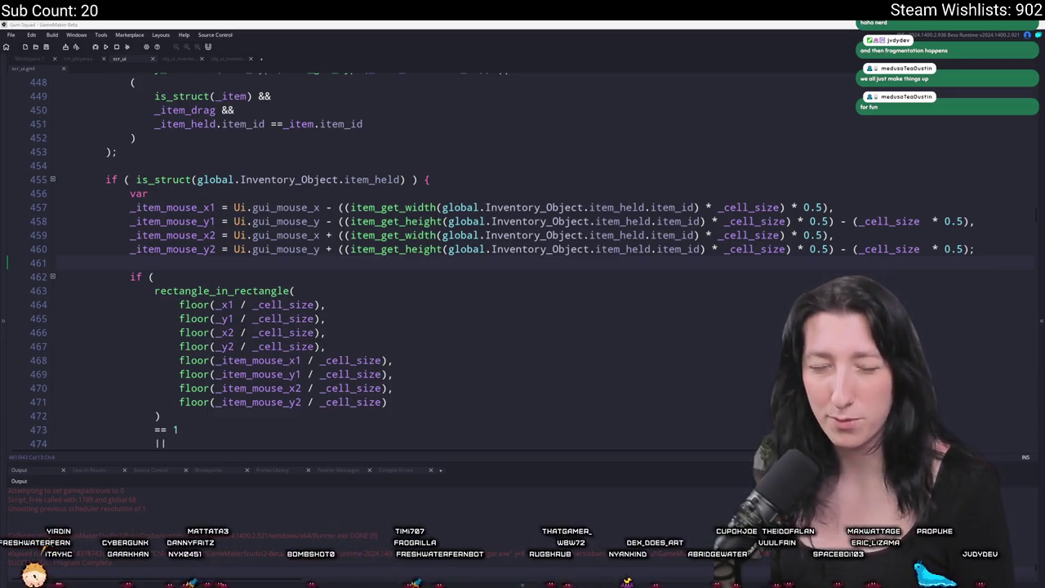
{"action": "left_click", "coordinate": [545, 179]}
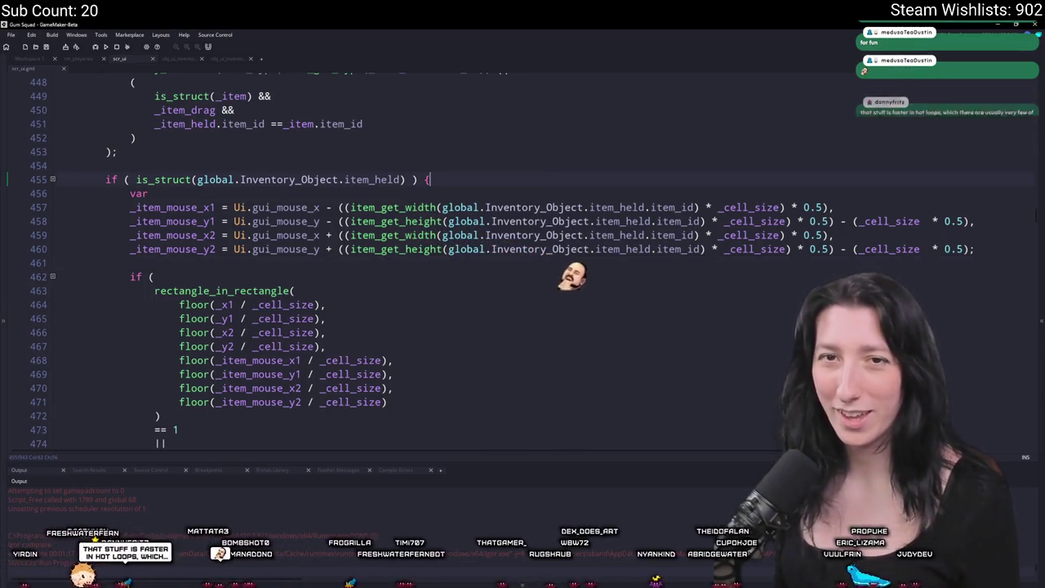
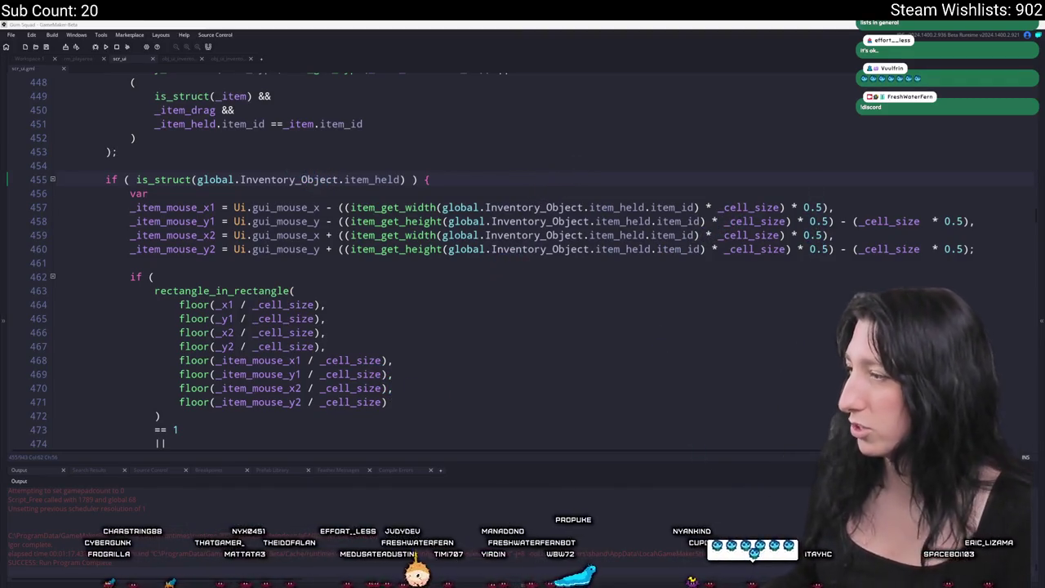
Step: Check the community chat server channel briefly, then return to GameMaker
{"action": "key", "text": "alt+Tab"}
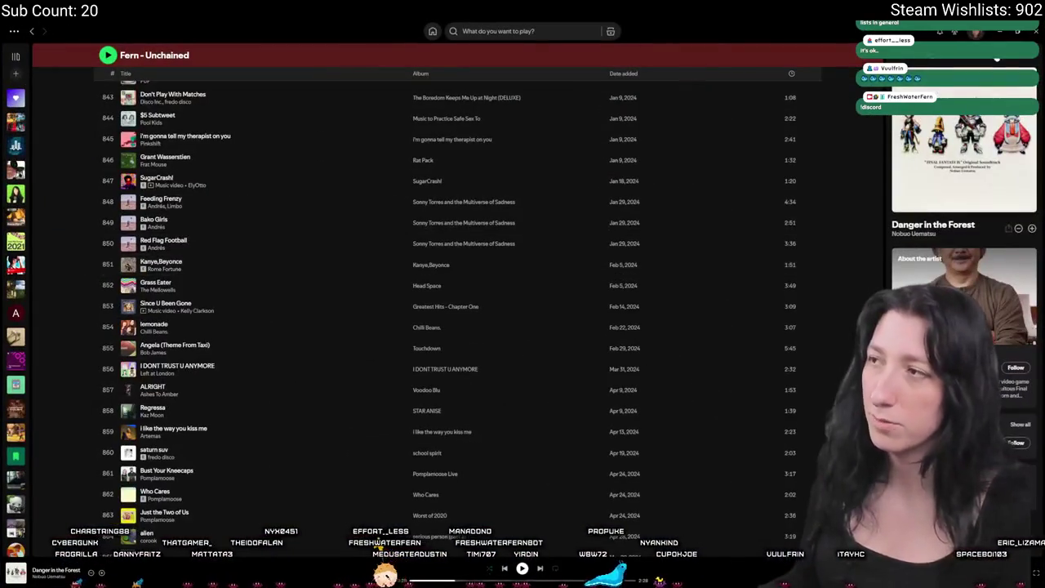
{"action": "left_click", "coordinate": [1033, 34]}
{"action": "key", "text": "alt+Tab"}
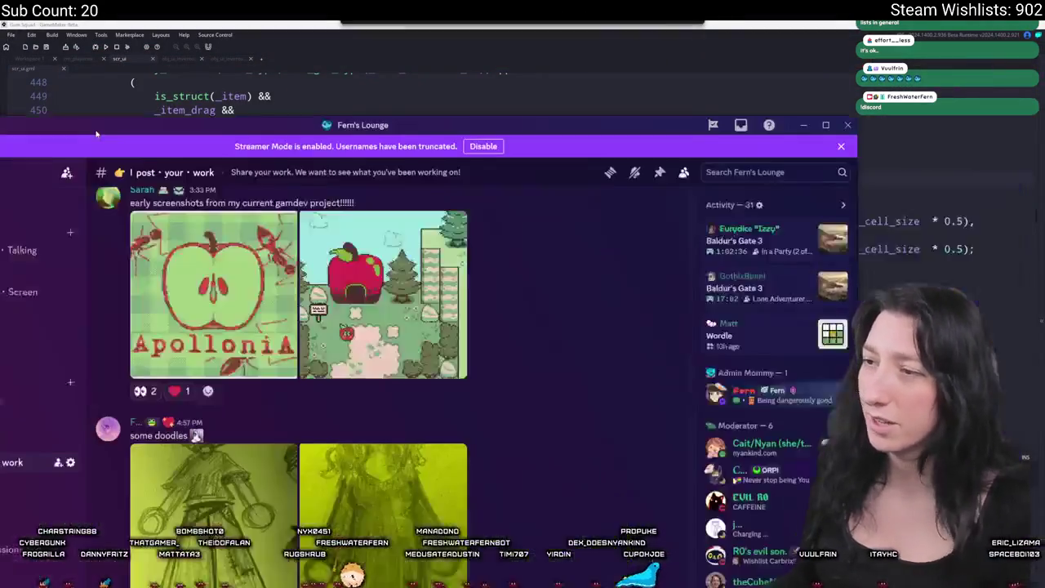
{"action": "scroll", "coordinate": [148, 242], "scroll_direction": "up", "scroll_amount": 3}
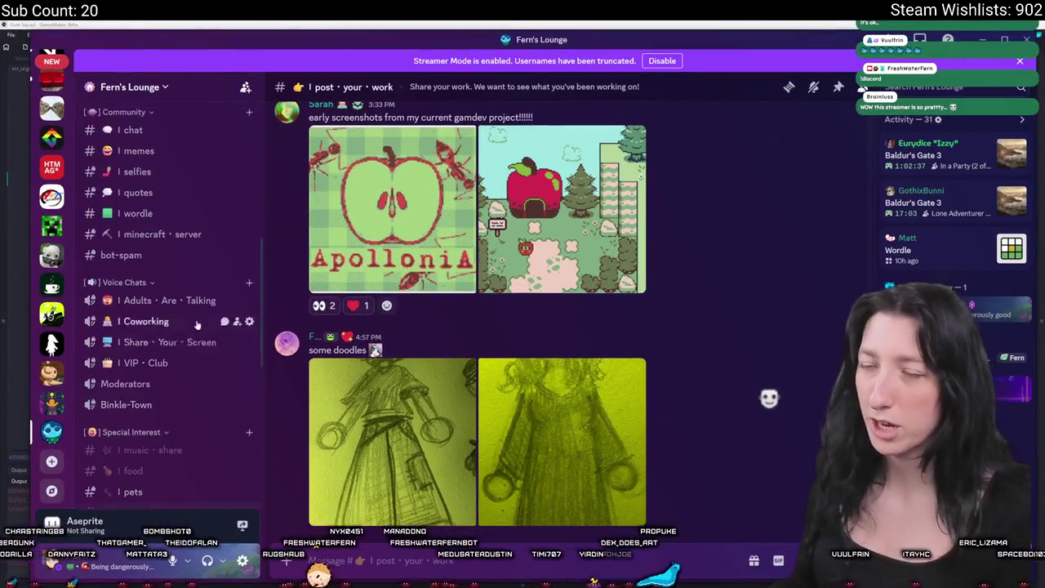
{"action": "left_click", "coordinate": [148, 242]}
{"action": "scroll", "coordinate": [136, 277], "scroll_direction": "down", "scroll_amount": 3}
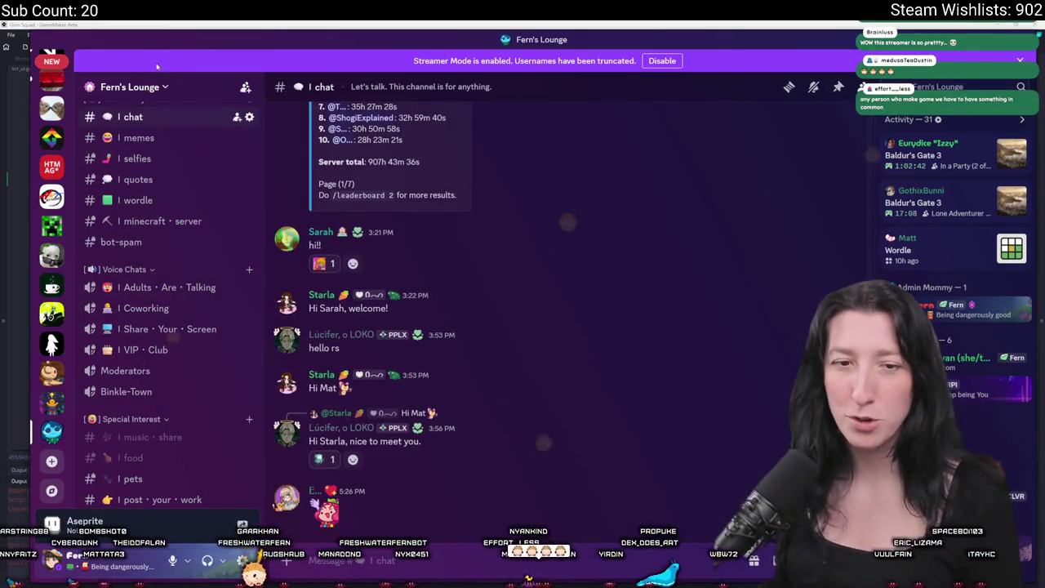
{"action": "key", "text": "alt+Tab"}
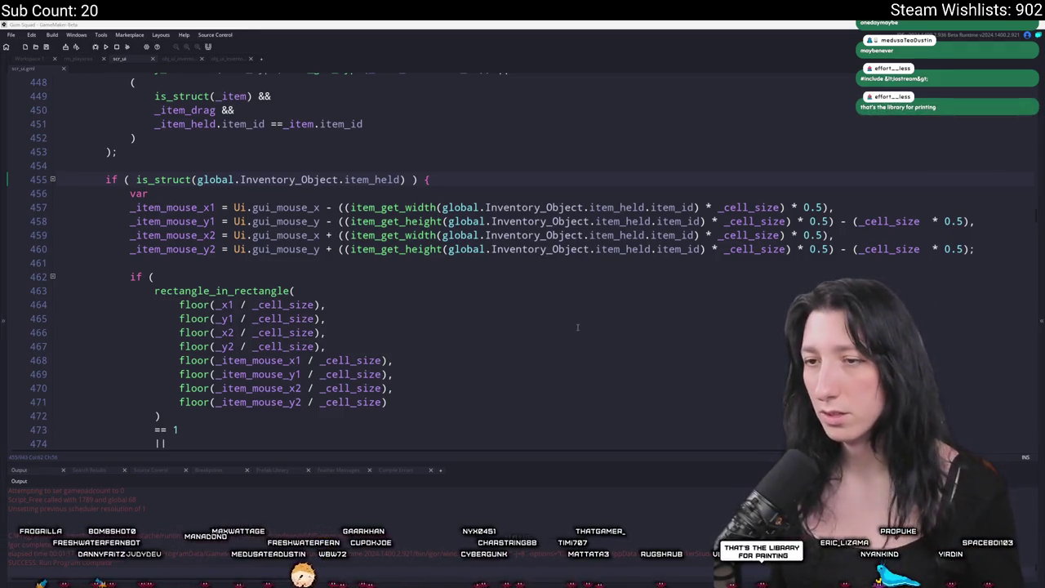
Step: Review the collision check code in scr_ui before testing
{"action": "scroll", "coordinate": [422, 305], "scroll_direction": "down", "scroll_amount": 3}
{"action": "left_click", "coordinate": [458, 286]}
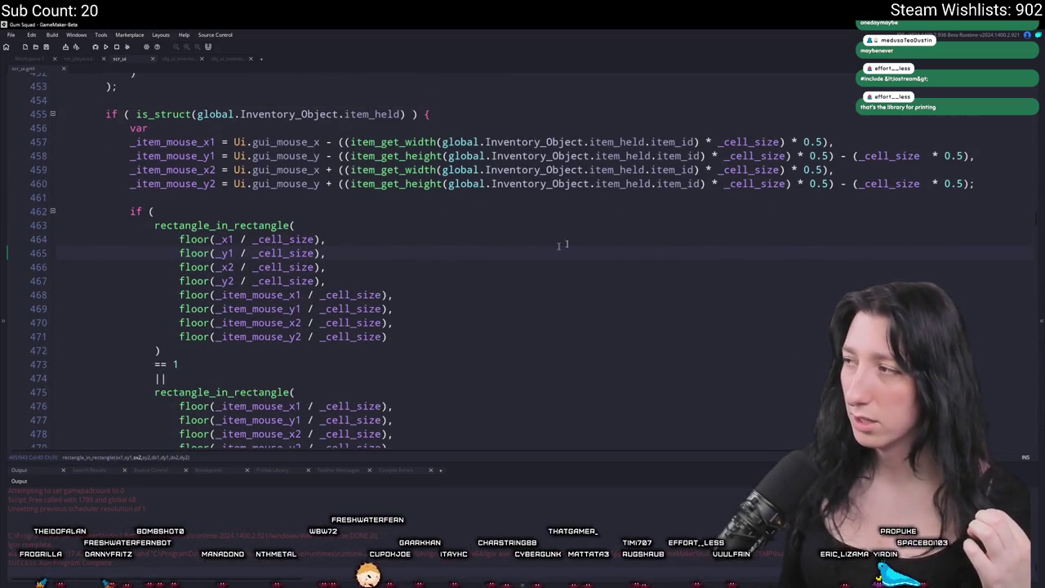
{"action": "scroll", "coordinate": [525, 258], "scroll_direction": "up", "scroll_amount": 1}
{"action": "scroll", "coordinate": [913, 222], "scroll_direction": "up", "scroll_amount": 3}
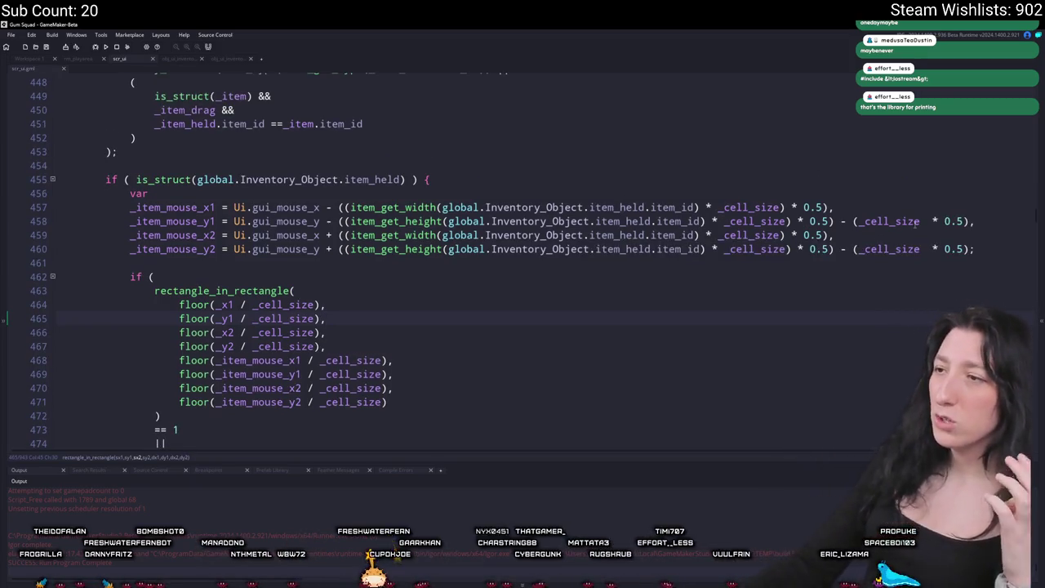
{"action": "scroll", "coordinate": [890, 236], "scroll_direction": "up", "scroll_amount": 2}
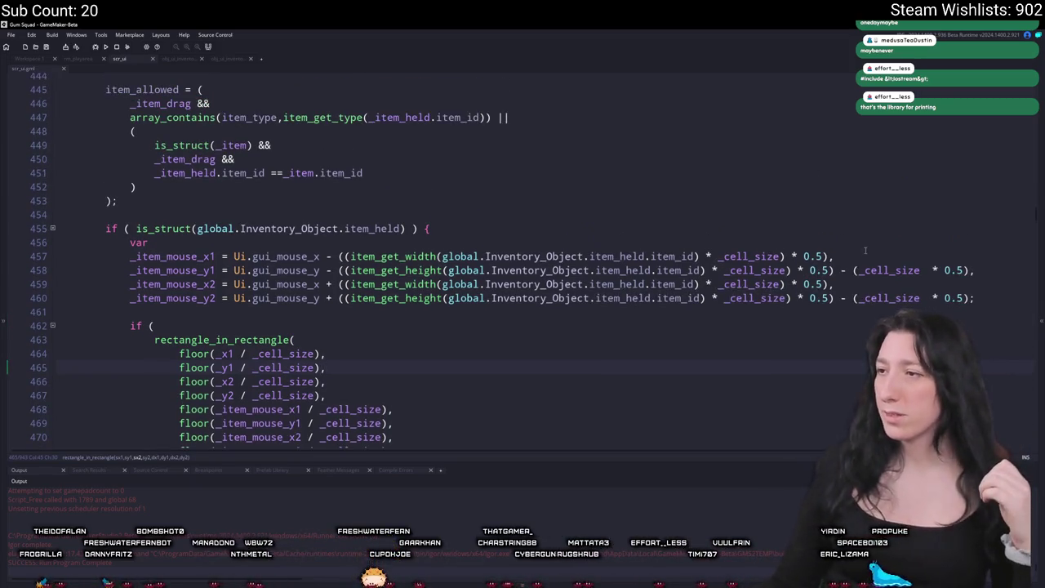
{"action": "scroll", "coordinate": [862, 237], "scroll_direction": "up", "scroll_amount": 2}
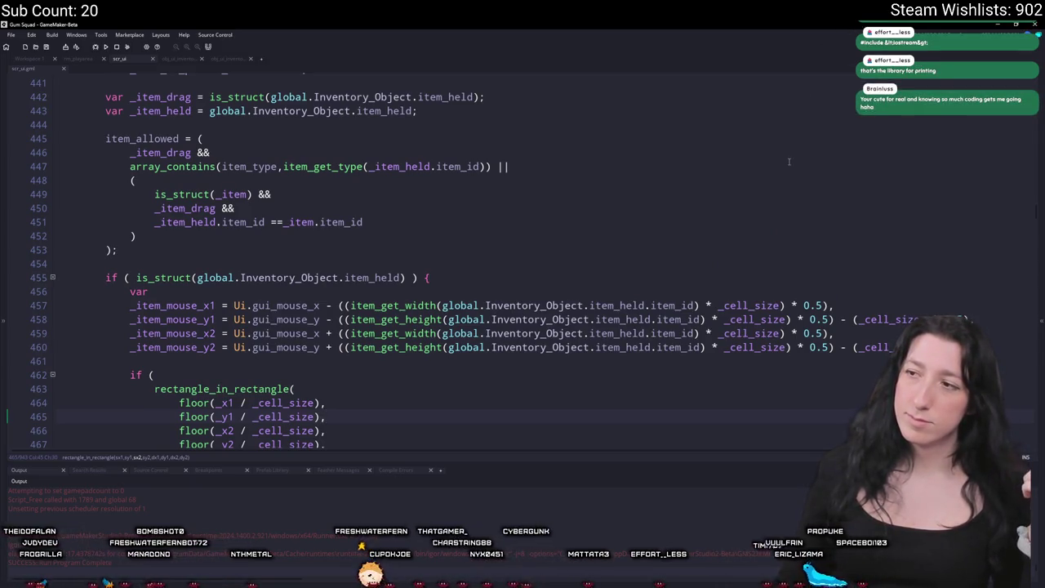
{"action": "scroll", "coordinate": [531, 226], "scroll_direction": "up", "scroll_amount": 3}
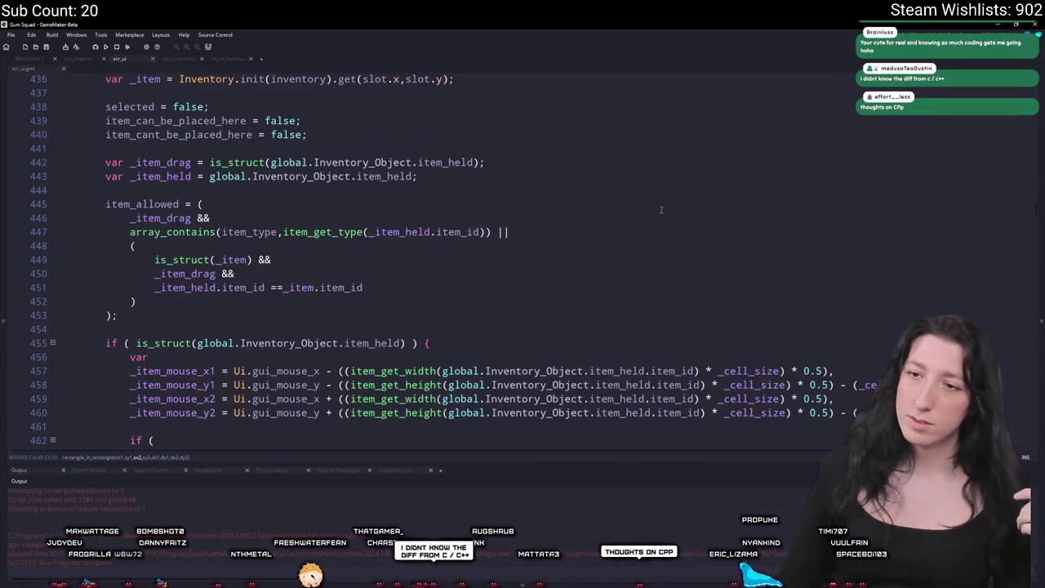
{"action": "scroll", "coordinate": [662, 210], "scroll_direction": "down", "scroll_amount": 3}
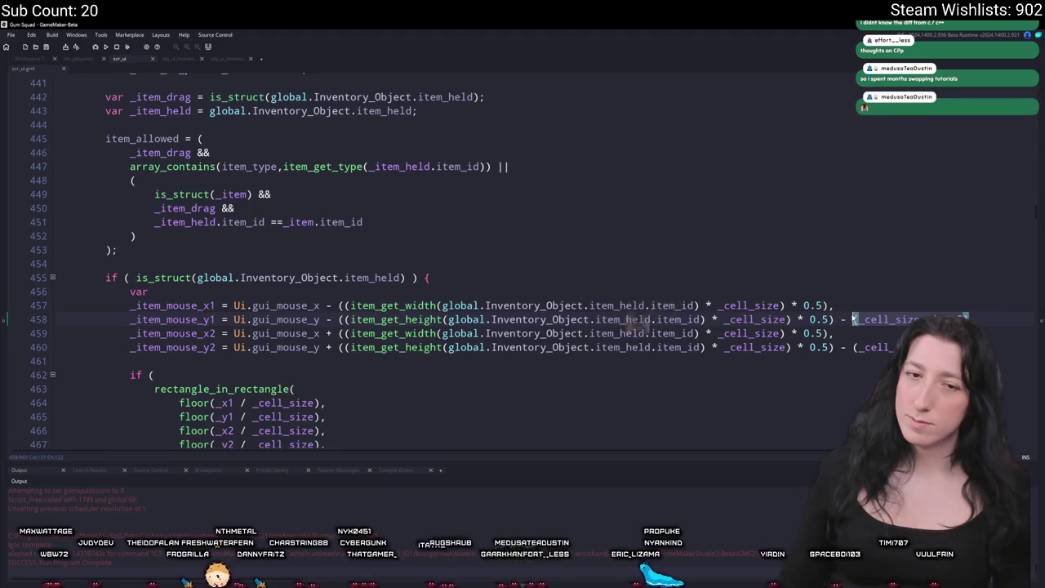
Step: Run Gum Squad, create a lobby, open the inventory, and resize the game window
{"action": "left_click", "coordinate": [106, 46]}
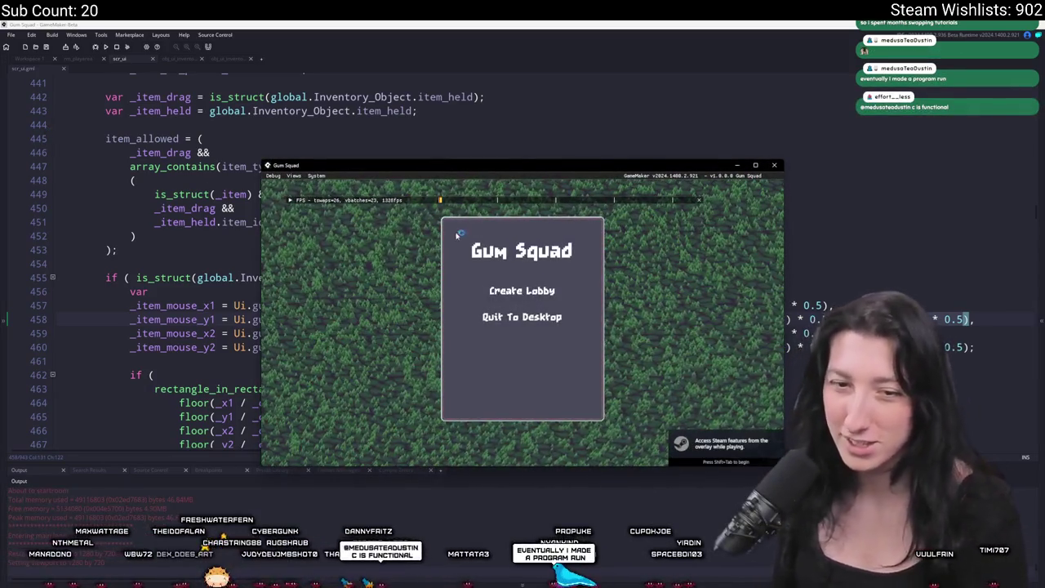
{"action": "left_click", "coordinate": [522, 291]}
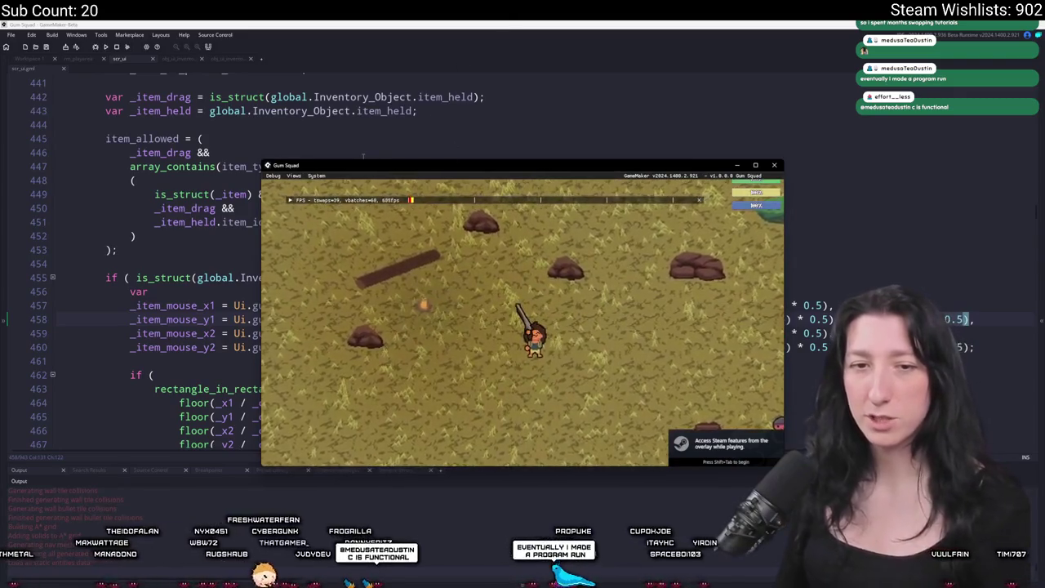
{"action": "left_click_drag", "start_coordinate": [369, 165], "coordinate": [369, 33]}
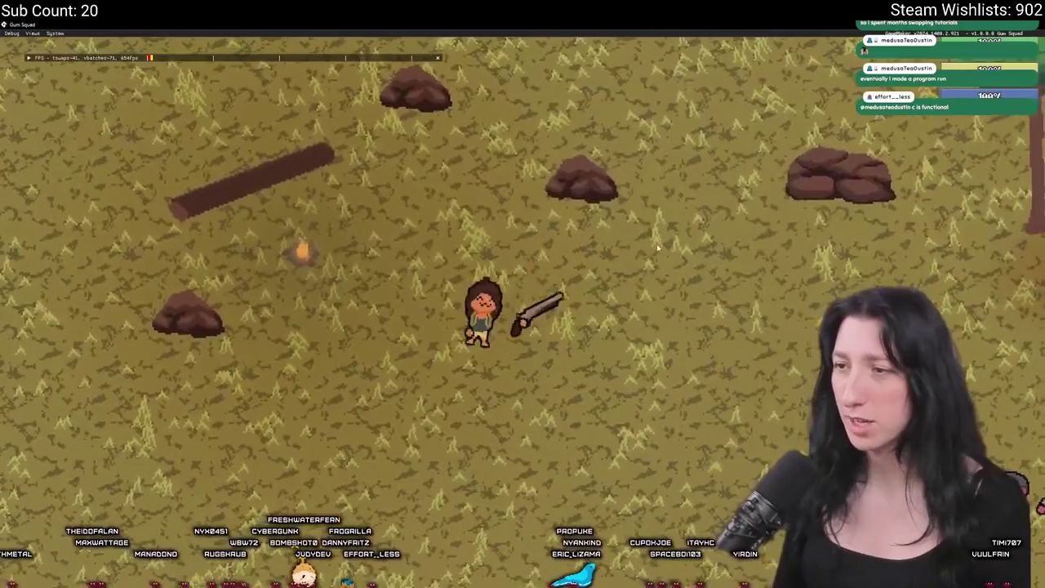
{"action": "key", "text": "Tab"}
{"action": "double_click", "coordinate": [531, 23]}
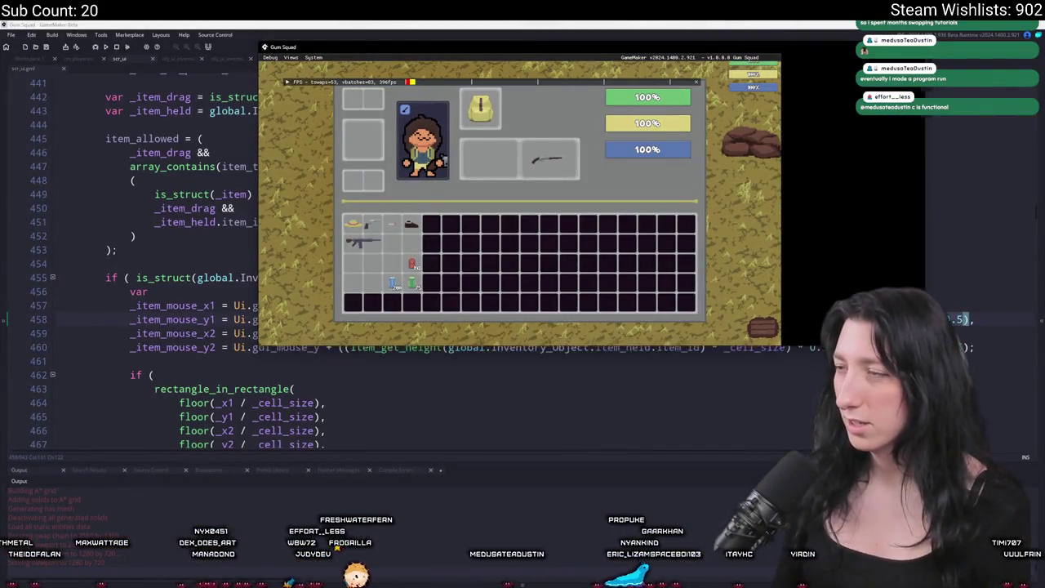
{"action": "mouse_move", "coordinate": [529, 49]}
{"action": "left_mouse_down"}
{"action": "mouse_move", "coordinate": [529, 133]}
{"action": "mouse_move", "coordinate": [498, 145]}
{"action": "left_mouse_up"}
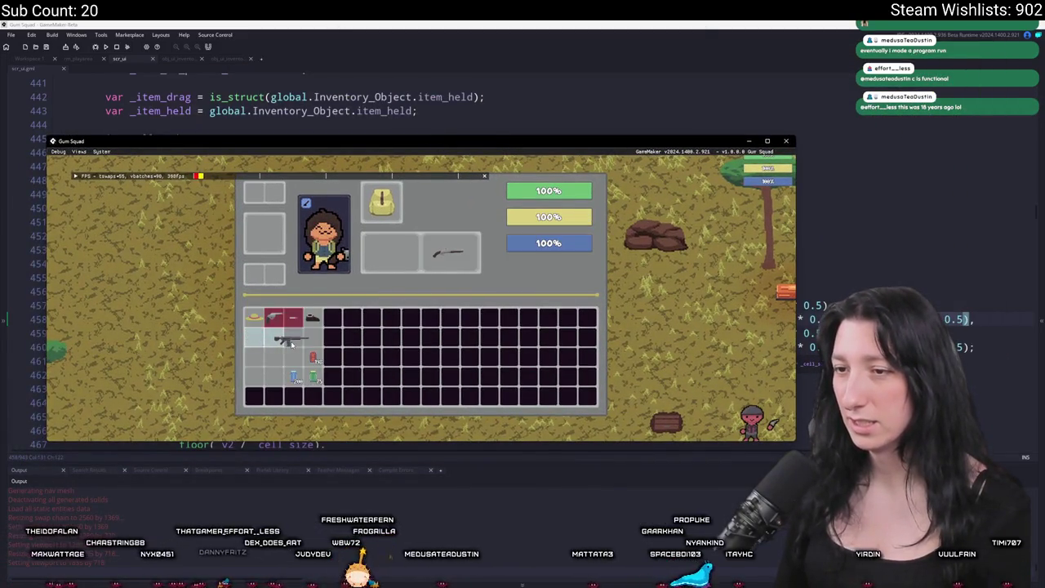
Step: Move the rifle one cell left, then into the top-left inventory cells, and close the game
{"action": "left_click", "coordinate": [265, 339]}
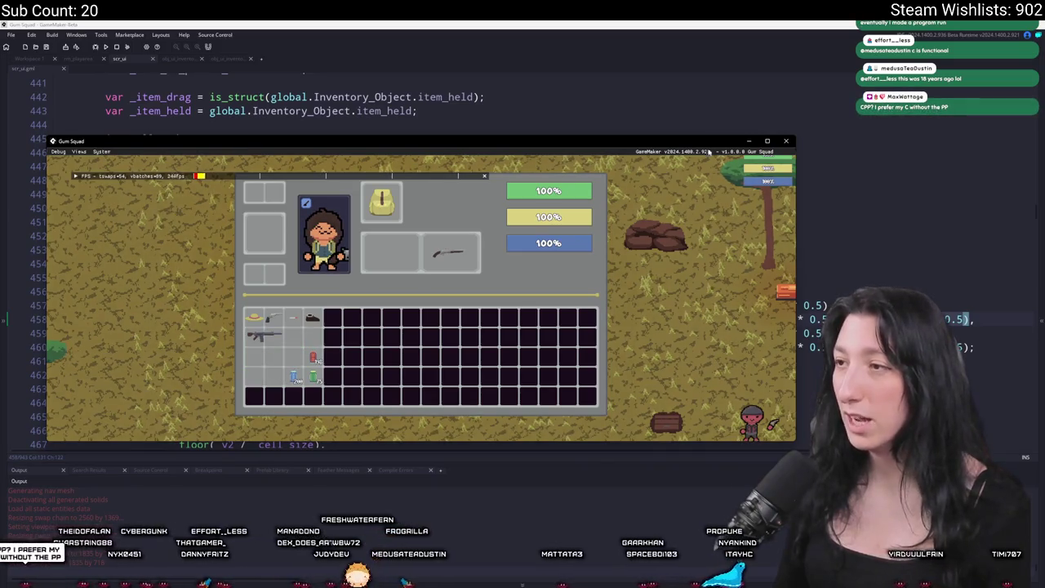
{"action": "double_click", "coordinate": [711, 150]}
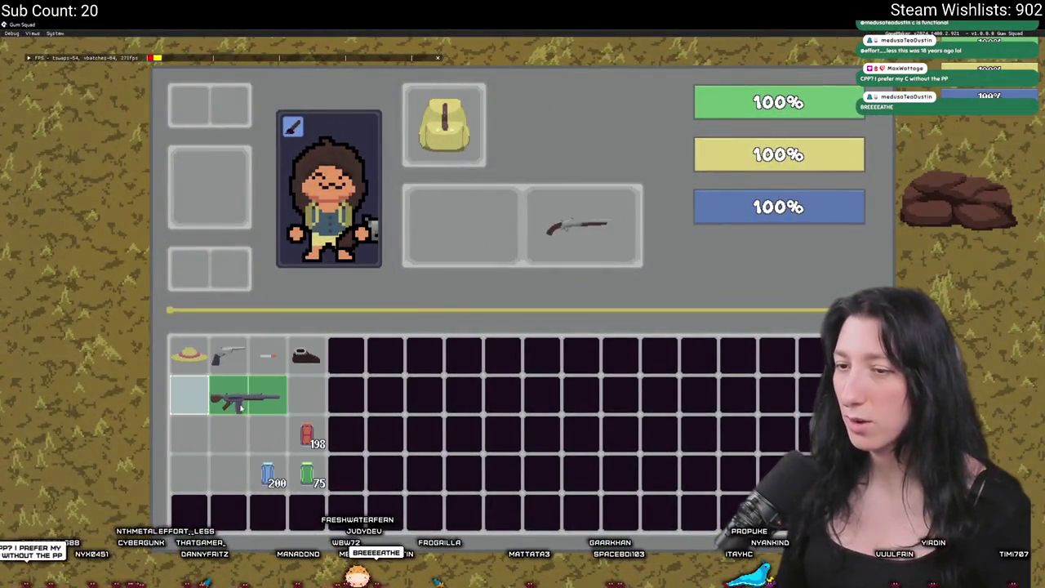
{"action": "key", "text": "super+Down"}
{"action": "left_click", "coordinate": [221, 256]}
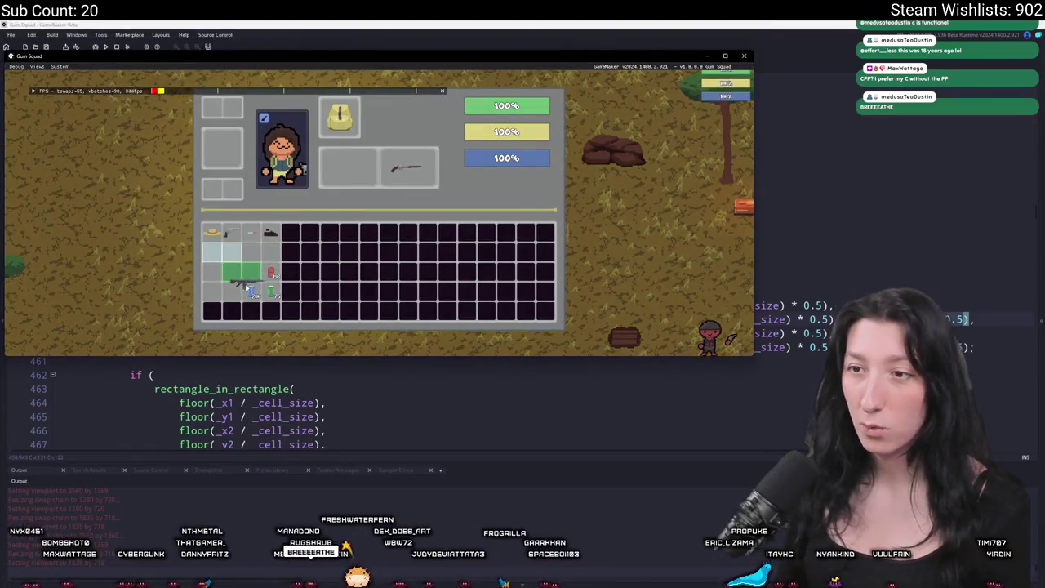
{"action": "left_click", "coordinate": [227, 253]}
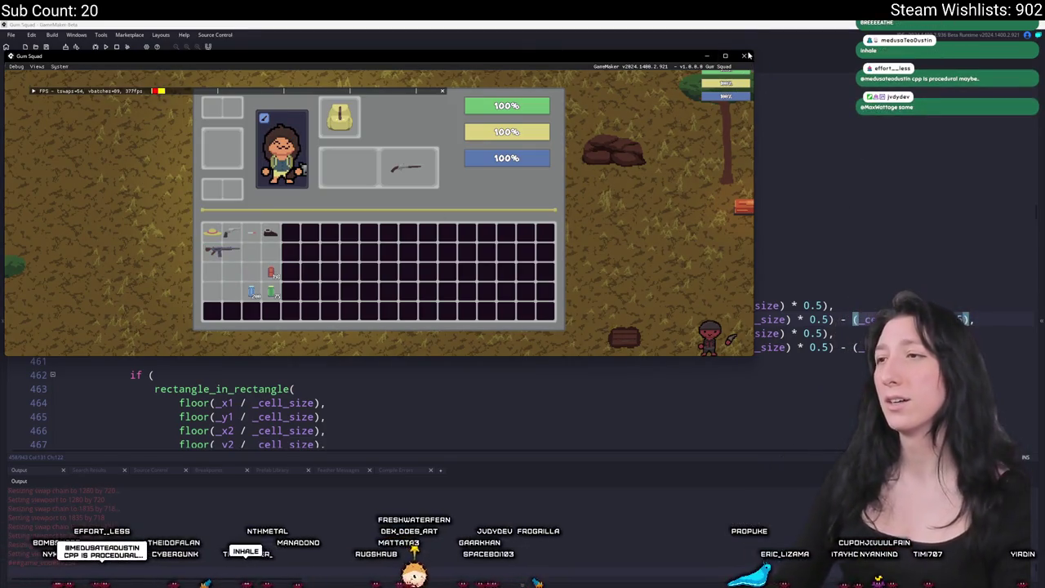
{"action": "left_click", "coordinate": [747, 55]}
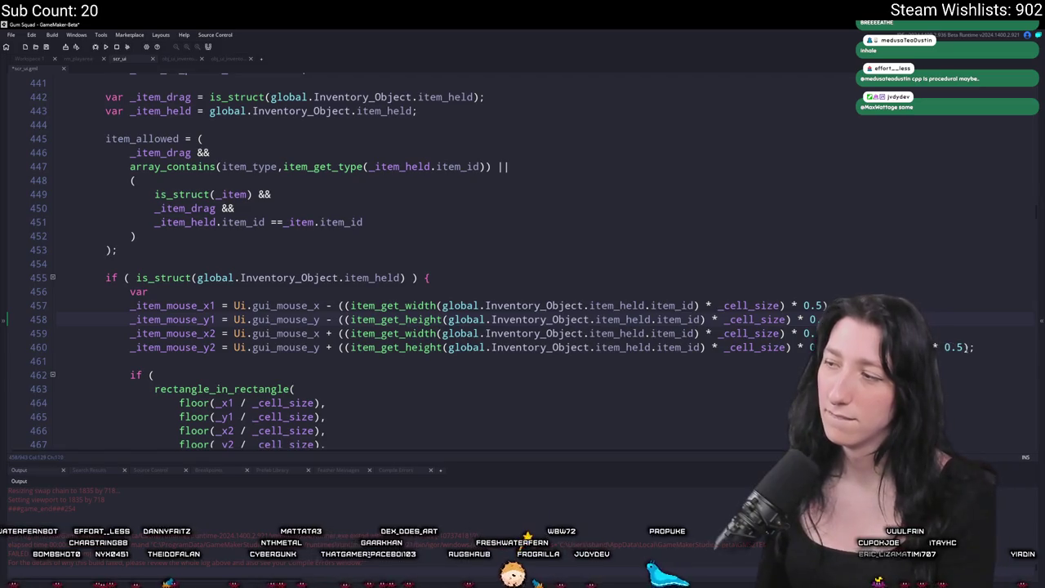
Step: Put the caret on the held-item check at line 455 and scroll up through the code
{"action": "left_click", "coordinate": [764, 280]}
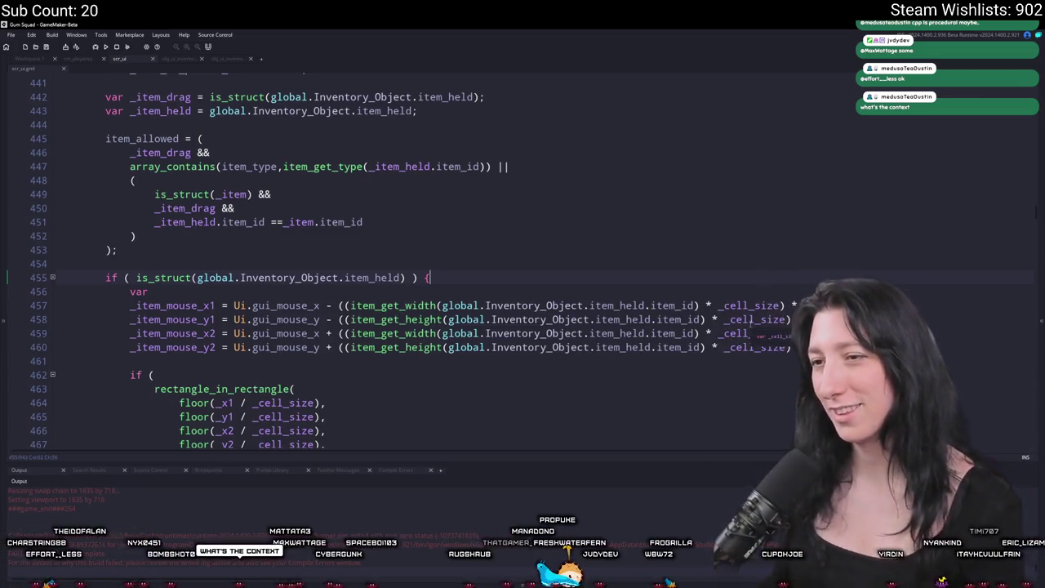
{"action": "scroll", "coordinate": [546, 228], "scroll_direction": "up", "scroll_amount": 2}
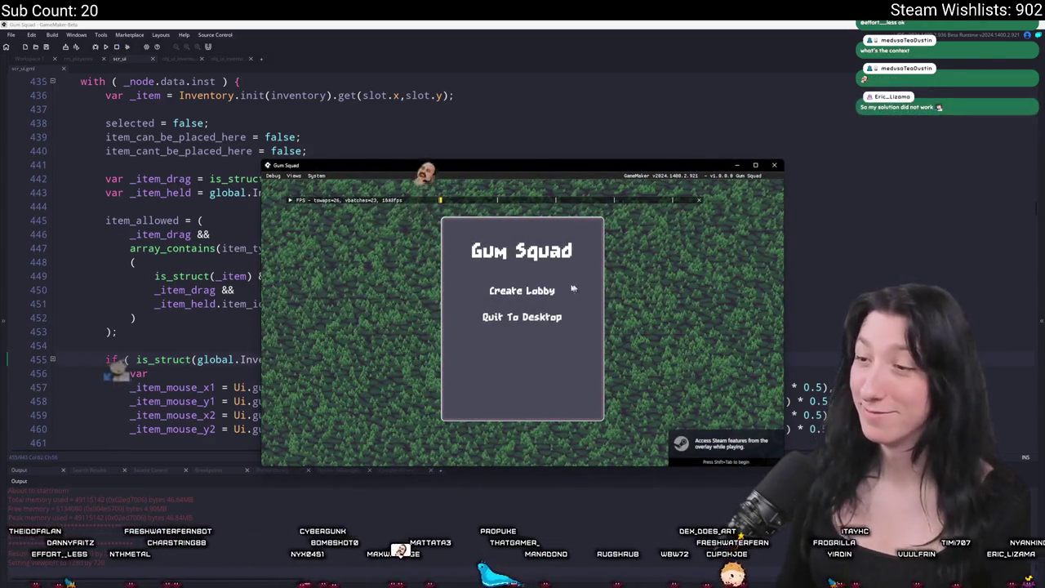
Step: Enter a lobby, open the inventory, drag the rifle in a widened window, then close the game
{"action": "left_click", "coordinate": [521, 291]}
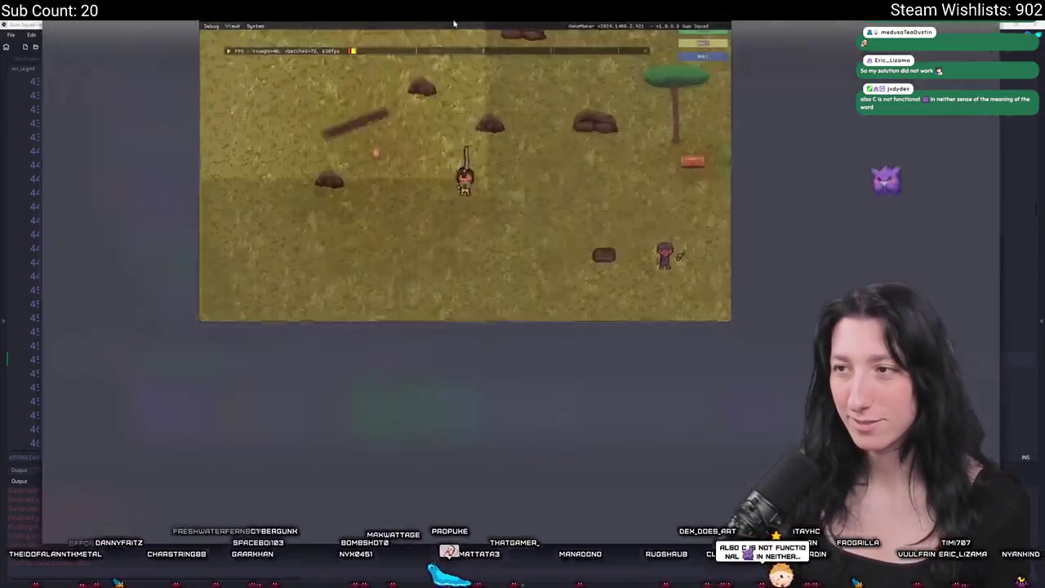
{"action": "key", "text": "Tab"}
{"action": "mouse_move", "coordinate": [208, 394]}
{"action": "left_mouse_down"}
{"action": "mouse_move", "coordinate": [245, 433]}
{"action": "mouse_move", "coordinate": [235, 396]}
{"action": "mouse_move", "coordinate": [232, 473]}
{"action": "mouse_move", "coordinate": [229, 434]}
{"action": "left_mouse_up"}
{"action": "key", "text": "F11"}
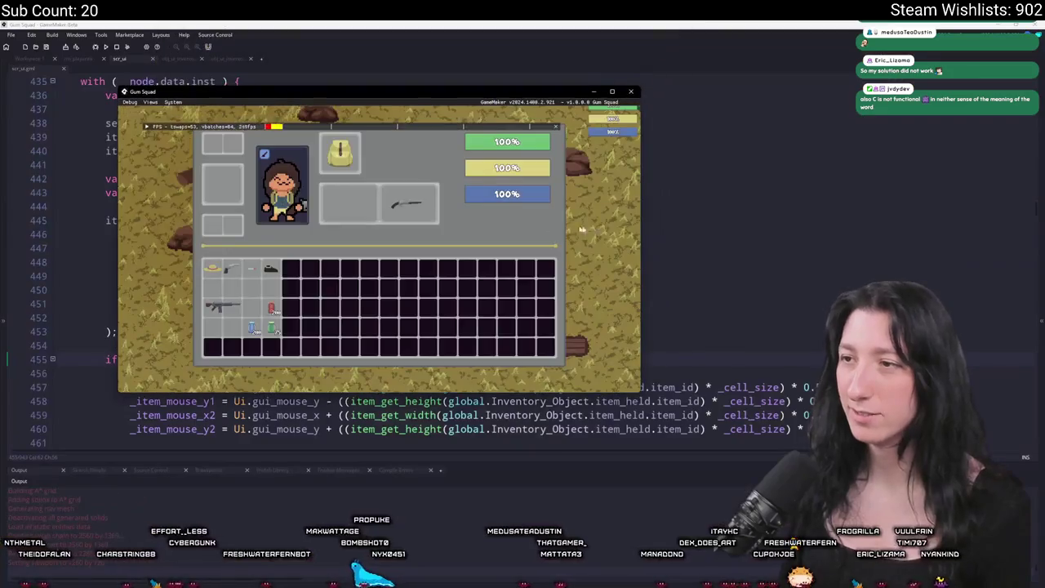
{"action": "left_click_drag", "start_coordinate": [643, 213], "coordinate": [1013, 214]}
{"action": "mouse_move", "coordinate": [408, 307]}
{"action": "left_mouse_down"}
{"action": "mouse_move", "coordinate": [415, 294]}
{"action": "mouse_move", "coordinate": [396, 298]}
{"action": "mouse_move", "coordinate": [446, 297]}
{"action": "mouse_move", "coordinate": [405, 296]}
{"action": "mouse_move", "coordinate": [417, 297]}
{"action": "left_mouse_up"}
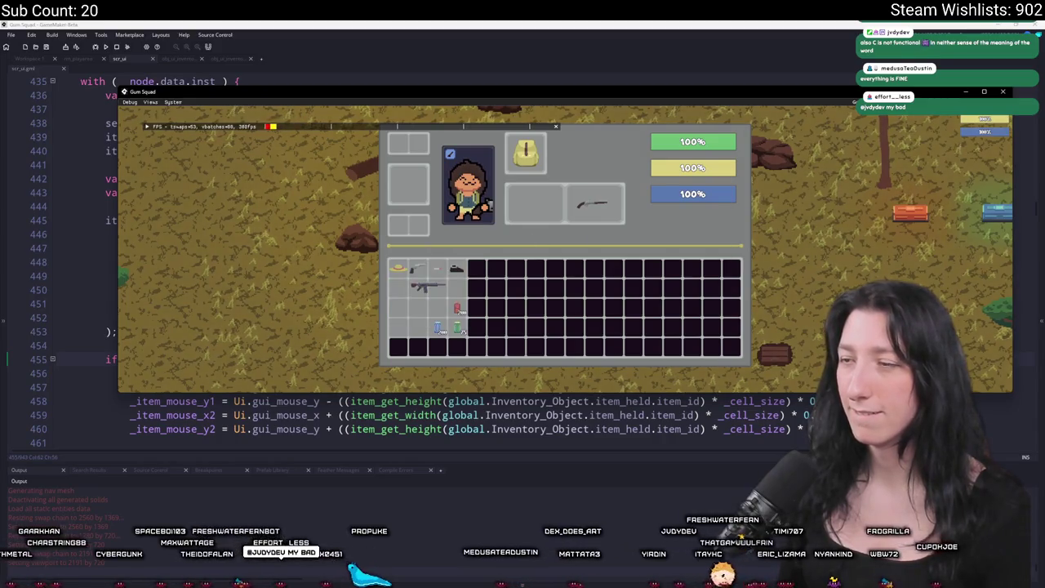
{"action": "left_click", "coordinate": [1002, 93]}
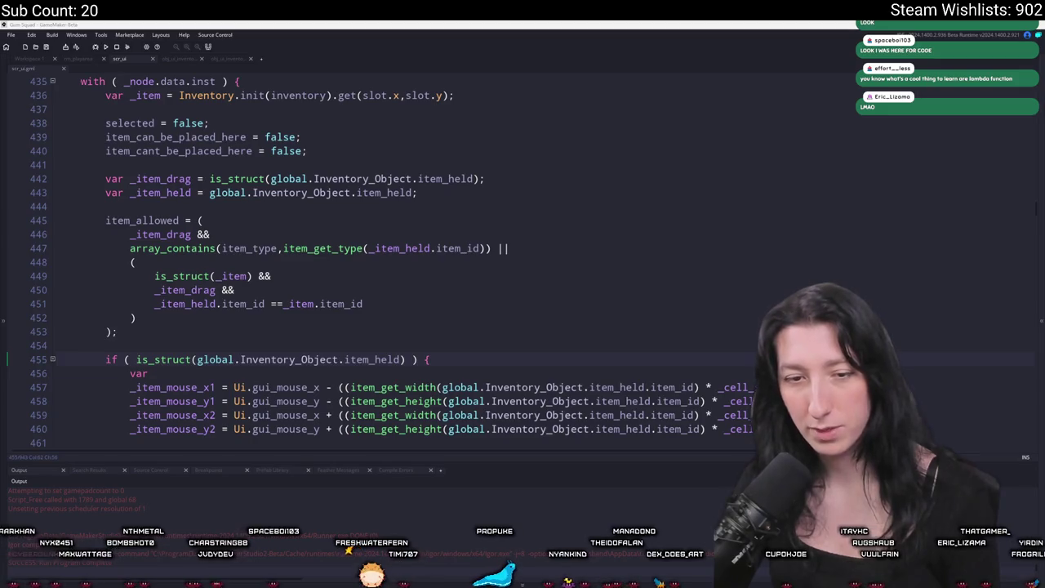
{"action": "left_click", "coordinate": [300, 331]}
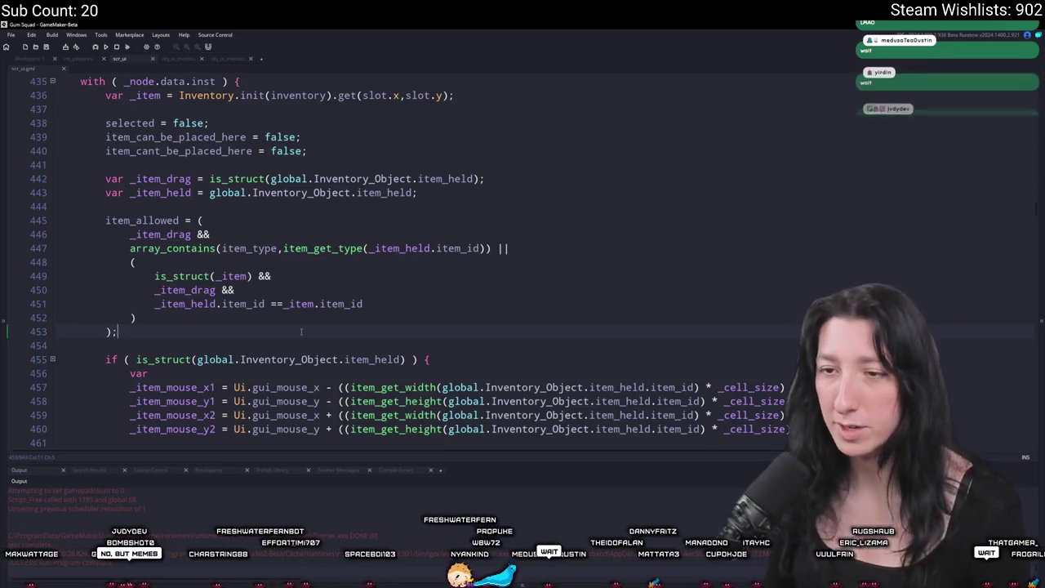
{"action": "key", "text": "Return"}
{"action": "key", "text": "Return"}
{"action": "type", "text": "a = f"}
{"action": "type", "text": "unction(_far"}
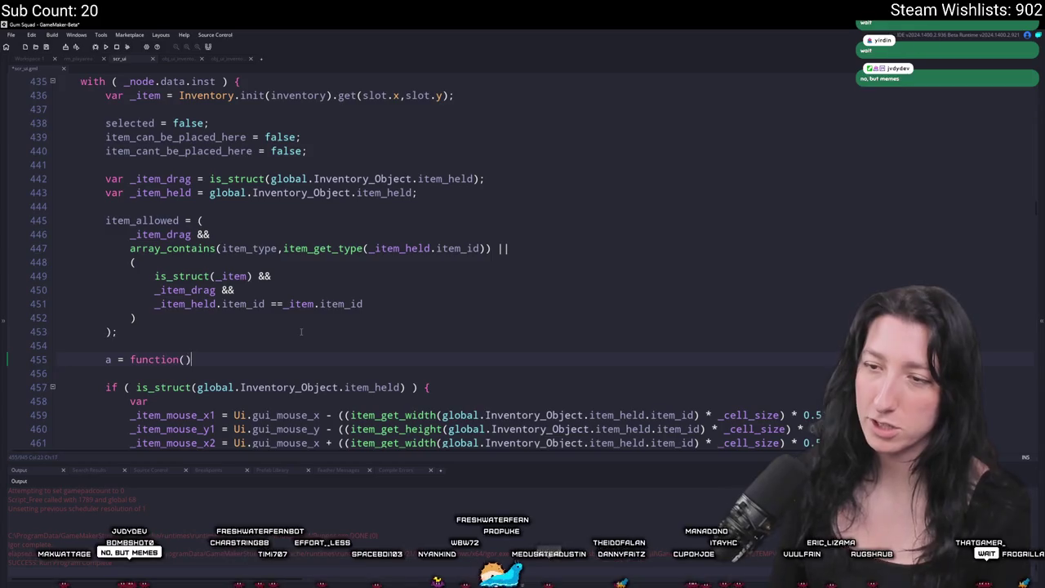
{"action": "type", "text": "t) {"}
{"action": "key", "text": "Return"}
{"action": "type", "text": "}"}
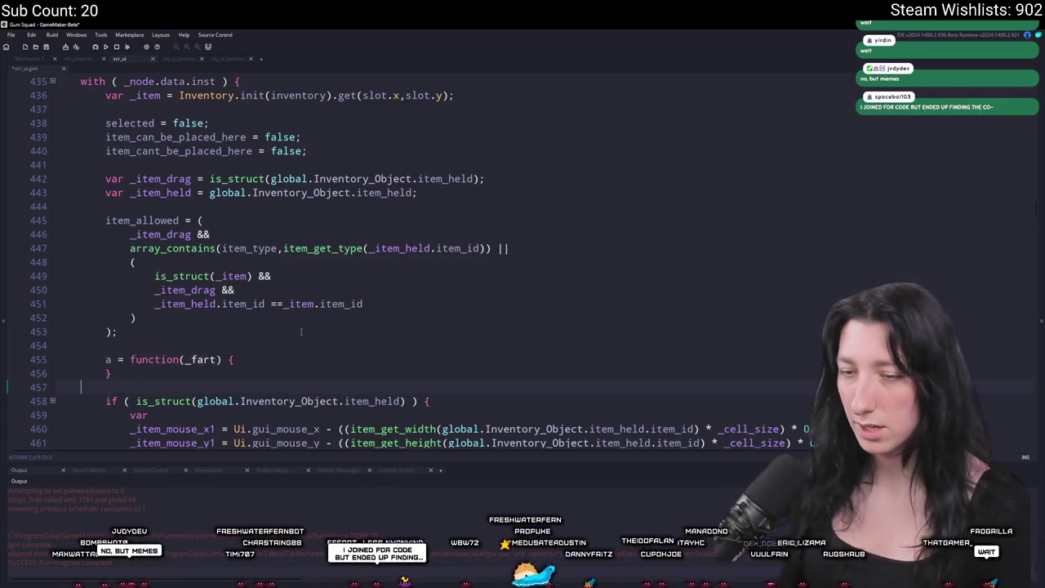
{"action": "key", "text": "Return"}
{"action": "key", "text": "Return"}
{"action": "type", "text": "a(test);"}
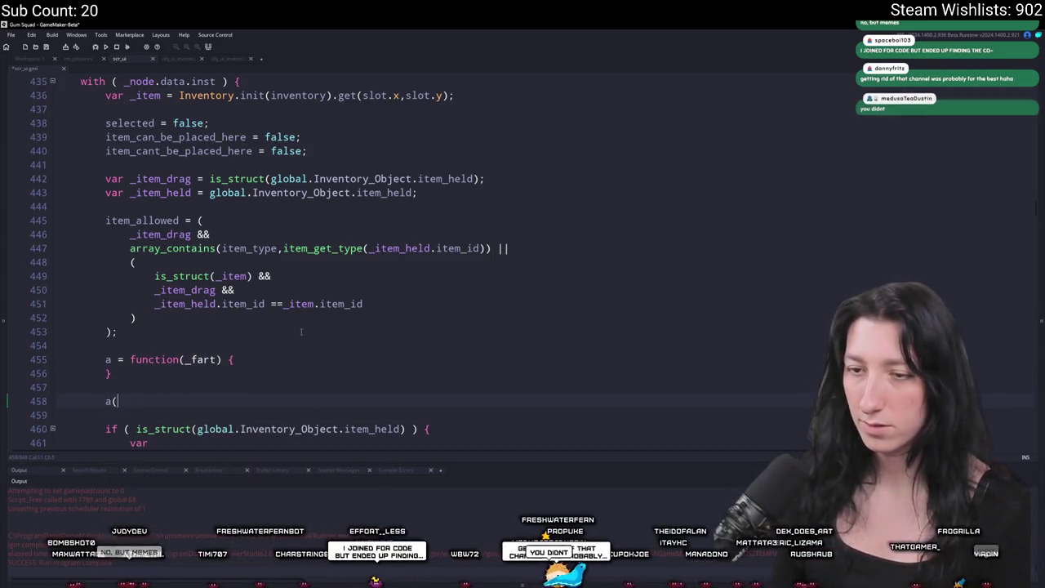
{"action": "left_click_drag", "start_coordinate": [155, 403], "coordinate": [41, 338]}
{"action": "key", "text": "BackSpace"}
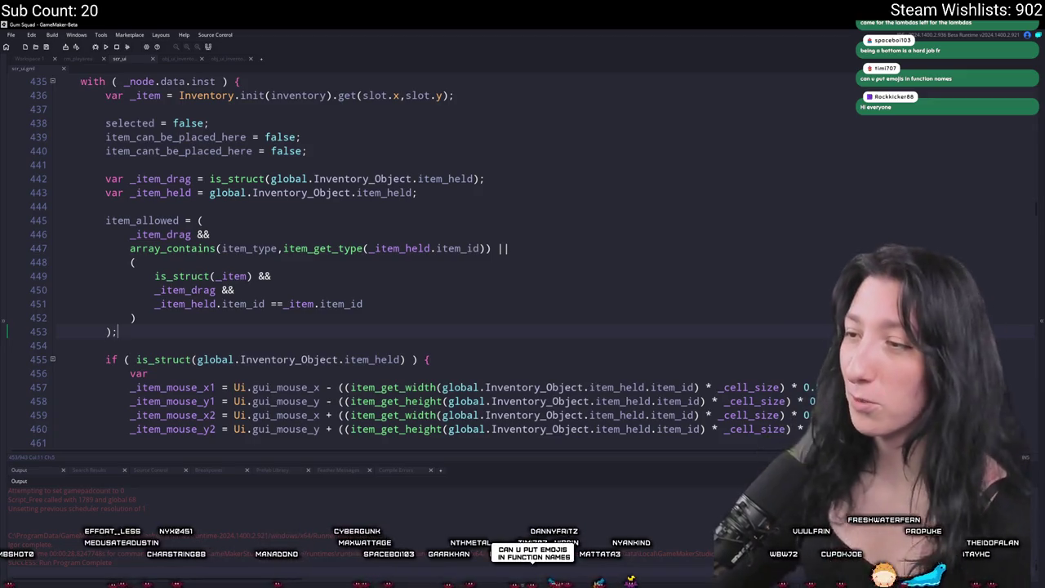
Step: Add a _x_offset variable set to _node.parent.left in ui_step_inventory_slot
{"action": "scroll", "coordinate": [413, 220], "scroll_direction": "down", "scroll_amount": 2}
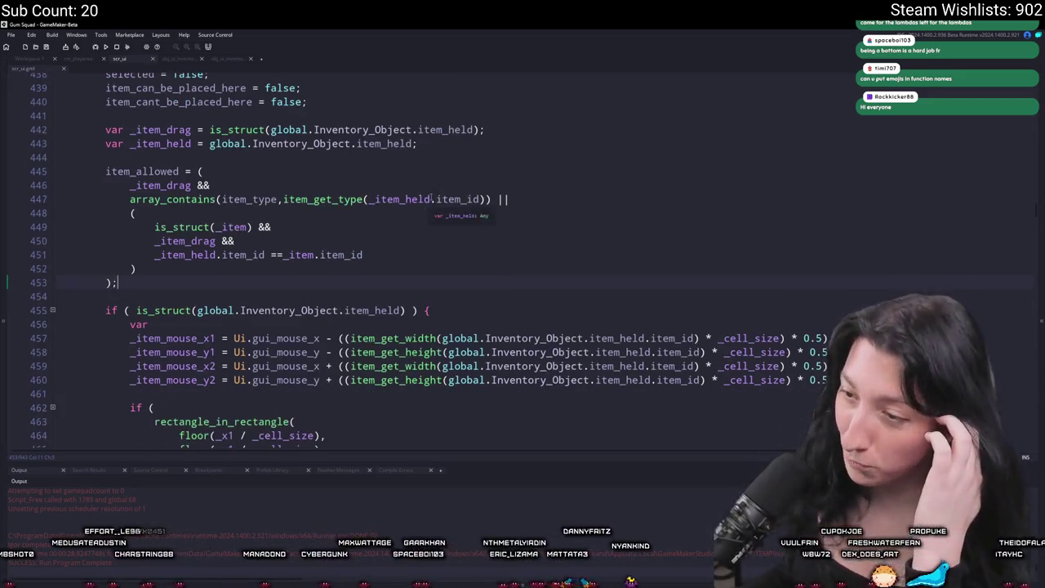
{"action": "scroll", "coordinate": [368, 245], "scroll_direction": "down", "scroll_amount": 1}
{"action": "scroll", "coordinate": [329, 273], "scroll_direction": "up", "scroll_amount": 3}
{"action": "key", "text": "Up"}
{"action": "key", "text": "End"}
{"action": "scroll", "coordinate": [330, 273], "scroll_direction": "up", "scroll_amount": 4}
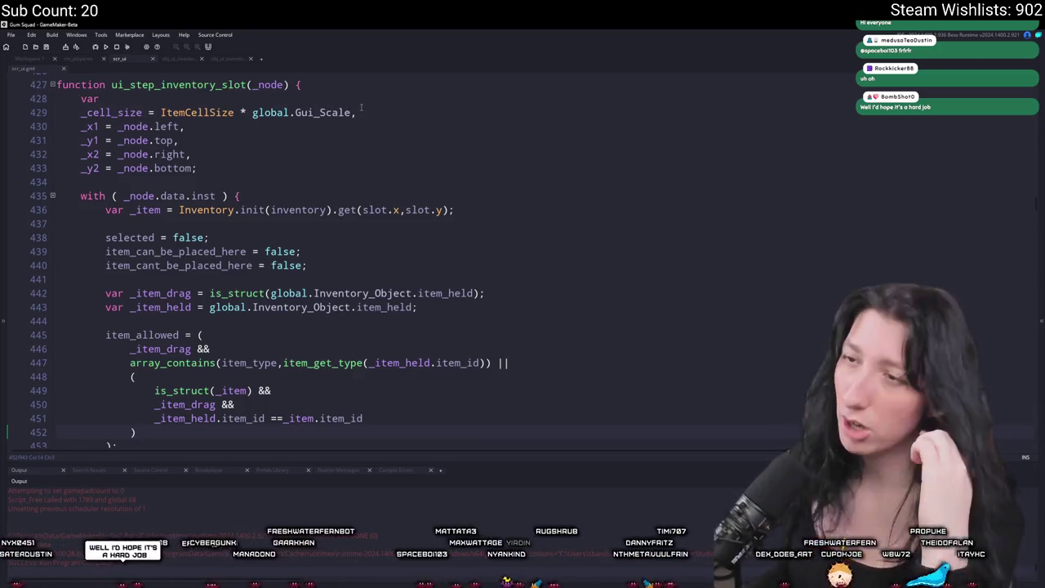
{"action": "key", "text": "Return"}
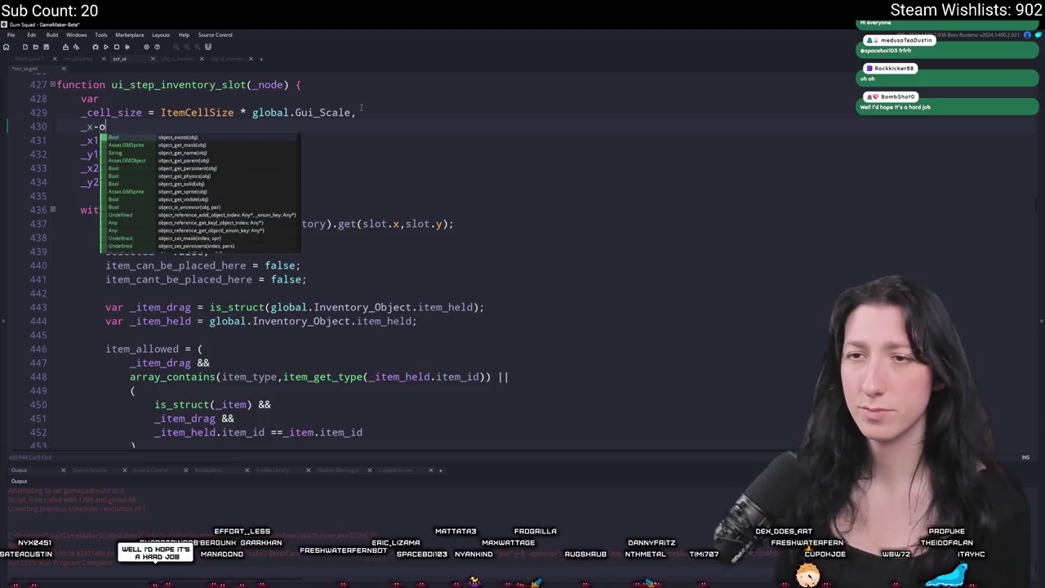
{"action": "type", "text": "offset = "}
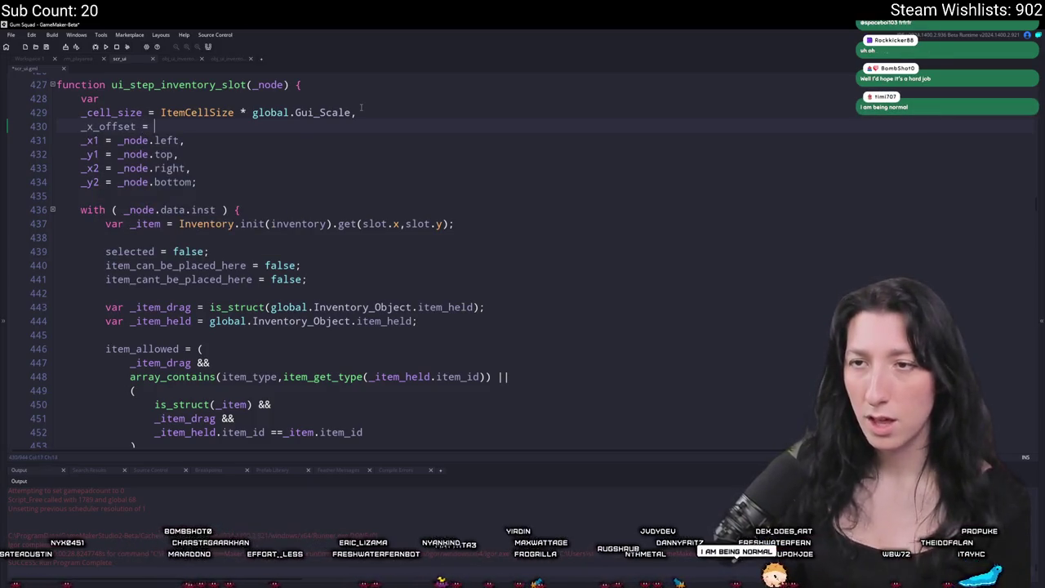
{"action": "type", "text": "_node.parentg"}
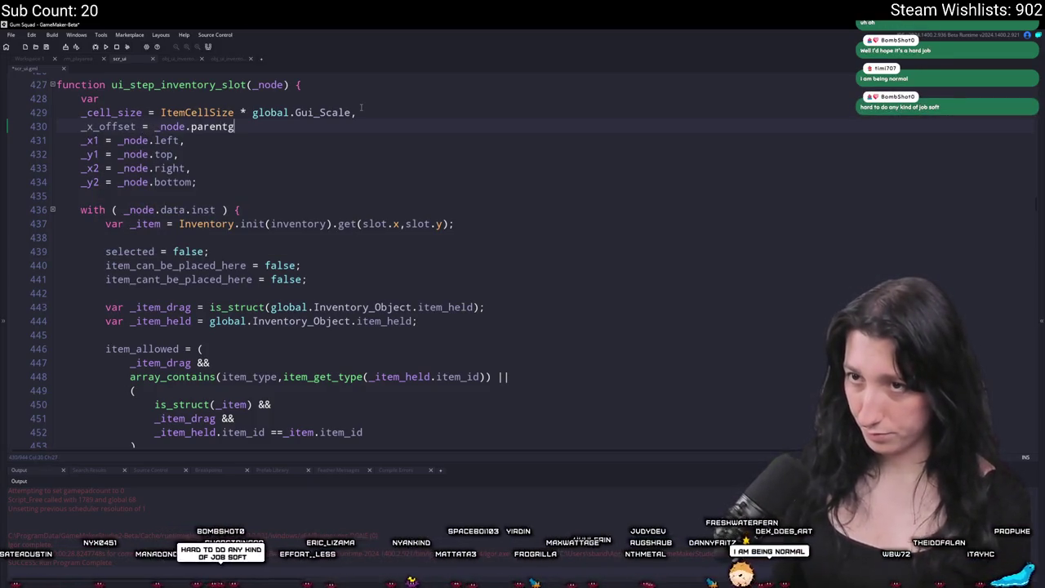
{"action": "key", "text": "BackSpace"}
{"action": "type", "text": ".left,"}
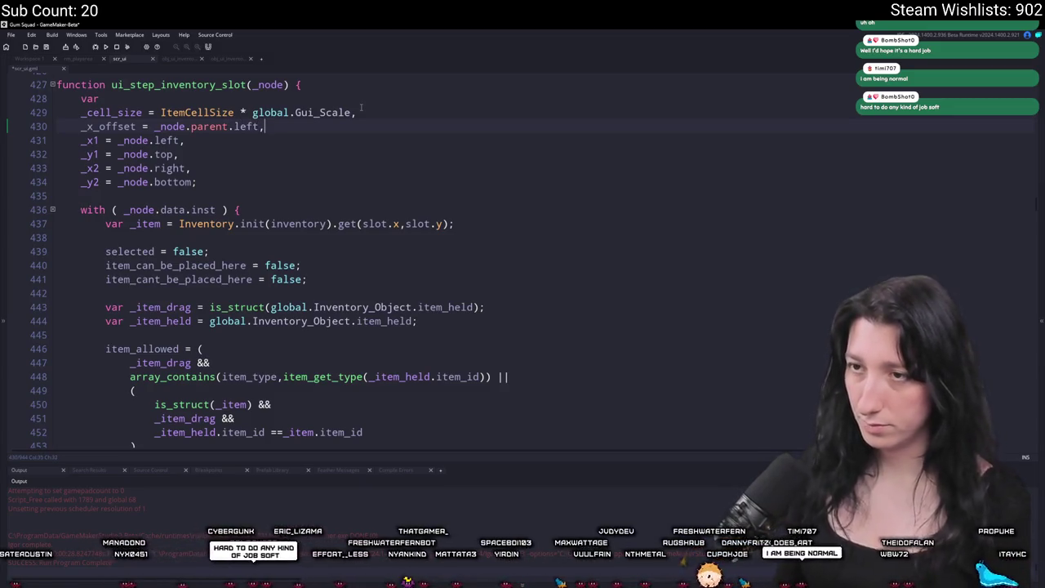
Step: Duplicate that line as _y_offset set to _node.parent.top
{"action": "key", "text": "ctrl+d"}
{"action": "left_click", "coordinate": [92, 140]}
{"action": "key", "text": "BackSpace"}
{"action": "type", "text": "y_offset = _node.parent.left,"}
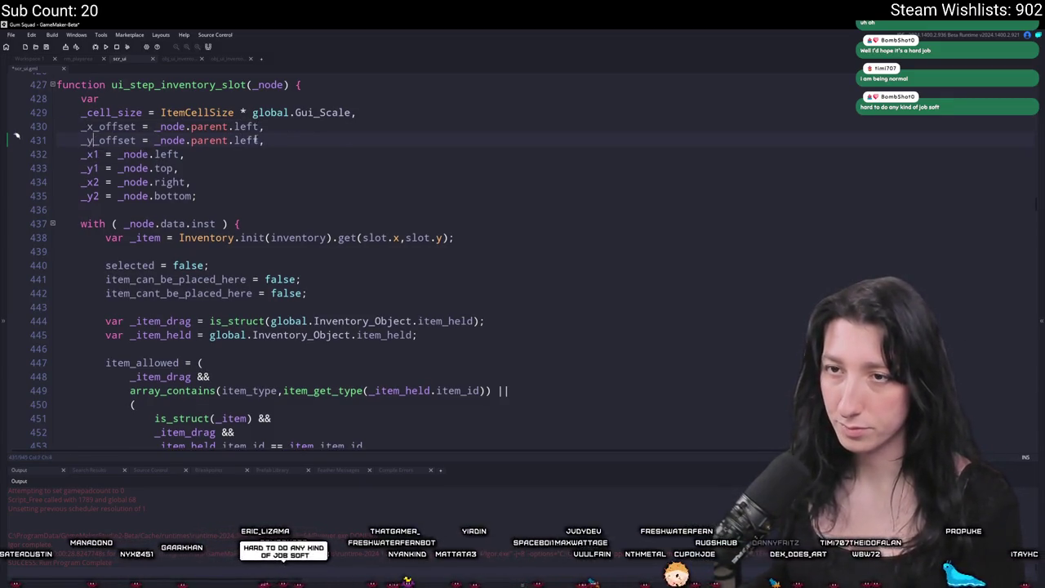
{"action": "double_click", "coordinate": [241, 141]}
{"action": "type", "text": "top"}
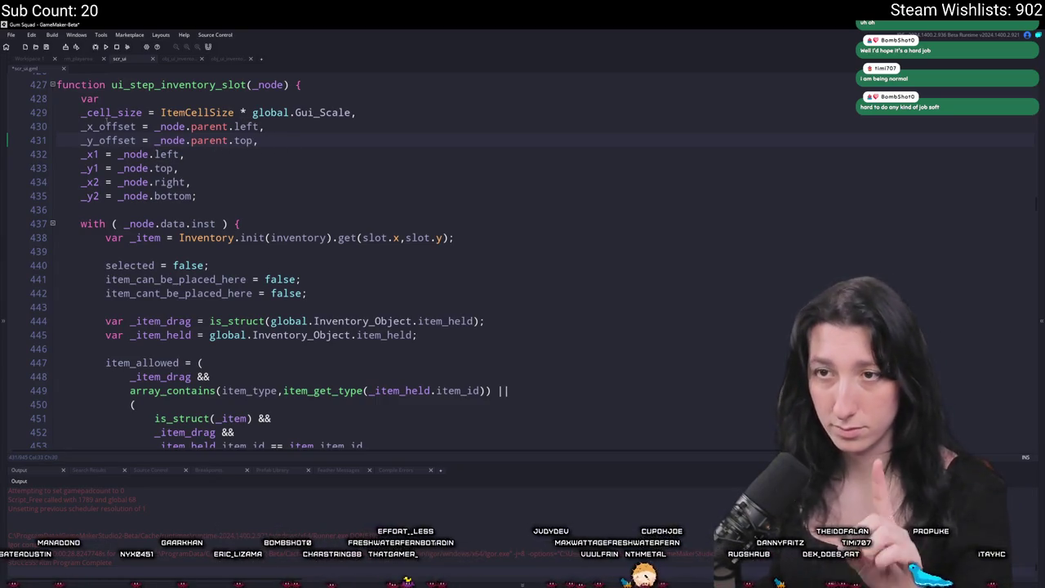
Step: Subtract _x_offset from the slot's x bounds, including _x2 on line 434
{"action": "double_click", "coordinate": [108, 126]}
{"action": "scroll", "coordinate": [280, 140], "scroll_direction": "down", "scroll_amount": 4}
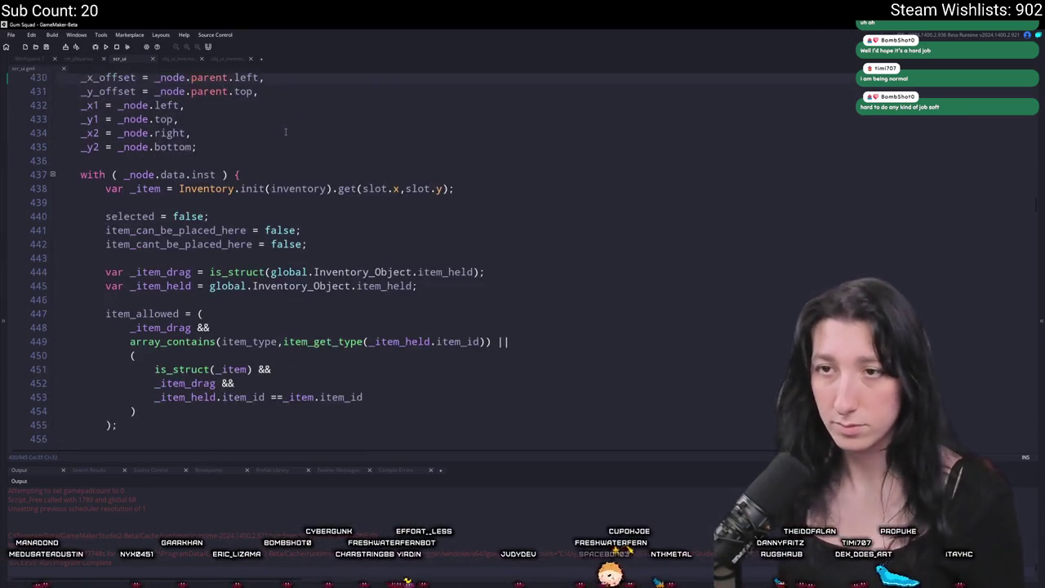
{"action": "scroll", "coordinate": [279, 253], "scroll_direction": "down", "scroll_amount": 2}
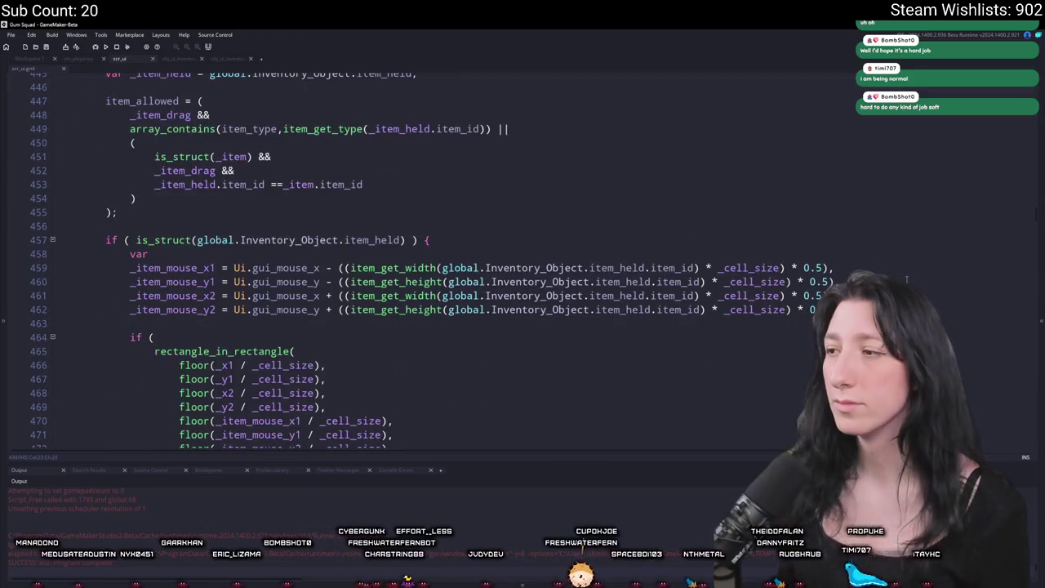
{"action": "left_click", "coordinate": [131, 268]}
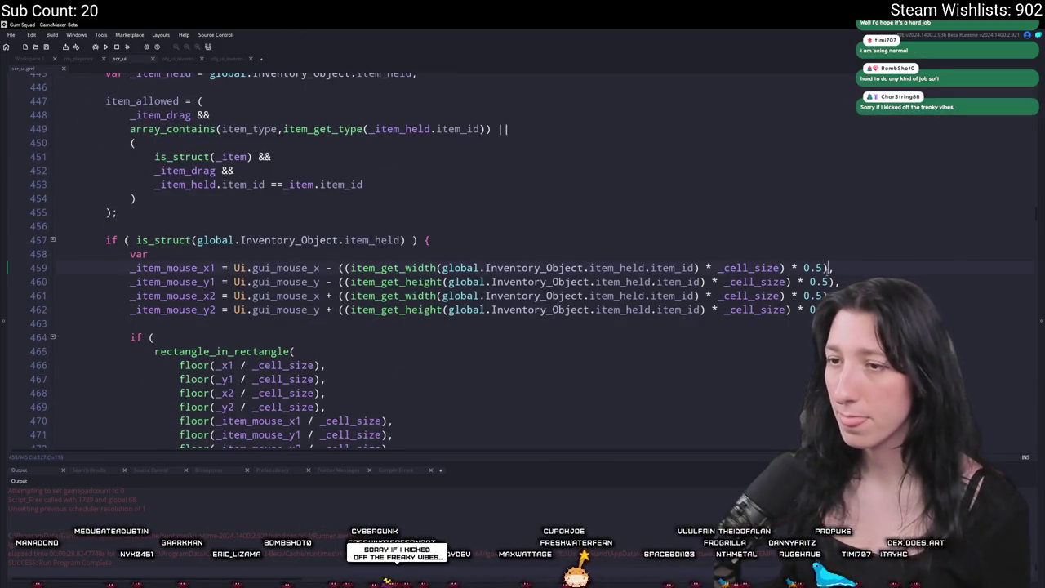
{"action": "scroll", "coordinate": [181, 132], "scroll_direction": "up", "scroll_amount": 5}
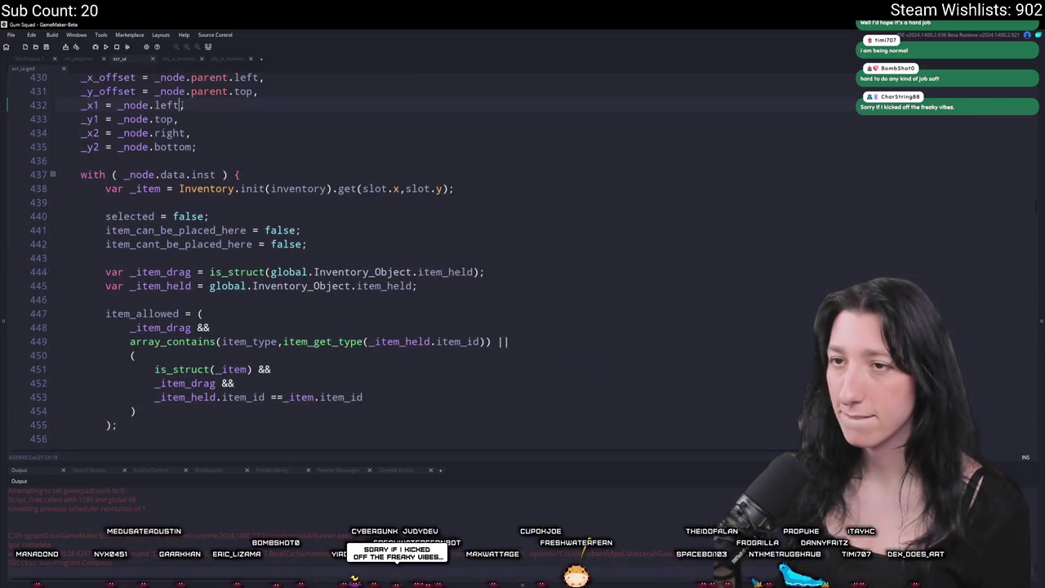
{"action": "type", "text": " - _x_offset"}
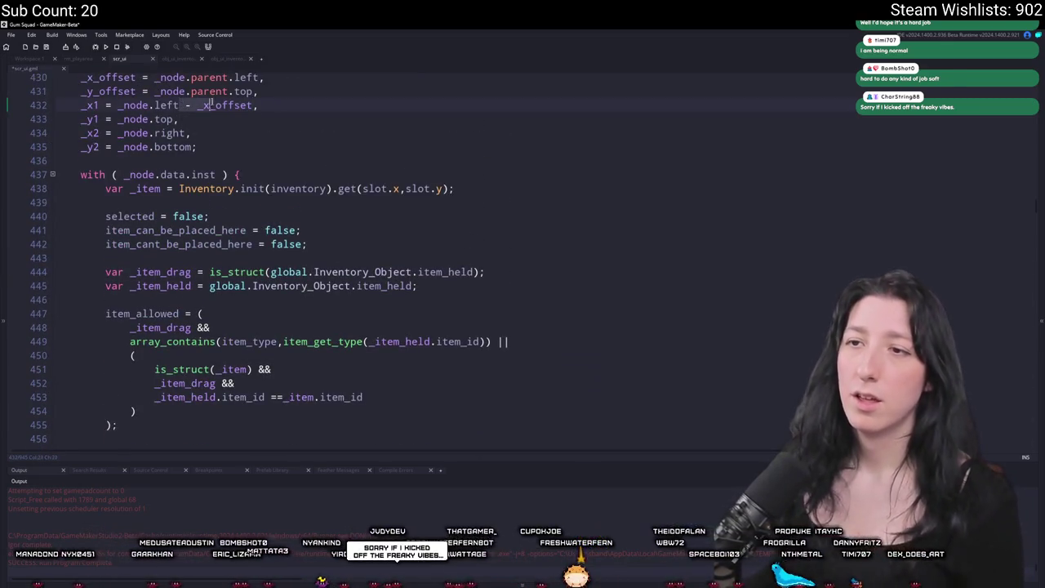
{"action": "left_click", "coordinate": [189, 134]}
{"action": "scroll", "coordinate": [189, 134], "scroll_direction": "up", "scroll_amount": 2}
{"action": "type", "text": "- _x_offset"}
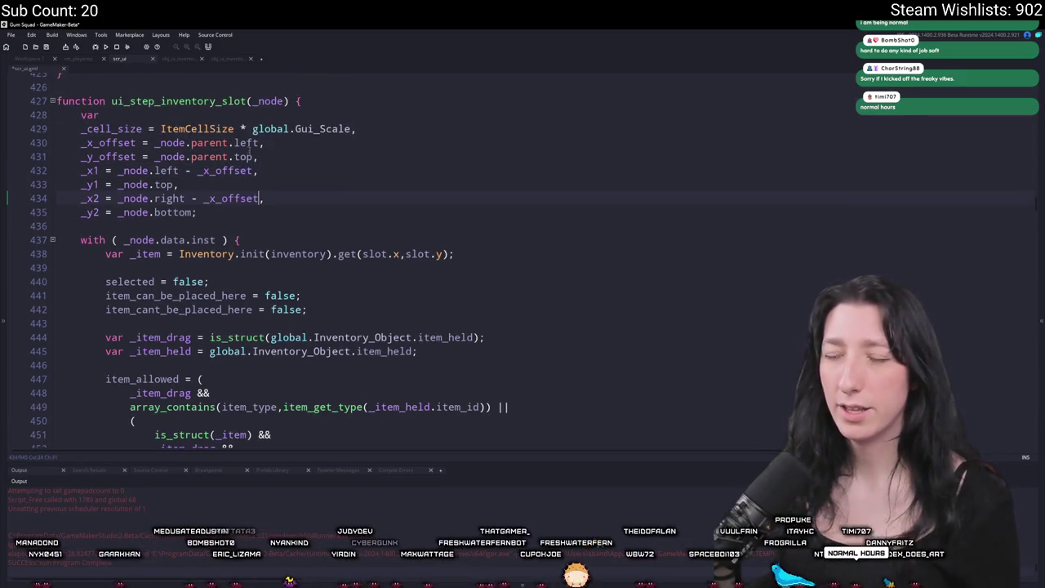
{"action": "left_click", "coordinate": [161, 157]}
Step: Subtract _node.parent.top from _y1, _y2 and the held-item mouse y bound on line 460
{"action": "left_click", "coordinate": [176, 185]}
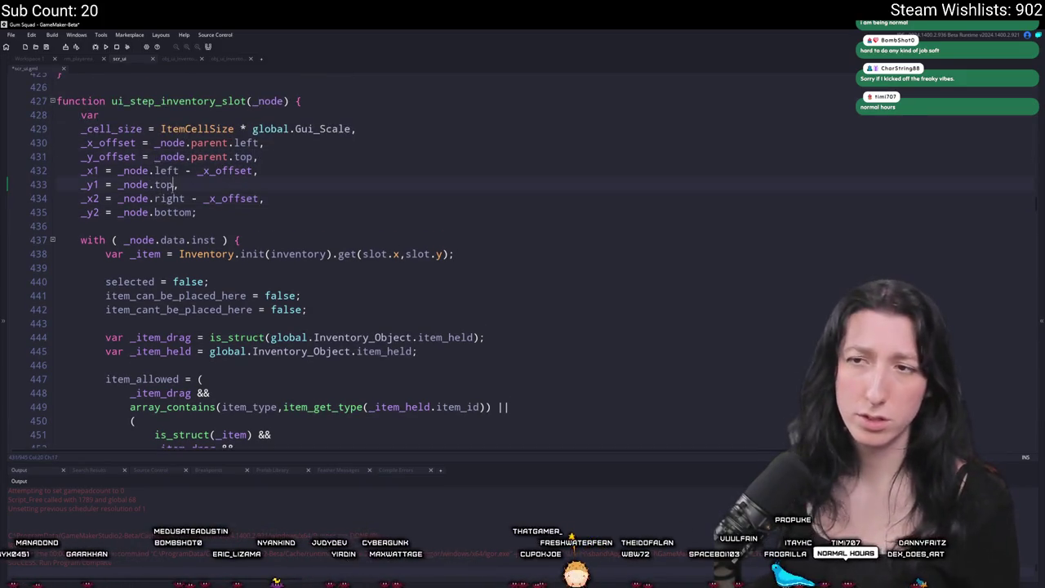
{"action": "type", "text": "-_node.parent.top"}
{"action": "left_click", "coordinate": [193, 212]}
{"action": "type", "text": "- _node.parent.top"}
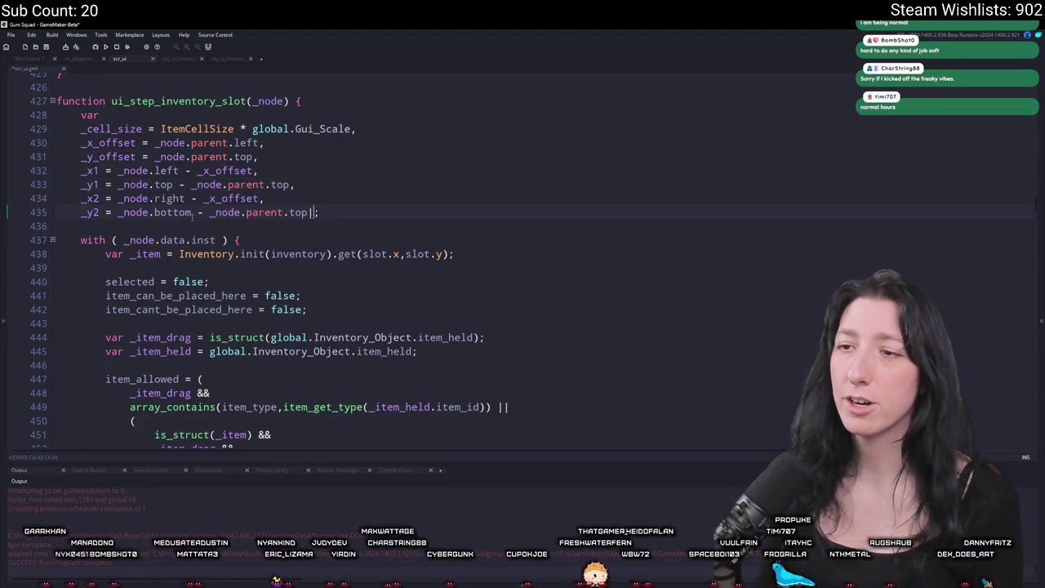
{"action": "scroll", "coordinate": [192, 212], "scroll_direction": "down", "scroll_amount": 7}
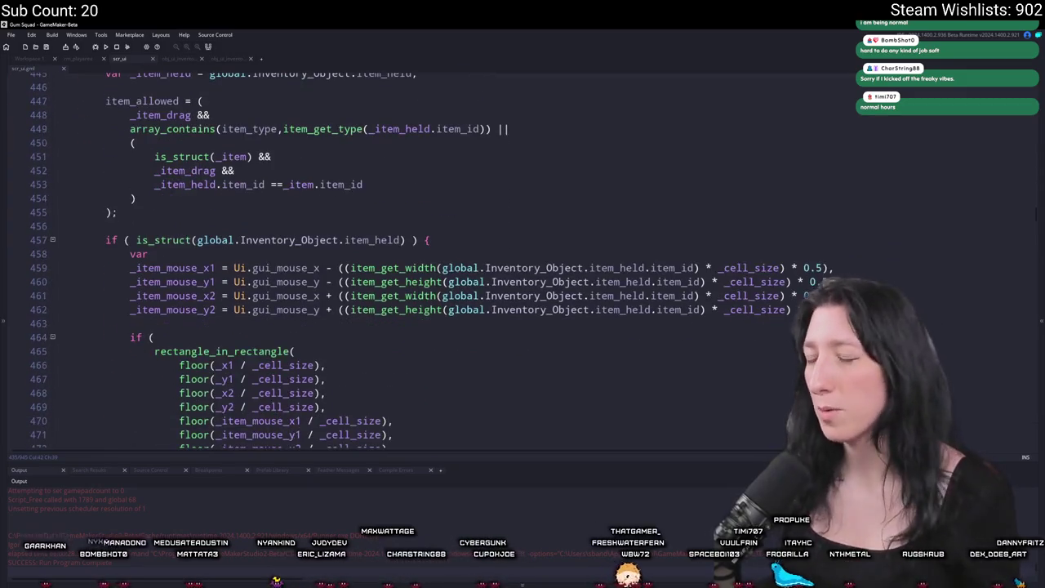
{"action": "left_click", "coordinate": [320, 281]}
{"action": "type", "text": "_node.parent.top"}
Step: Replace _node.parent.top with _y_offset on lines 433 and 435
{"action": "scroll", "coordinate": [320, 282], "scroll_direction": "up", "scroll_amount": 6}
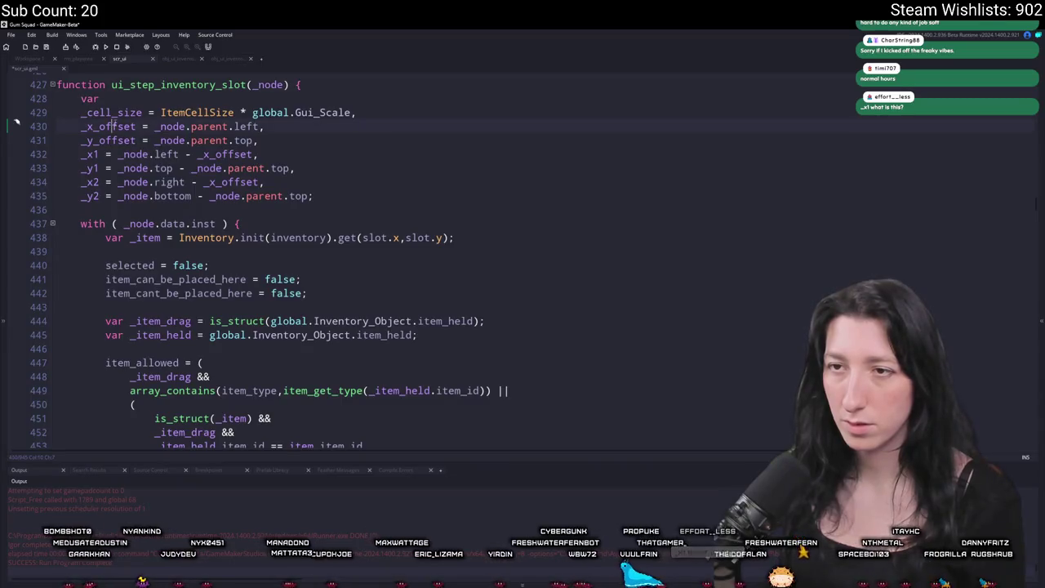
{"action": "left_click", "coordinate": [99, 141]}
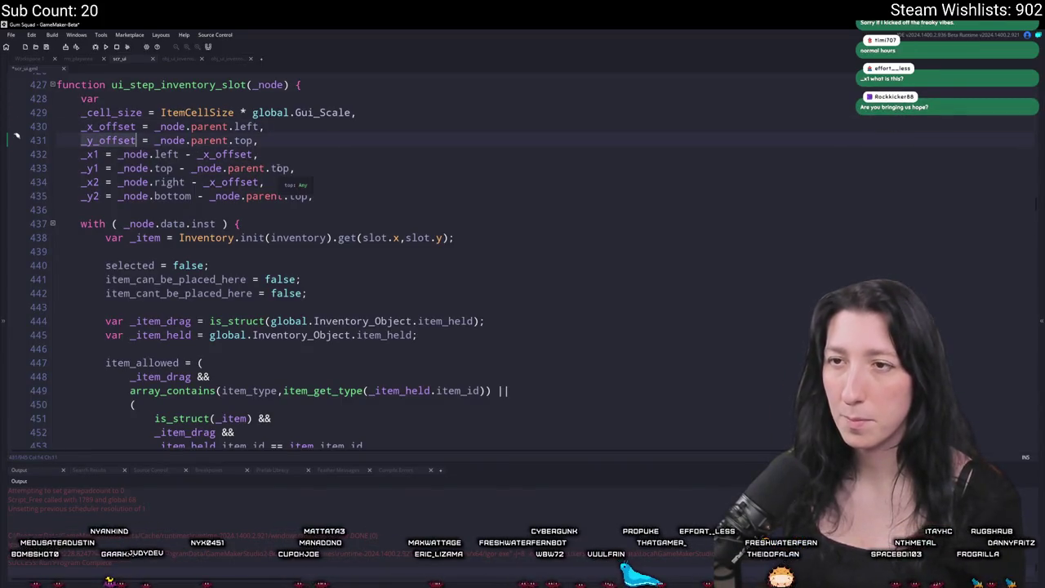
{"action": "mouse_move", "coordinate": [291, 168]}
{"action": "left_mouse_down"}
{"action": "mouse_move", "coordinate": [191, 169]}
{"action": "mouse_move", "coordinate": [290, 196]}
{"action": "left_mouse_up"}
{"action": "type", "text": "_y_offset"}
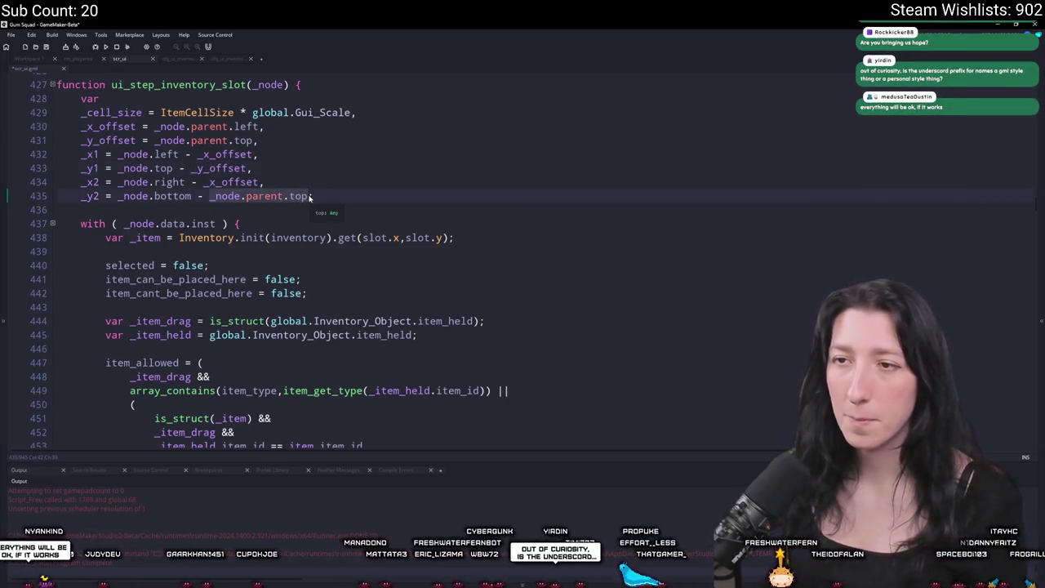
{"action": "left_click", "coordinate": [215, 196]}
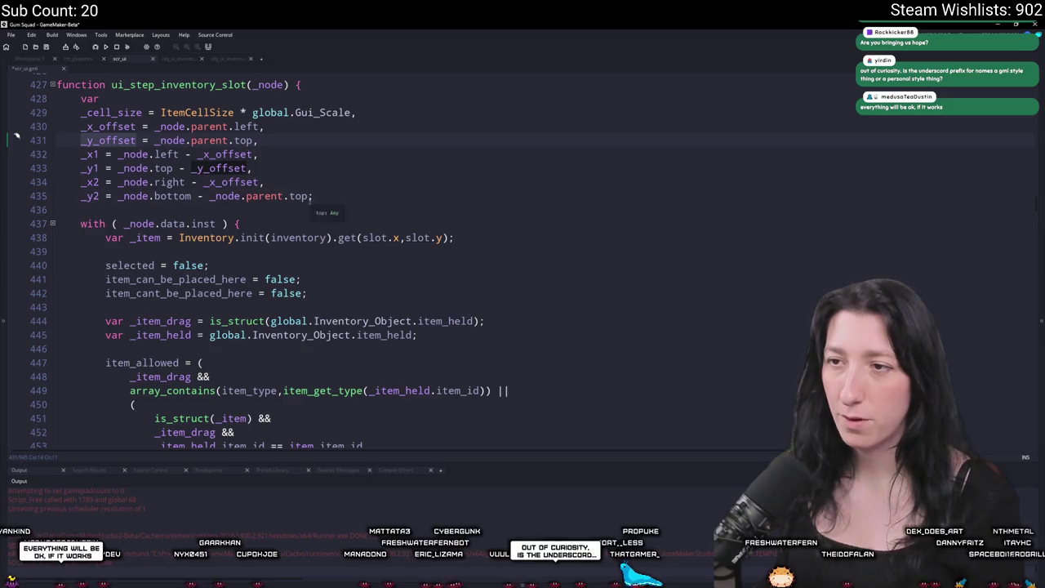
{"action": "left_click_drag", "start_coordinate": [215, 196], "coordinate": [308, 196]}
{"action": "type", "text": "y_offset"}
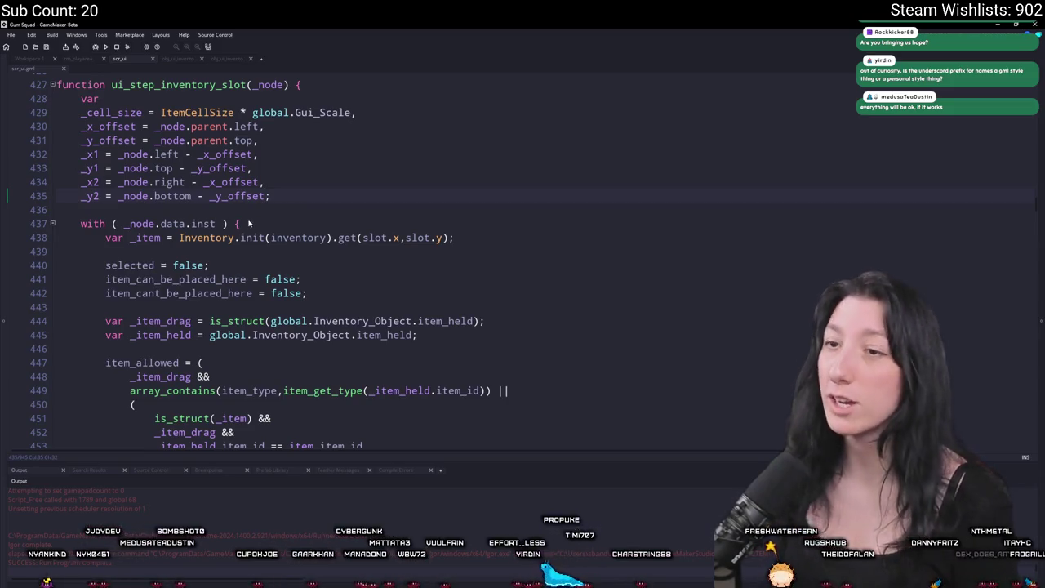
{"action": "scroll", "coordinate": [245, 235], "scroll_direction": "down", "scroll_amount": 6}
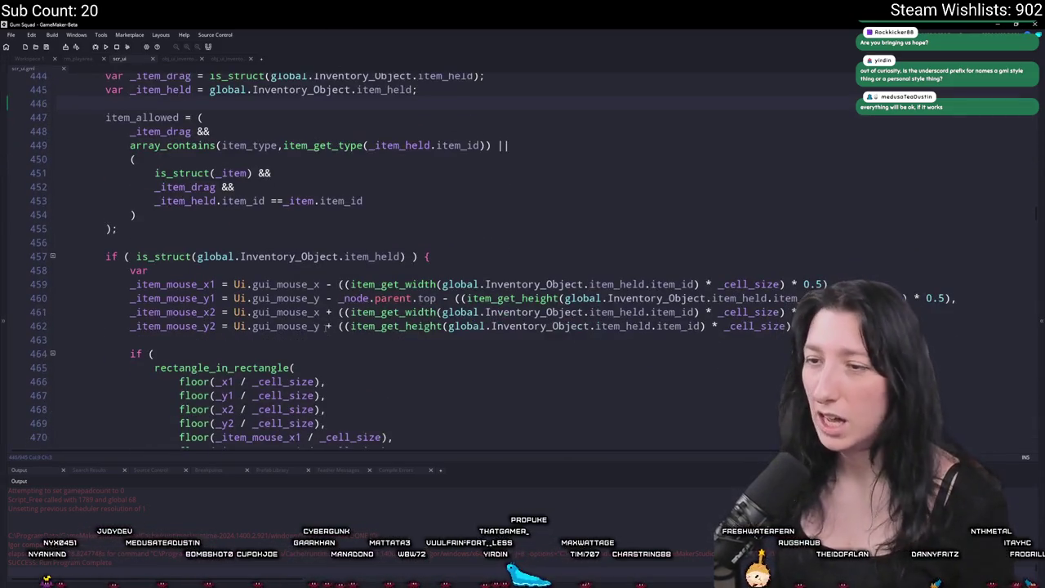
Step: Make _item_mouse_x1–y2 subtract _x_offset or _y_offset, then run the game with F5
{"action": "left_click_drag", "start_coordinate": [438, 298], "coordinate": [343, 298]}
{"action": "type", "text": "y_offset"}
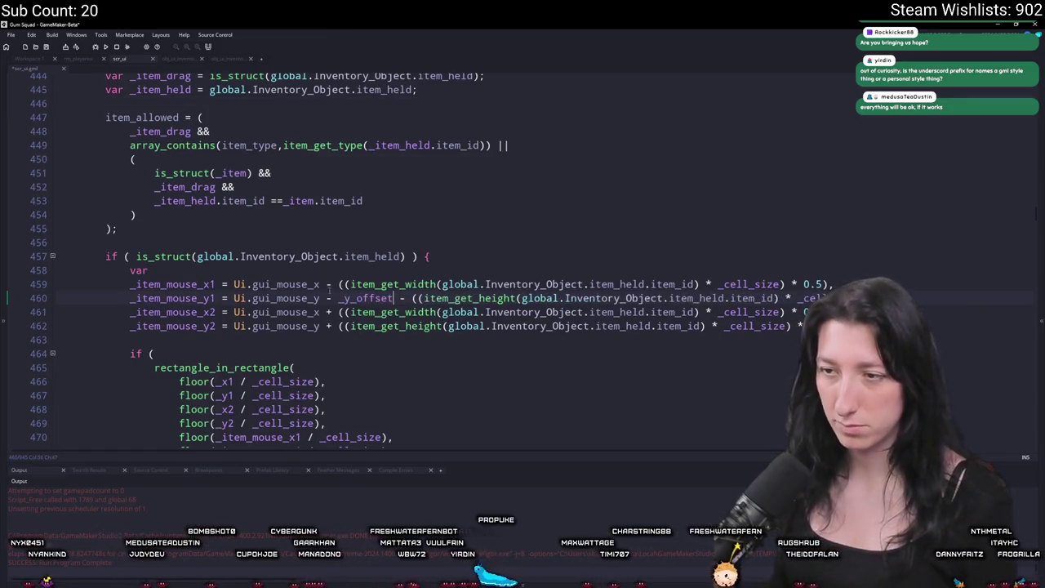
{"action": "type", "text": " - _y_offset"}
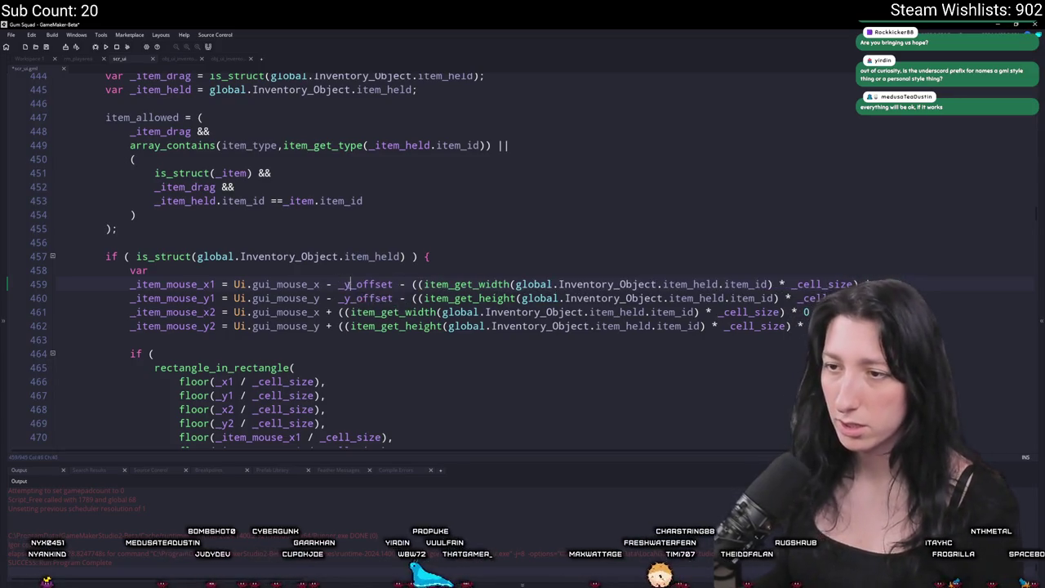
{"action": "left_click", "coordinate": [349, 284]}
{"action": "key", "text": "BackSpace"}
{"action": "type", "text": "x"}
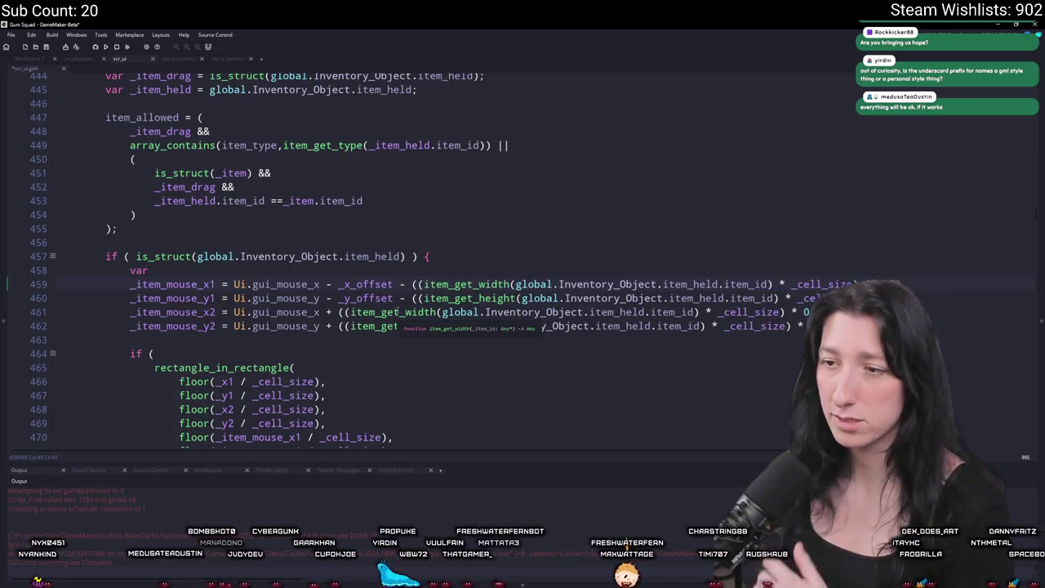
{"action": "left_click", "coordinate": [324, 312]}
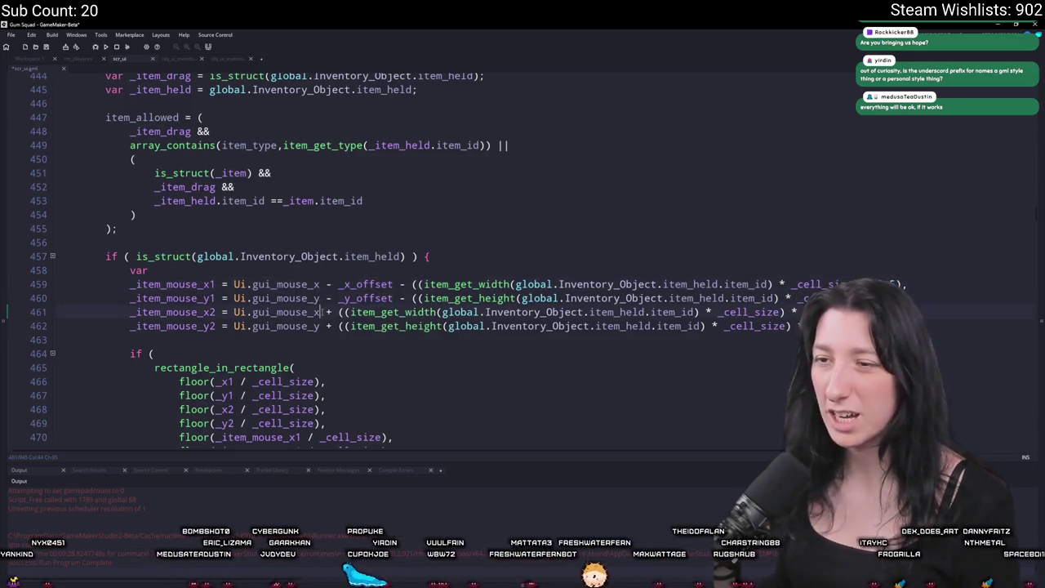
{"action": "type", "text": "- _x_offset  - _y_offset"}
{"action": "key", "text": "F5"}
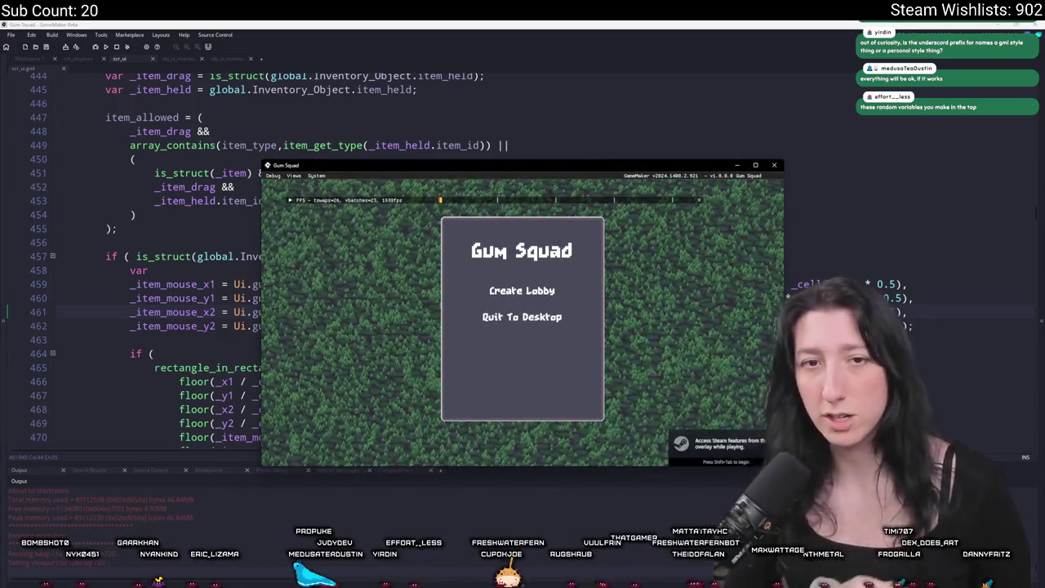
Step: Enter a lobby, open the inventory with I, switch to a widened window, and quit with Escape
{"action": "left_click", "coordinate": [521, 290]}
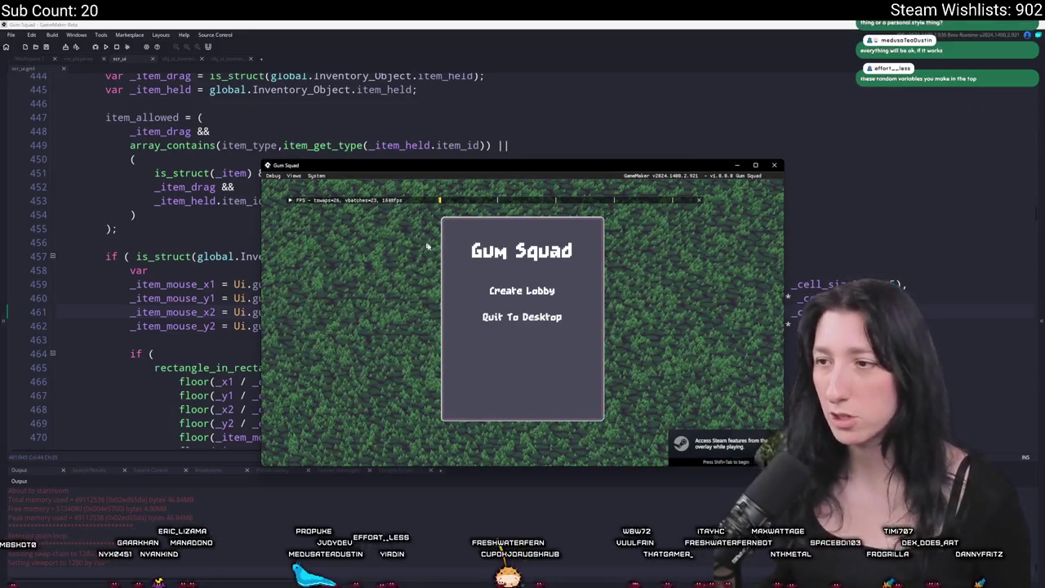
{"action": "left_click_drag", "start_coordinate": [533, 166], "coordinate": [532, 2]}
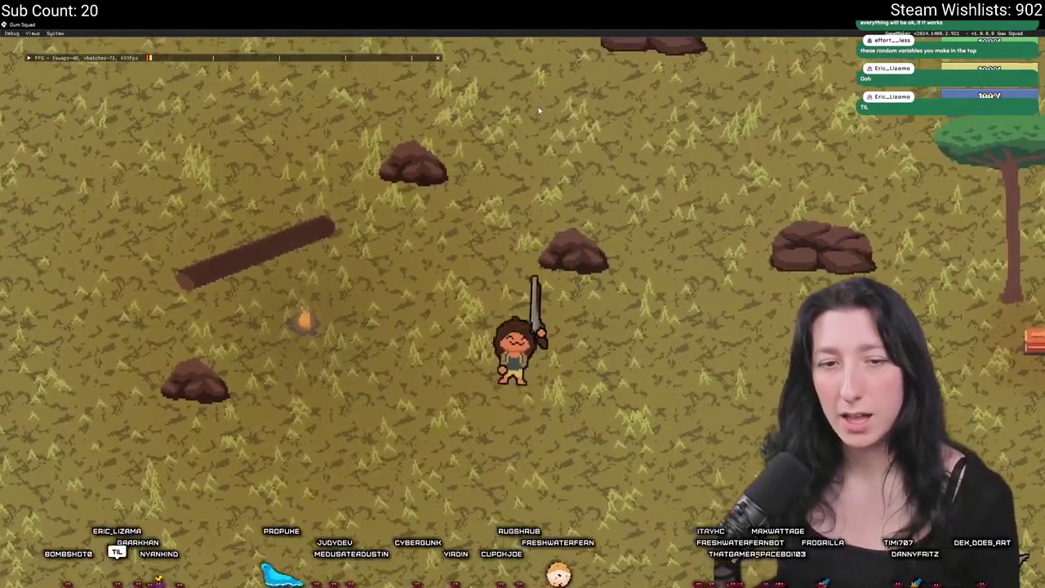
{"action": "key", "text": "i"}
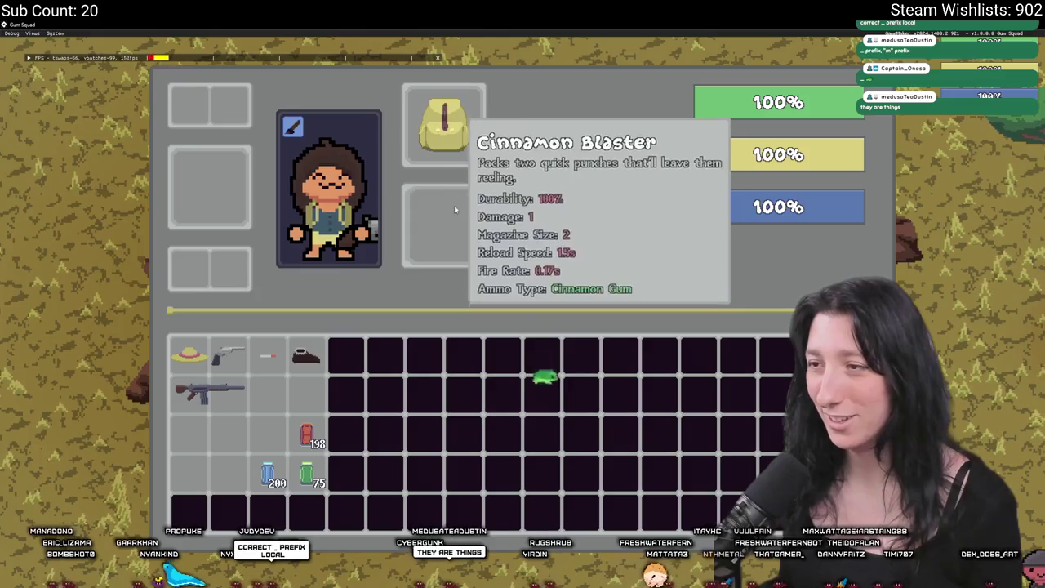
{"action": "key", "text": "F11"}
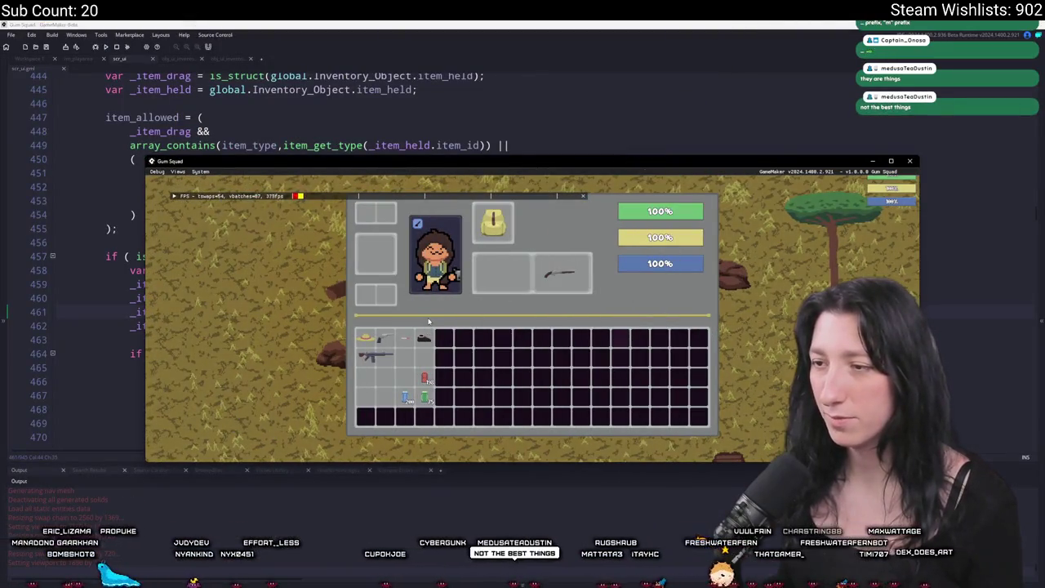
{"action": "left_click_drag", "start_coordinate": [920, 229], "coordinate": [995, 229]}
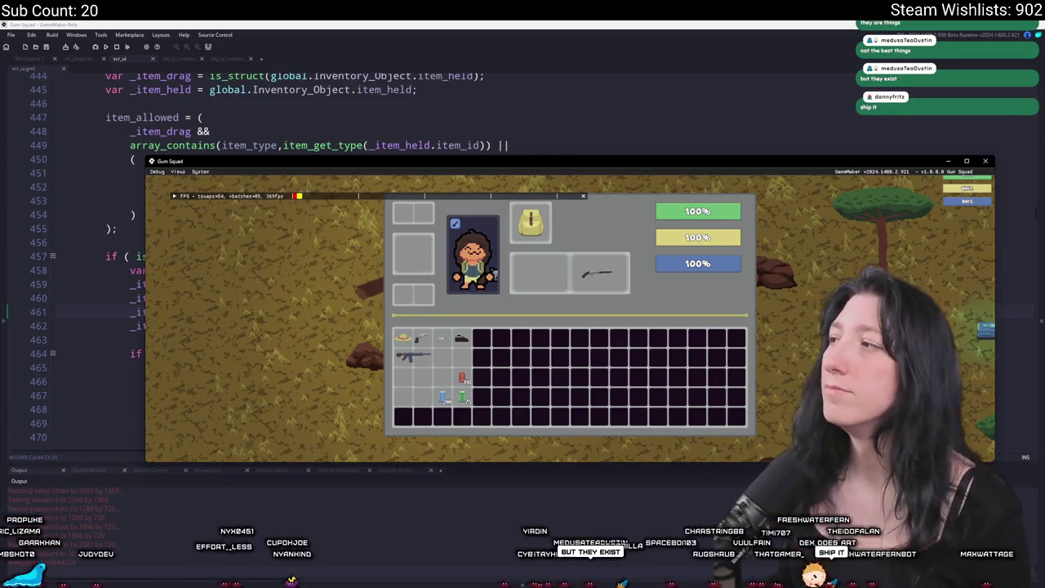
{"action": "key", "text": "Escape"}
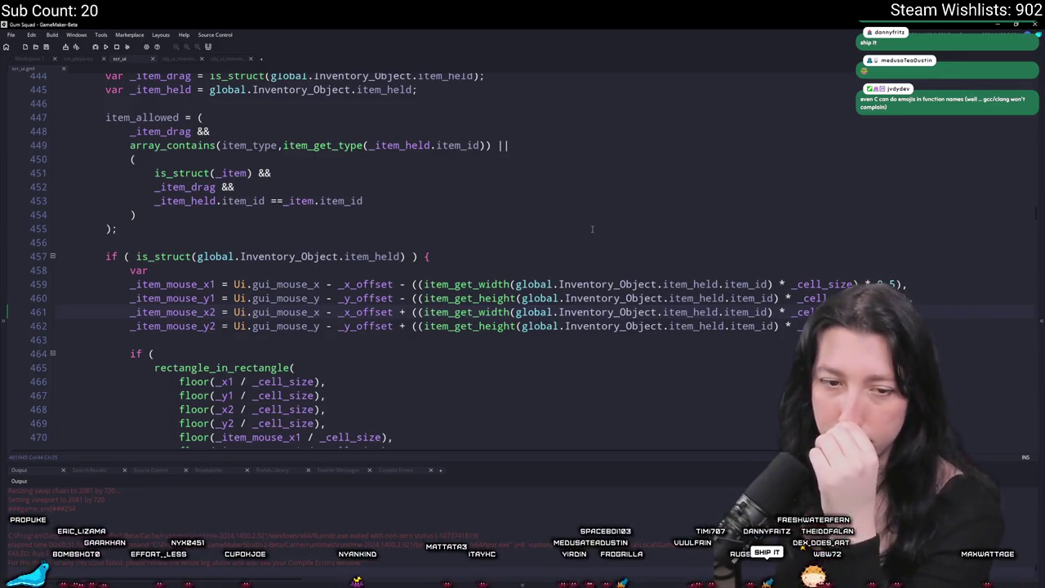
{"action": "scroll", "coordinate": [425, 249], "scroll_direction": "down", "scroll_amount": 2}
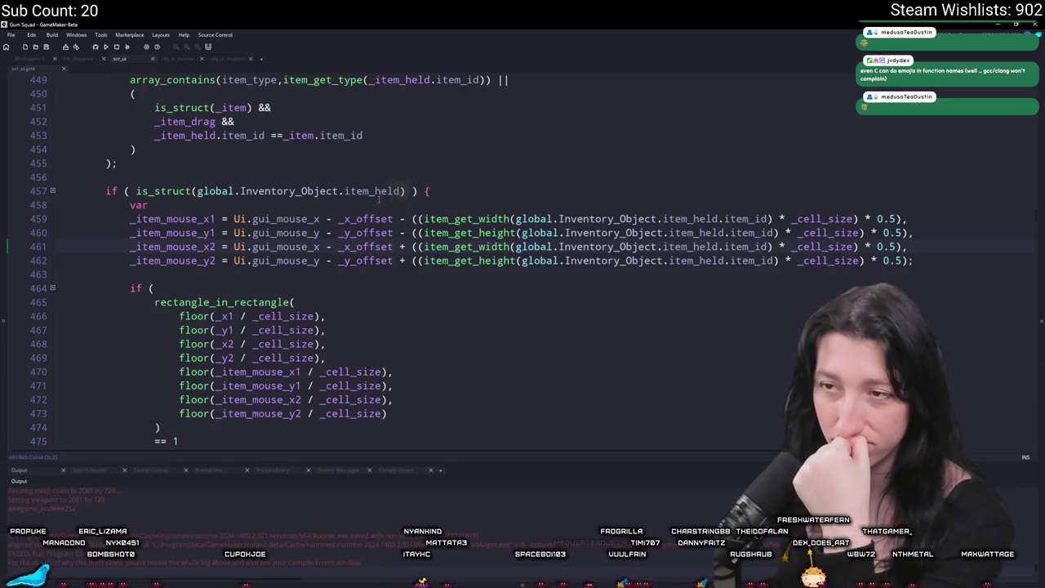
{"action": "scroll", "coordinate": [378, 196], "scroll_direction": "up", "scroll_amount": 1}
{"action": "left_click", "coordinate": [239, 308]}
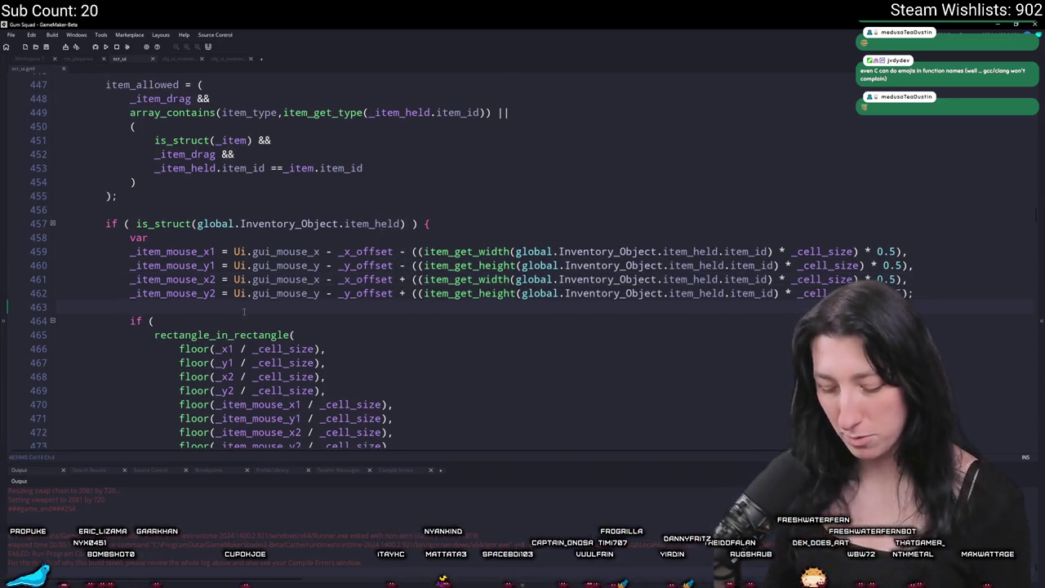
{"action": "key", "text": "super+period"}
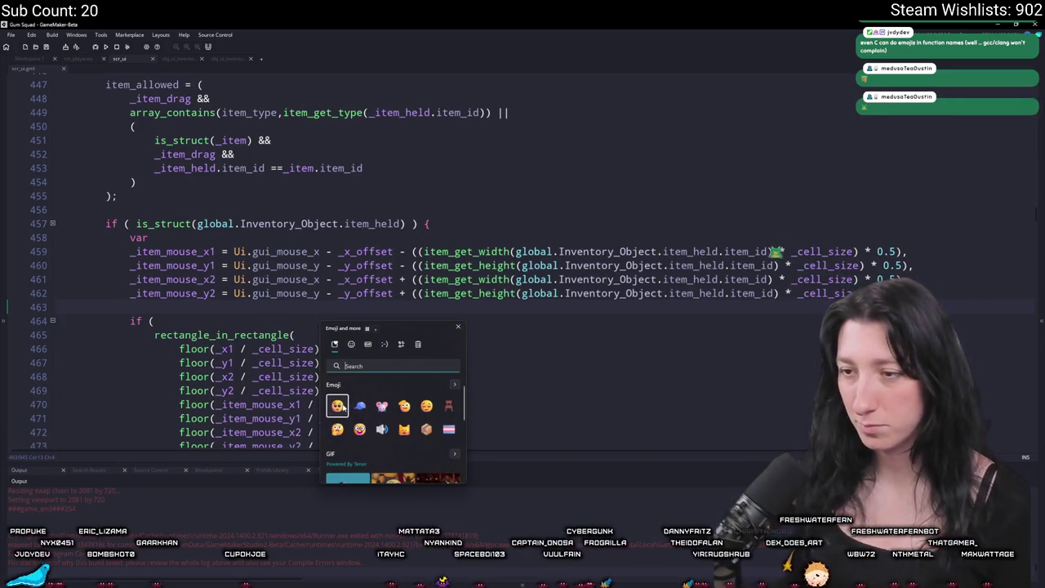
{"action": "key", "text": "Return"}
{"action": "left_click", "coordinate": [190, 296]}
{"action": "key", "text": "ctrl+v"}
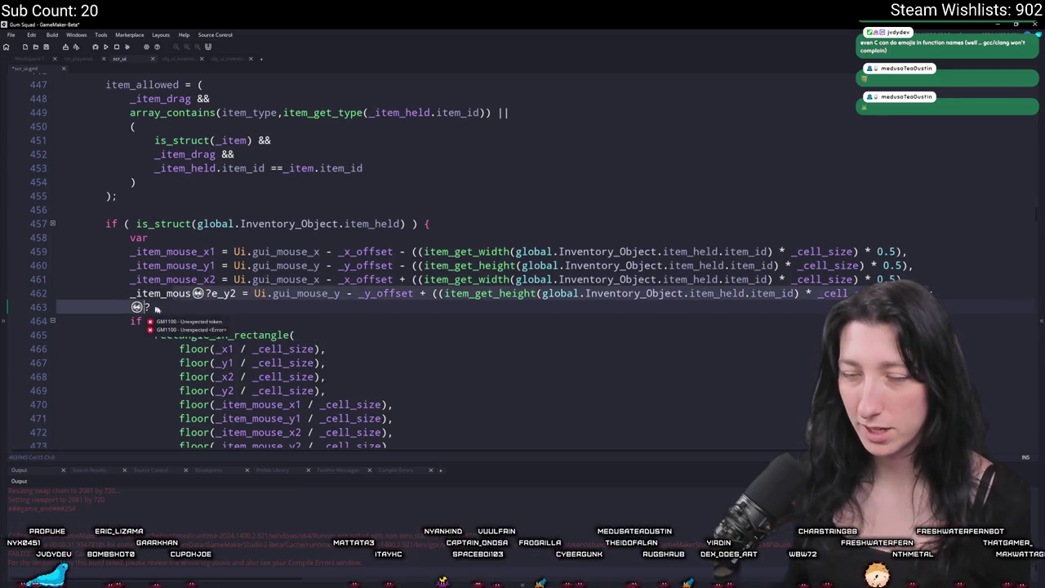
{"action": "left_click", "coordinate": [176, 309]}
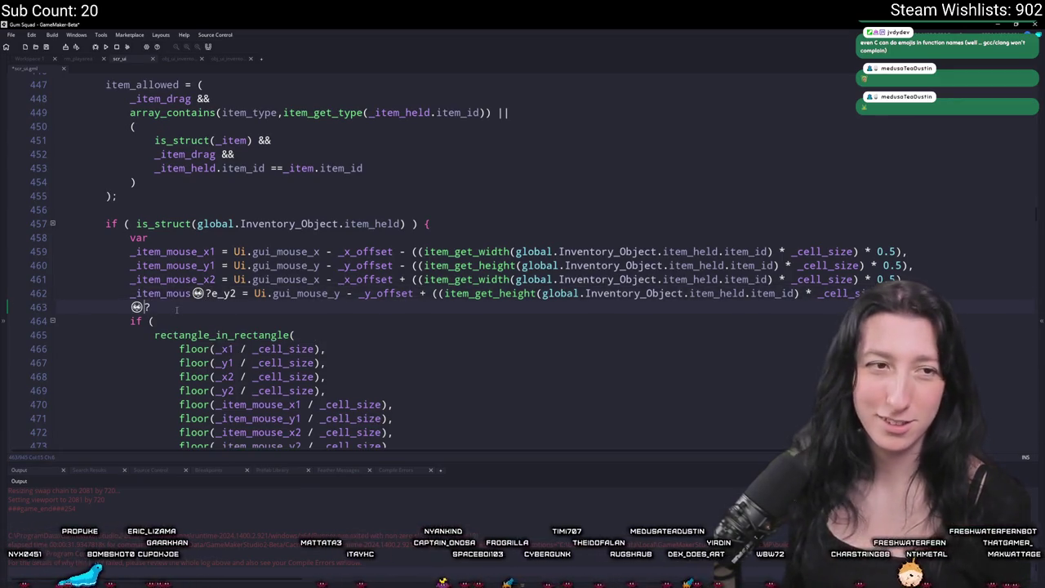
{"action": "key", "text": "ctrl+z"}
{"action": "key", "text": "ctrl+z"}
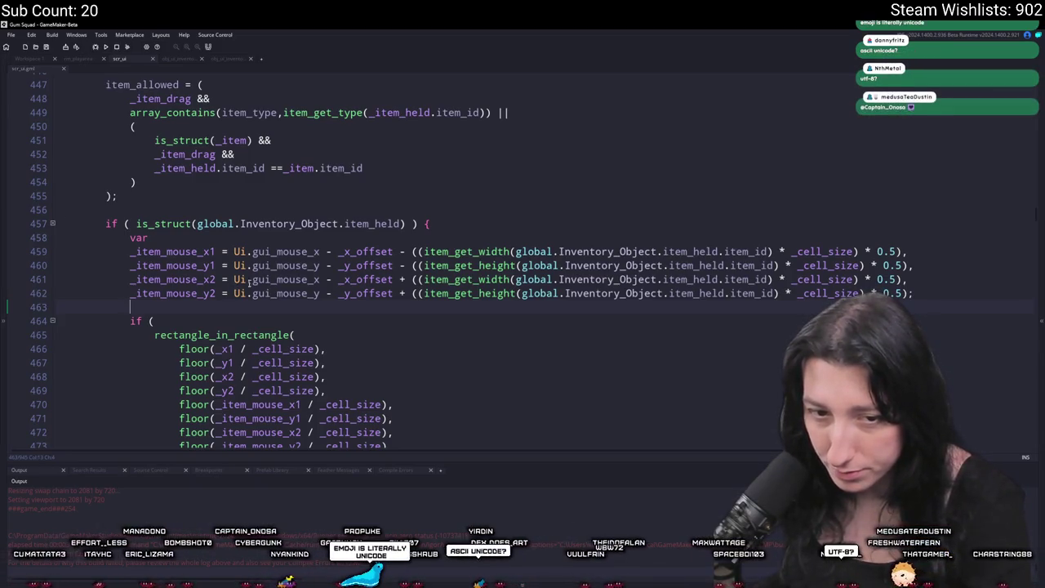
{"action": "scroll", "coordinate": [270, 294], "scroll_direction": "up", "scroll_amount": 4}
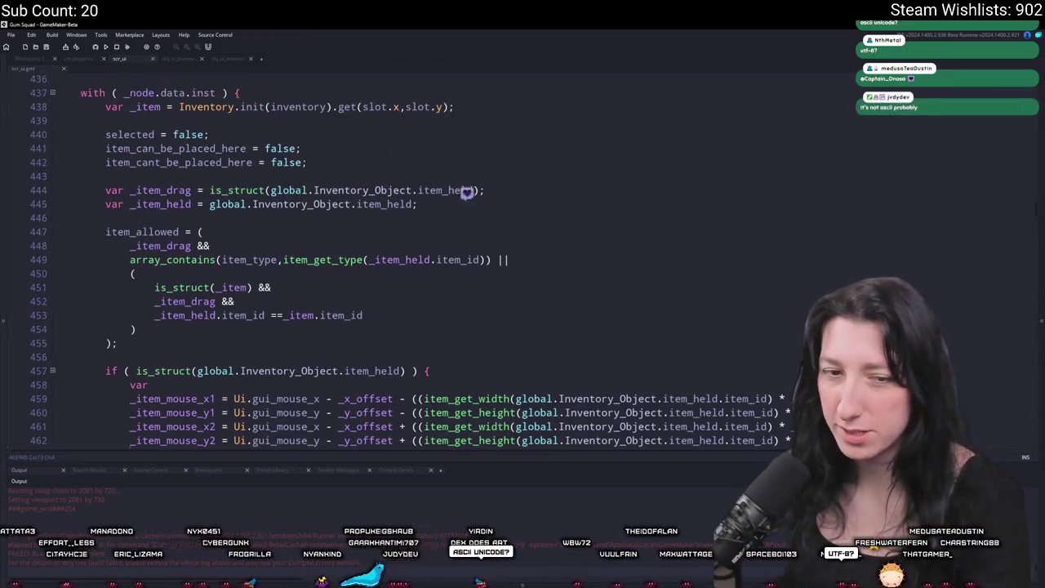
{"action": "scroll", "coordinate": [558, 328], "scroll_direction": "up", "scroll_amount": 3}
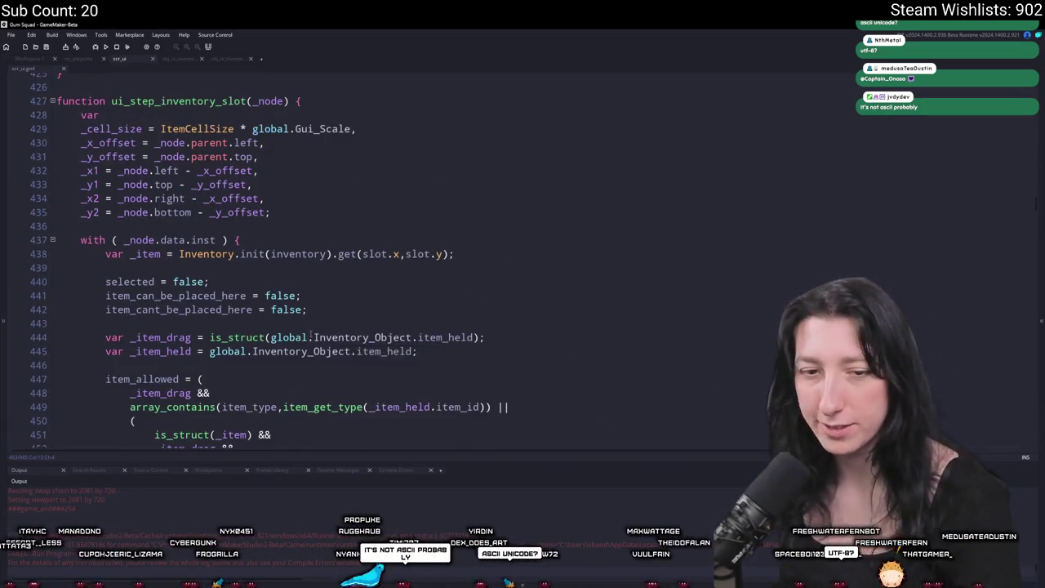
{"action": "scroll", "coordinate": [303, 329], "scroll_direction": "up", "scroll_amount": 1}
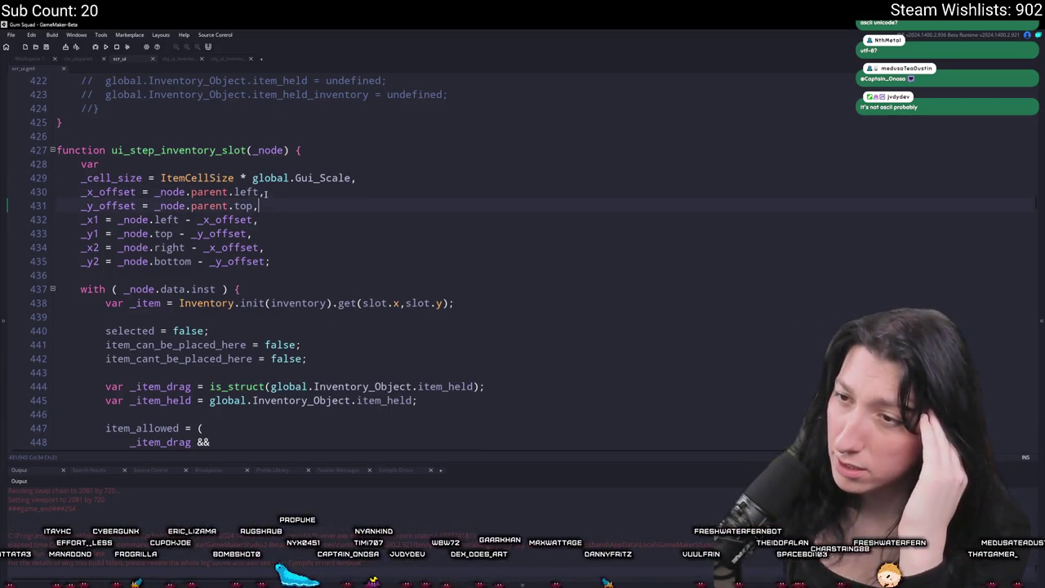
{"action": "left_click_drag", "start_coordinate": [263, 191], "coordinate": [154, 192]}
{"action": "key", "text": "Left"}
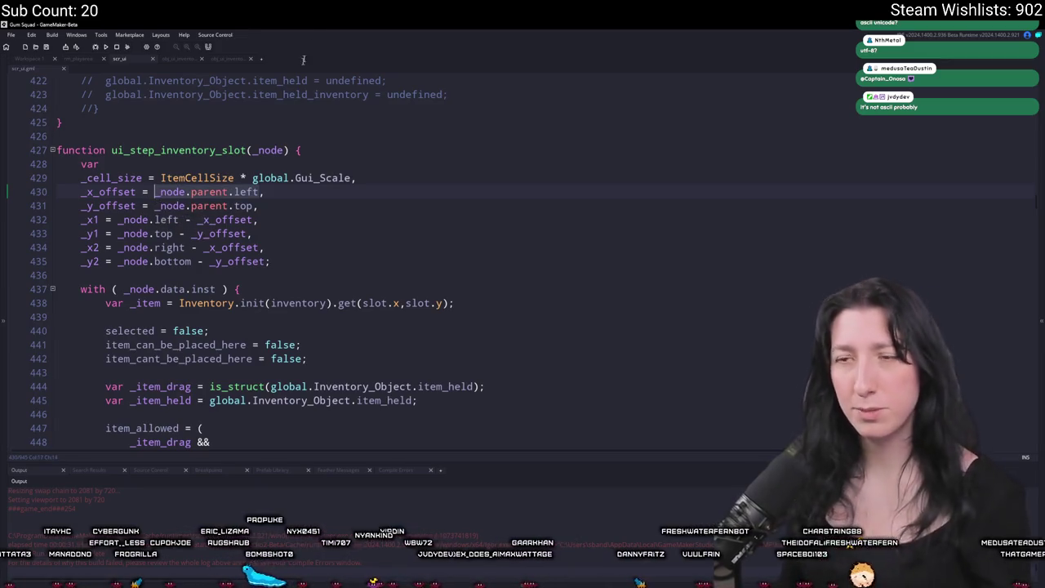
{"action": "left_click", "coordinate": [286, 262]}
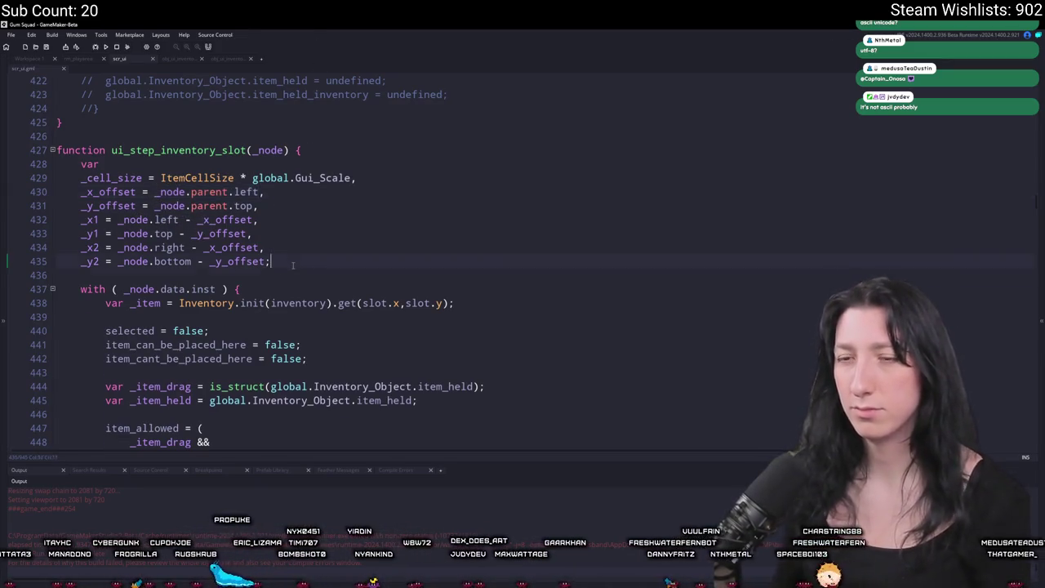
{"action": "key", "text": "Return"}
{"action": "key", "text": "Return"}
{"action": "type", "text": "log(_x1"}
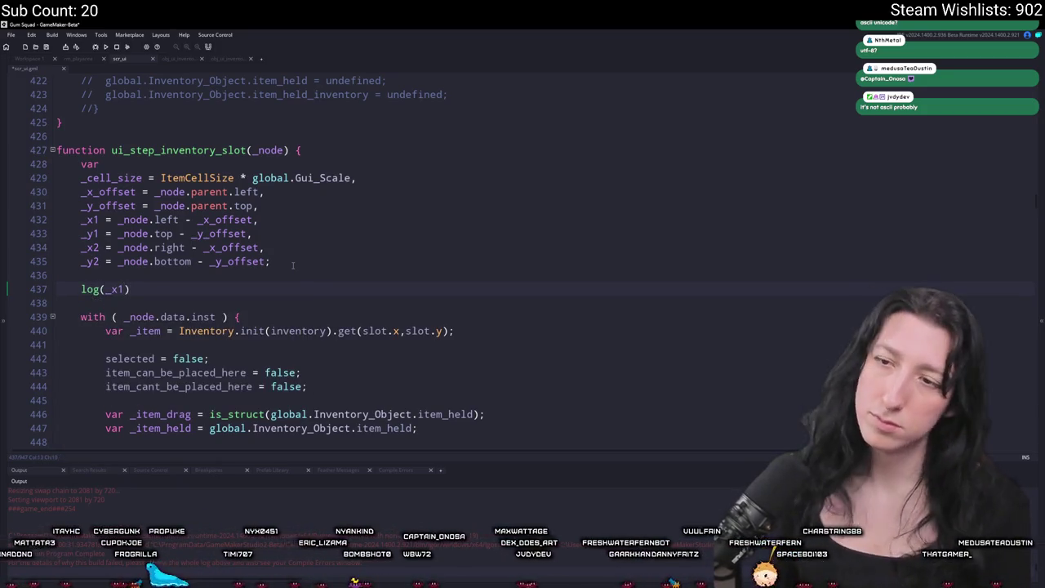
{"action": "left_click_drag", "start_coordinate": [130, 289], "coordinate": [39, 268]}
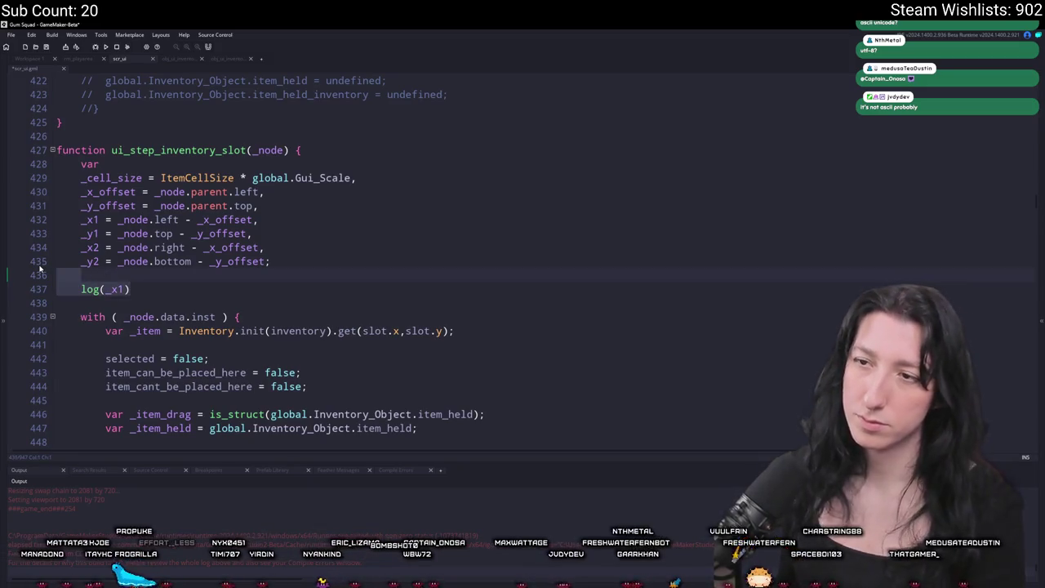
{"action": "key", "text": "BackSpace"}
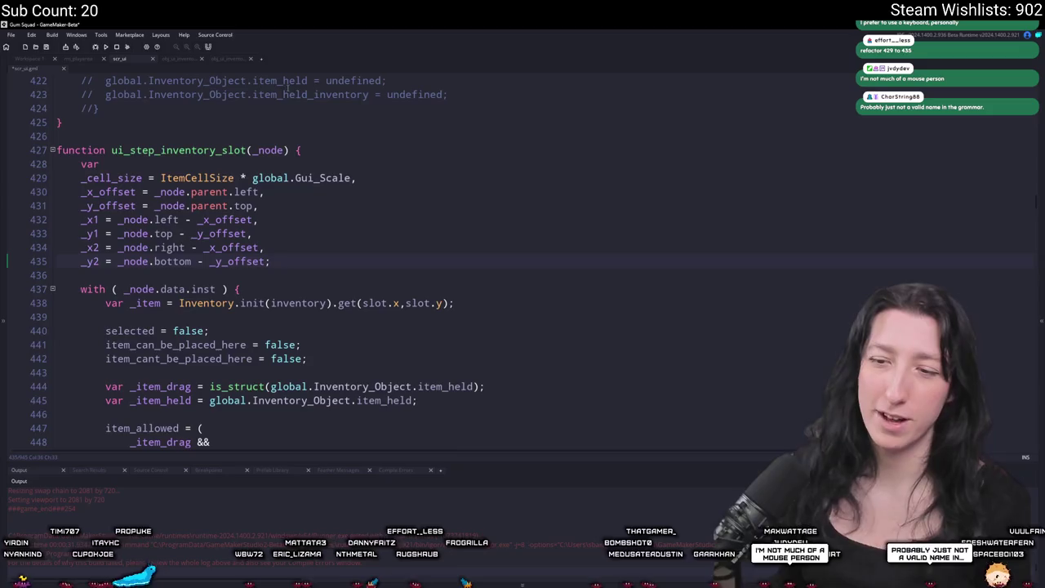
Step: Try a log(_x1) debug line, then undo it and restore the _x_offset subtraction on line 461
{"action": "scroll", "coordinate": [253, 261], "scroll_direction": "up", "scroll_amount": 2}
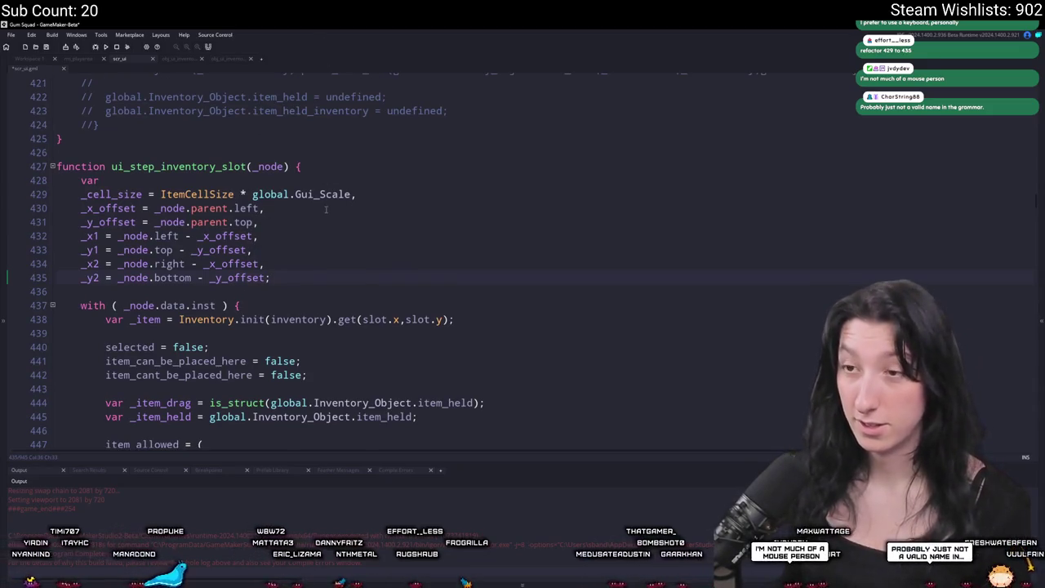
{"action": "key", "text": "Return"}
{"action": "key", "text": "Return"}
{"action": "type", "text": "log(_x1)"}
{"action": "key", "text": "ctrl+z"}
{"action": "key", "text": "ctrl+z"}
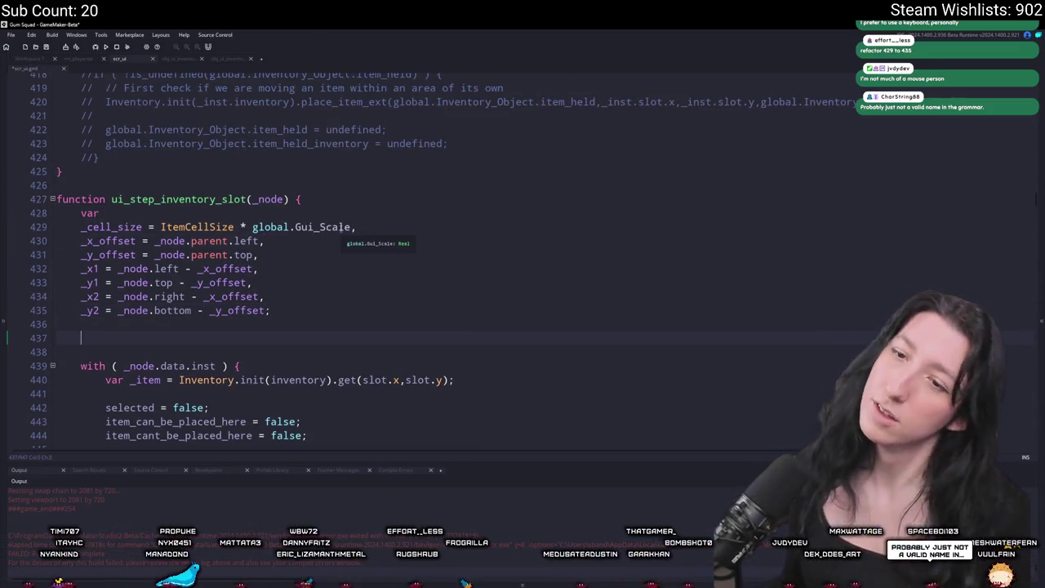
{"action": "scroll", "coordinate": [343, 222], "scroll_direction": "down", "scroll_amount": 5}
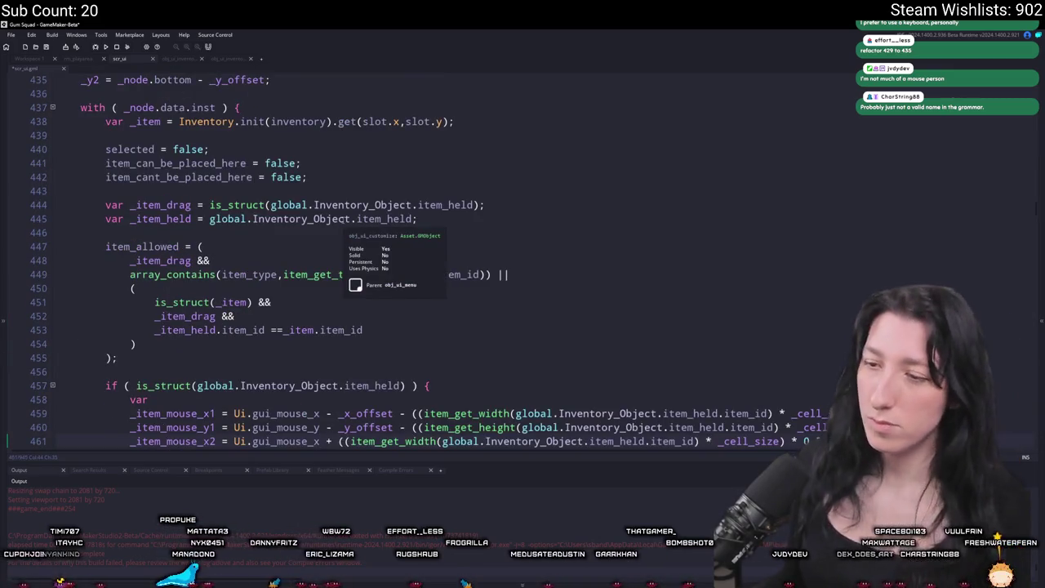
{"action": "key", "text": "ctrl+z"}
{"action": "scroll", "coordinate": [219, 237], "scroll_direction": "down", "scroll_amount": 2}
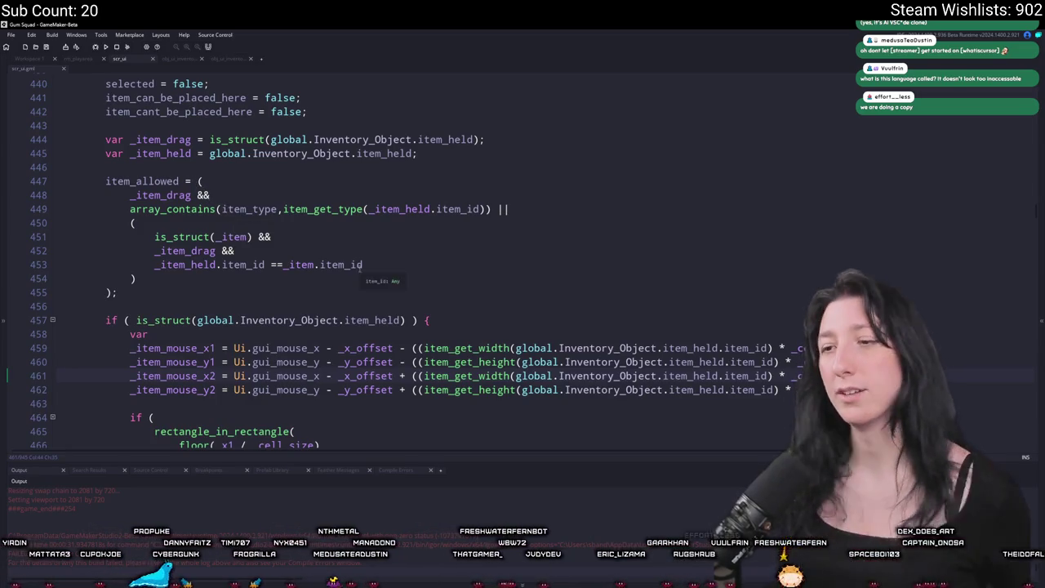
Step: Block-select and delete the ' - _x_offset'/' - _y_offset' terms on lines 459–462
{"action": "scroll", "coordinate": [403, 338], "scroll_direction": "up", "scroll_amount": 5}
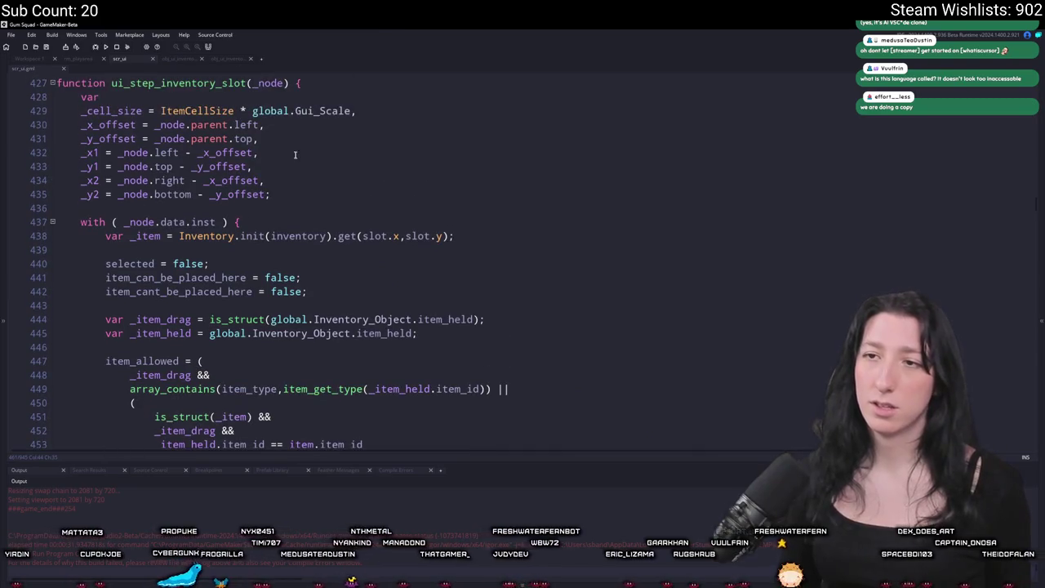
{"action": "left_click_drag", "start_coordinate": [278, 139], "coordinate": [22, 124]}
{"action": "left_click", "coordinate": [173, 126]}
{"action": "scroll", "coordinate": [467, 101], "scroll_direction": "down", "scroll_amount": 5}
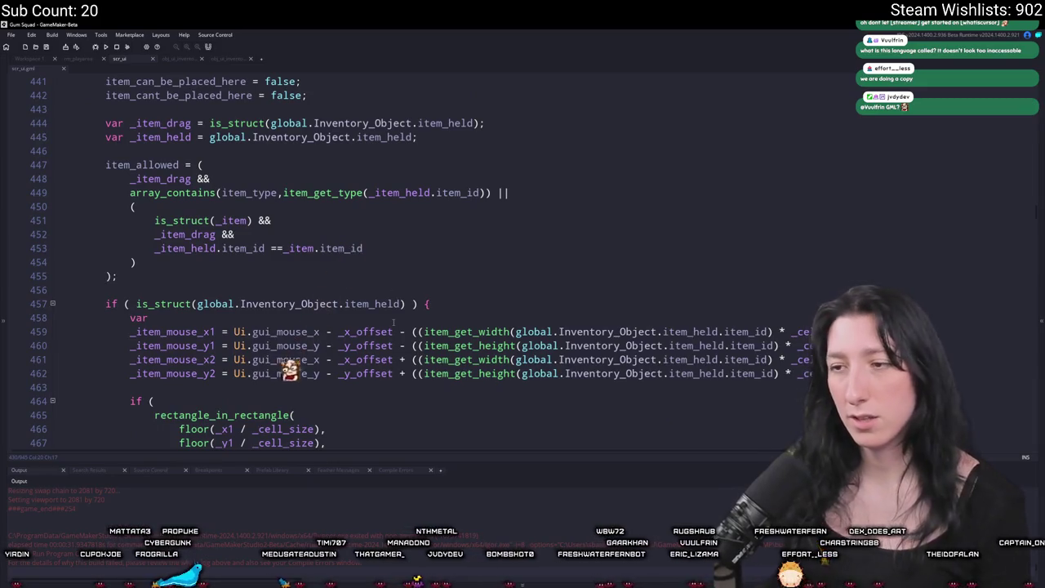
{"action": "left_click", "coordinate": [395, 331]}
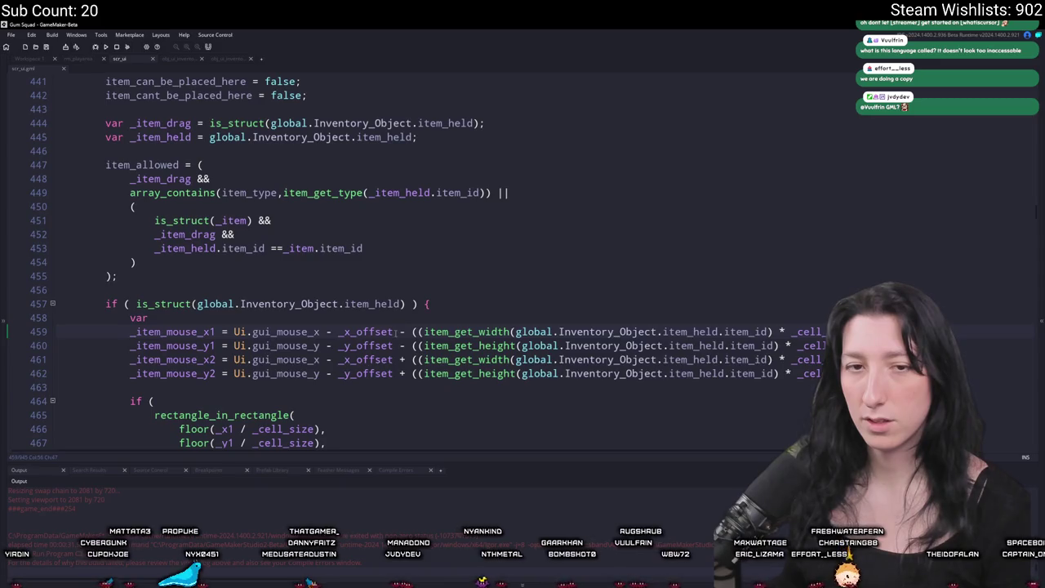
{"action": "key", "text": "shift+End"}
{"action": "left_click", "coordinate": [375, 345]}
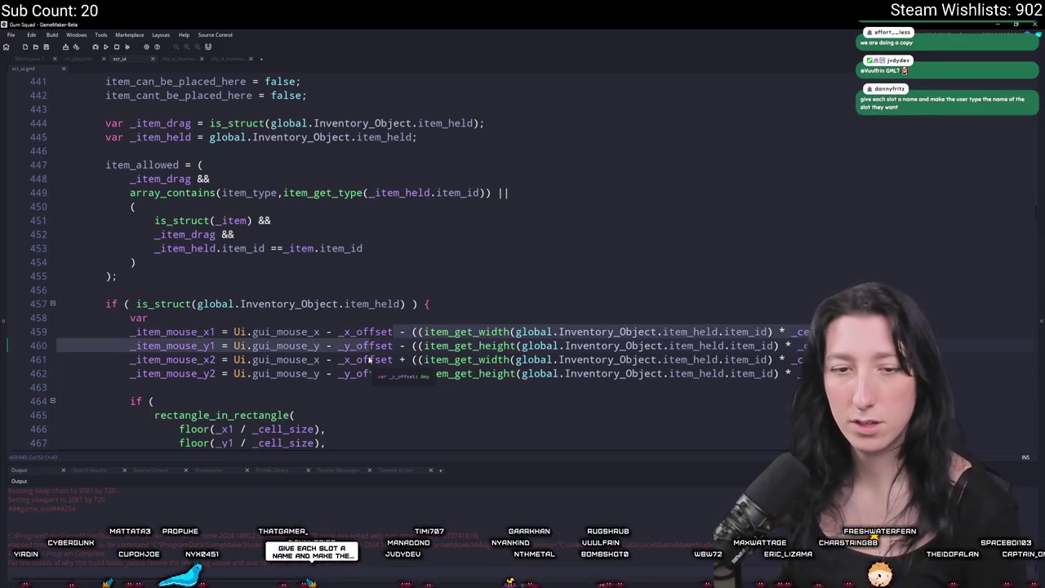
{"action": "key", "text": "shift+Down"}
{"action": "key", "text": "shift+Down"}
{"action": "mouse_move", "coordinate": [321, 330]}
{"action": "left_mouse_down"}
{"action": "mouse_move", "coordinate": [325, 346]}
{"action": "mouse_move", "coordinate": [388, 380]}
{"action": "left_mouse_up"}
{"action": "key", "text": "Delete"}
Step: Delete the _x_offset and _y_offset declaration lines
{"action": "scroll", "coordinate": [300, 236], "scroll_direction": "up", "scroll_amount": 7}
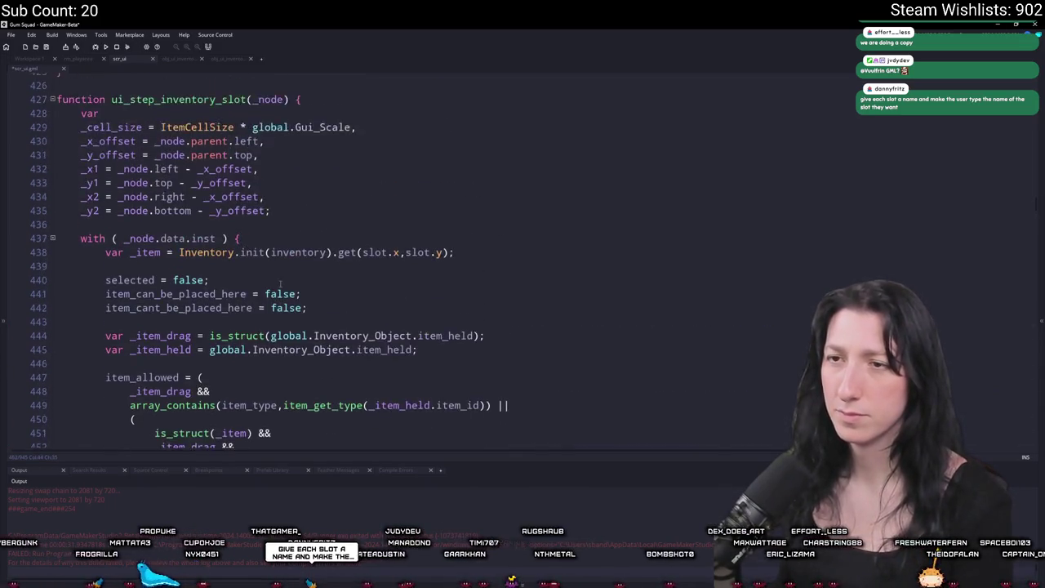
{"action": "left_click_drag", "start_coordinate": [306, 222], "coordinate": [57, 207]}
{"action": "key", "text": "Delete"}
{"action": "scroll", "coordinate": [387, 294], "scroll_direction": "down", "scroll_amount": 6}
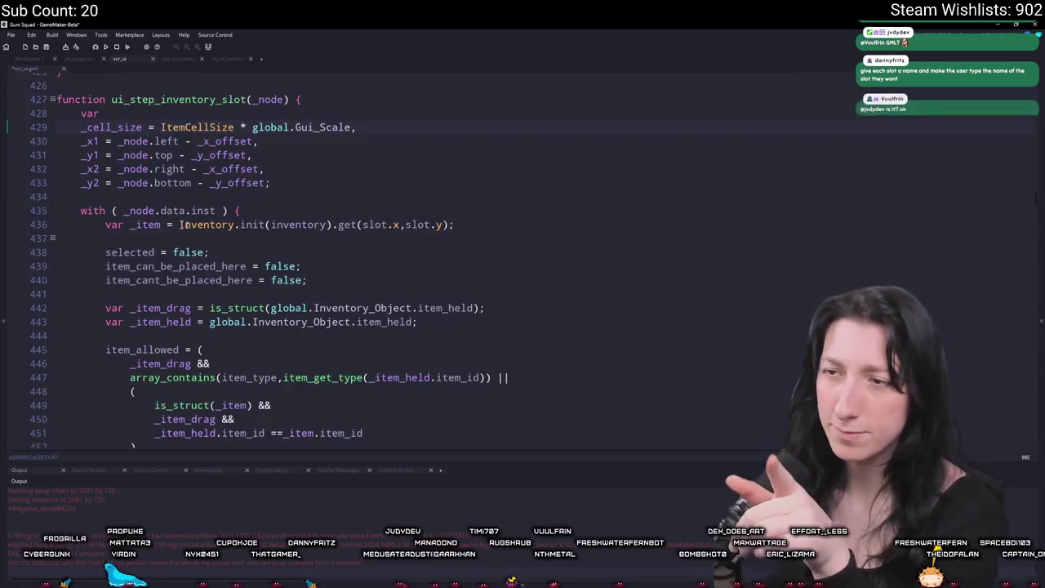
{"action": "scroll", "coordinate": [387, 294], "scroll_direction": "up", "scroll_amount": 5}
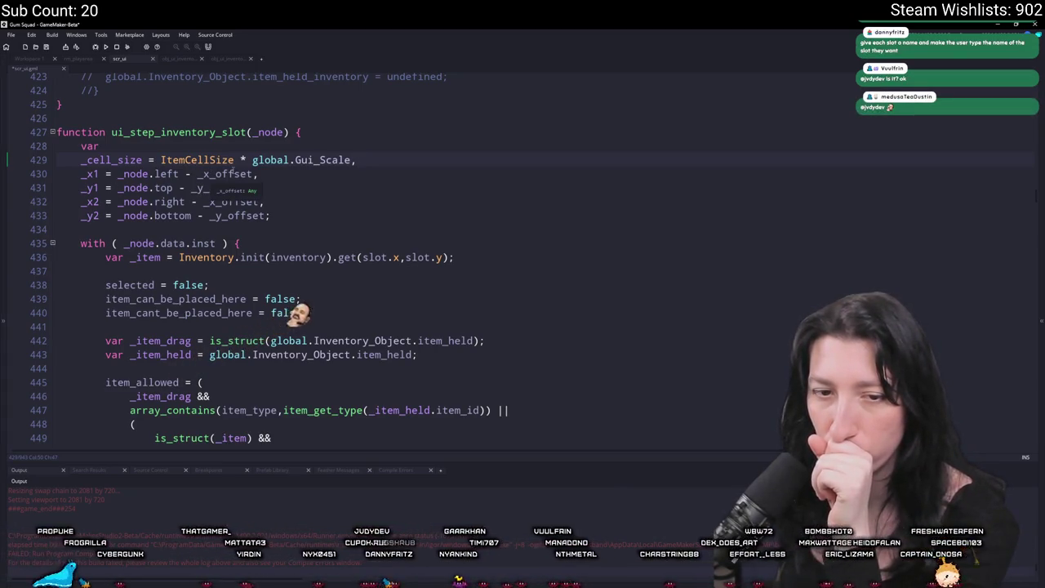
{"action": "scroll", "coordinate": [462, 239], "scroll_direction": "up", "scroll_amount": 3}
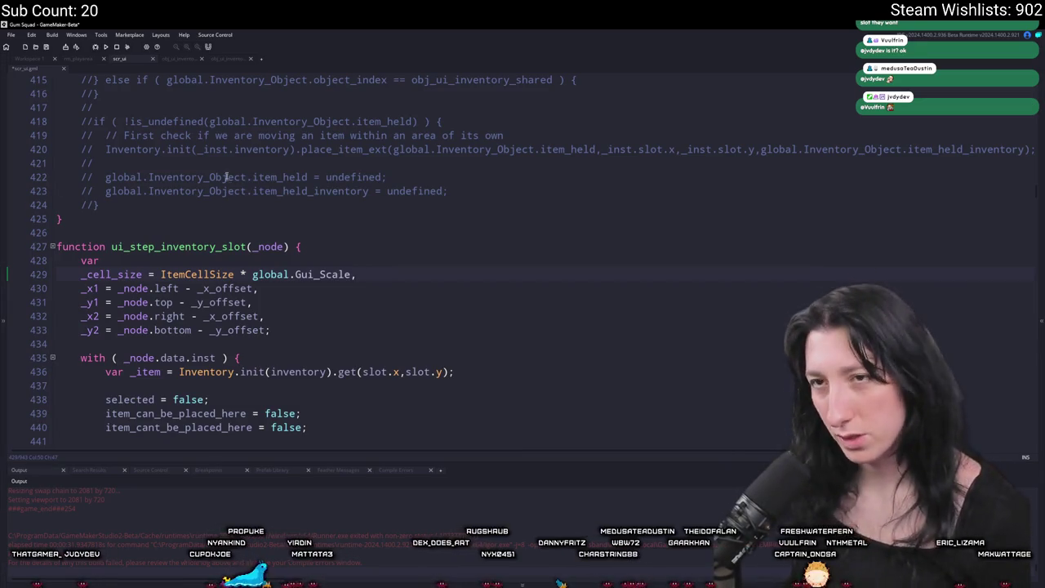
Step: Inspect the expanded ui_define_inventory_slot_inst definition via F12, then return to obj_ui_inventory_player Create_0
{"action": "left_click", "coordinate": [32, 59]}
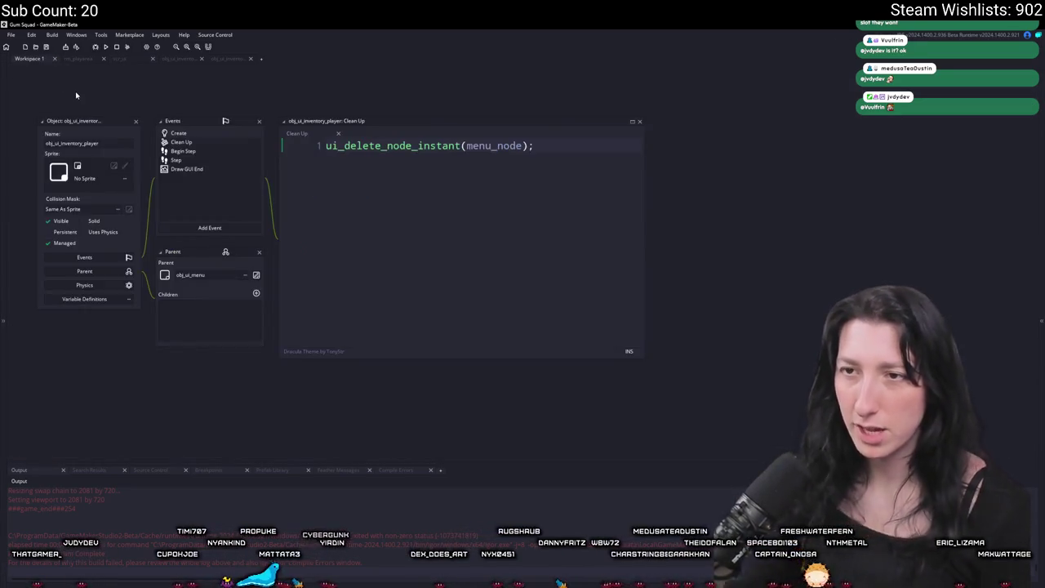
{"action": "left_click", "coordinate": [180, 59]}
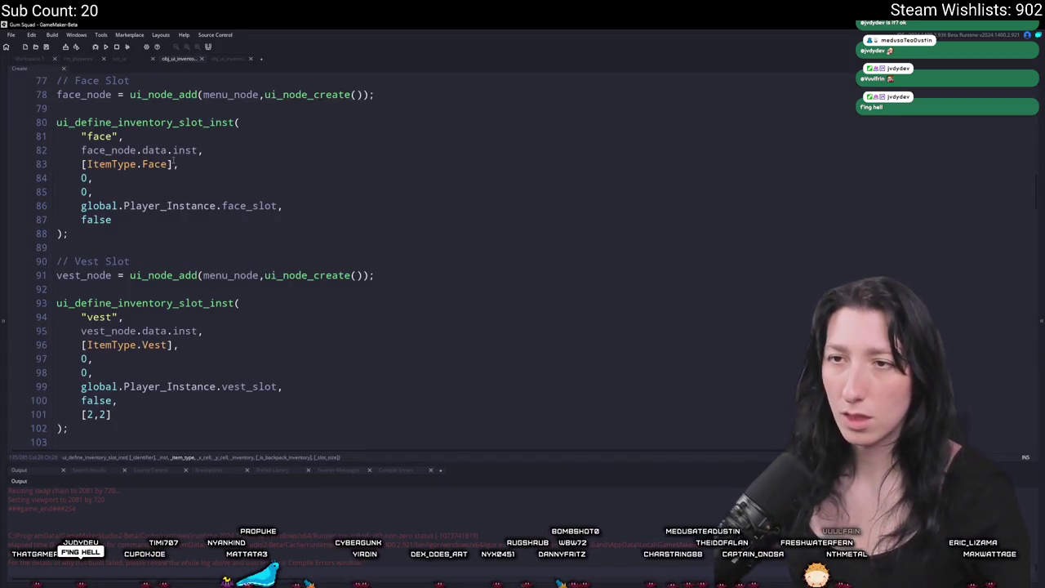
{"action": "left_click", "coordinate": [163, 123]}
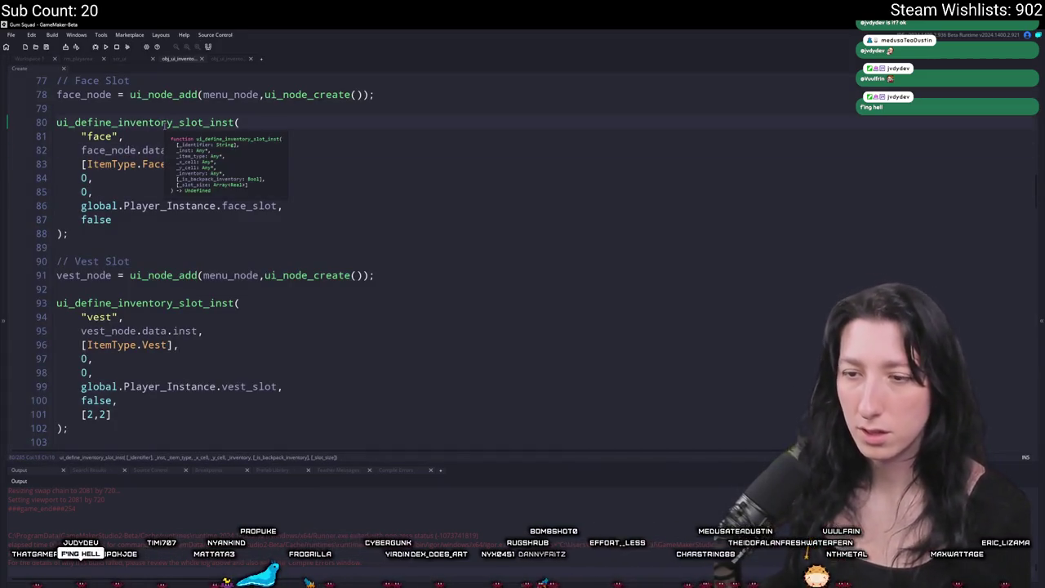
{"action": "key", "text": "F12"}
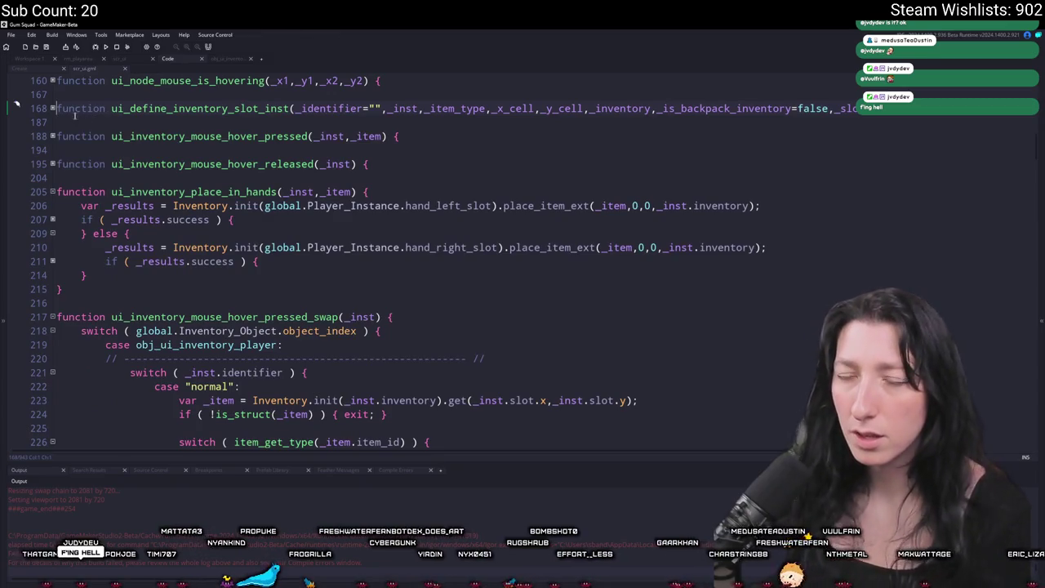
{"action": "left_click", "coordinate": [52, 108]}
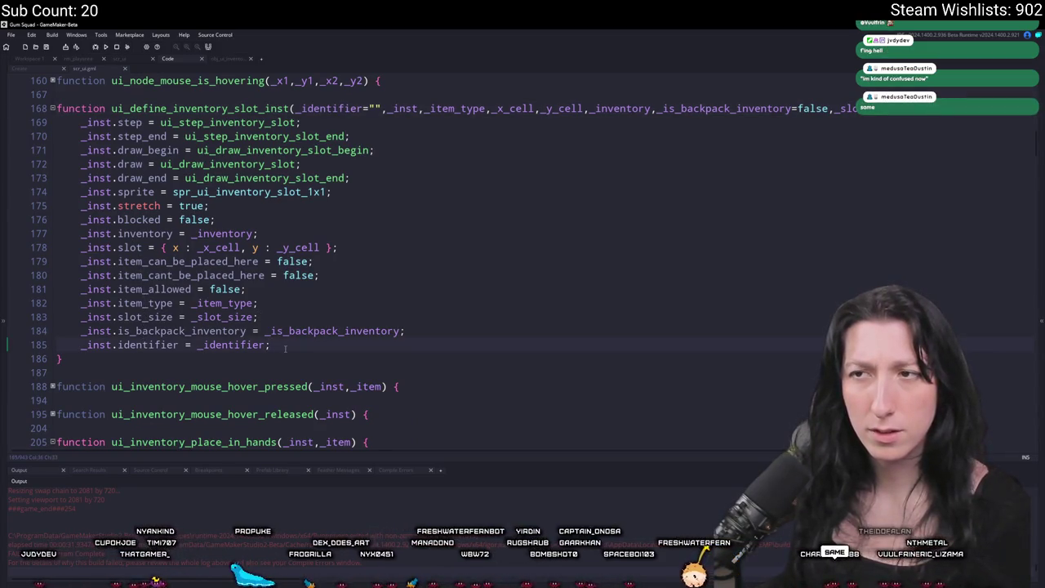
{"action": "left_click", "coordinate": [29, 70]}
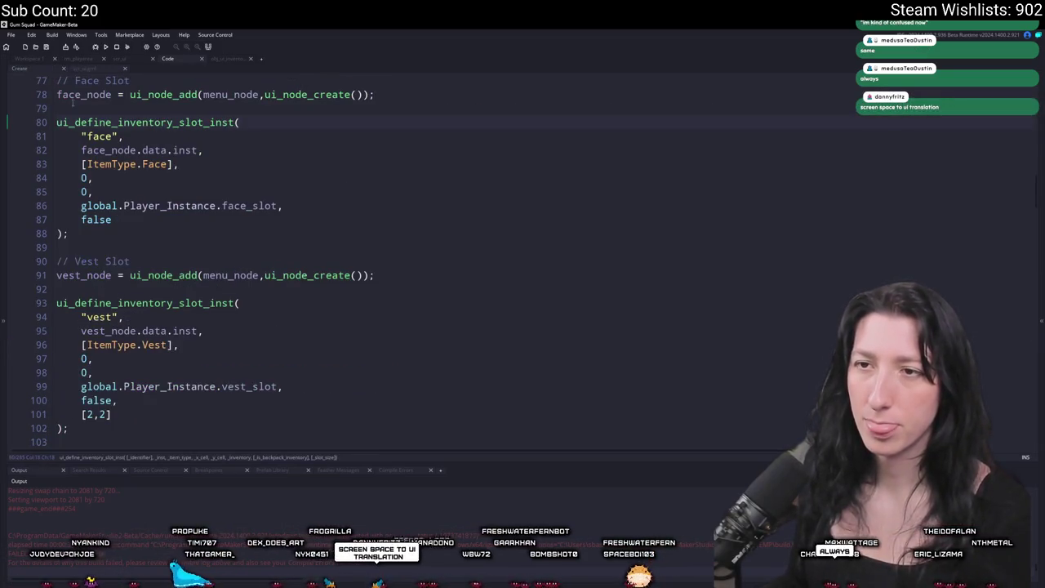
Step: Add show_message(face_node.parent); below the face slot on line 88 and test-run the game
{"action": "scroll", "coordinate": [96, 143], "scroll_direction": "up", "scroll_amount": 2}
{"action": "left_click", "coordinate": [356, 143]}
{"action": "left_click", "coordinate": [96, 143]}
{"action": "left_click", "coordinate": [95, 281]}
{"action": "key", "text": "Return"}
{"action": "key", "text": "Return"}
{"action": "type", "text": "show_me"}
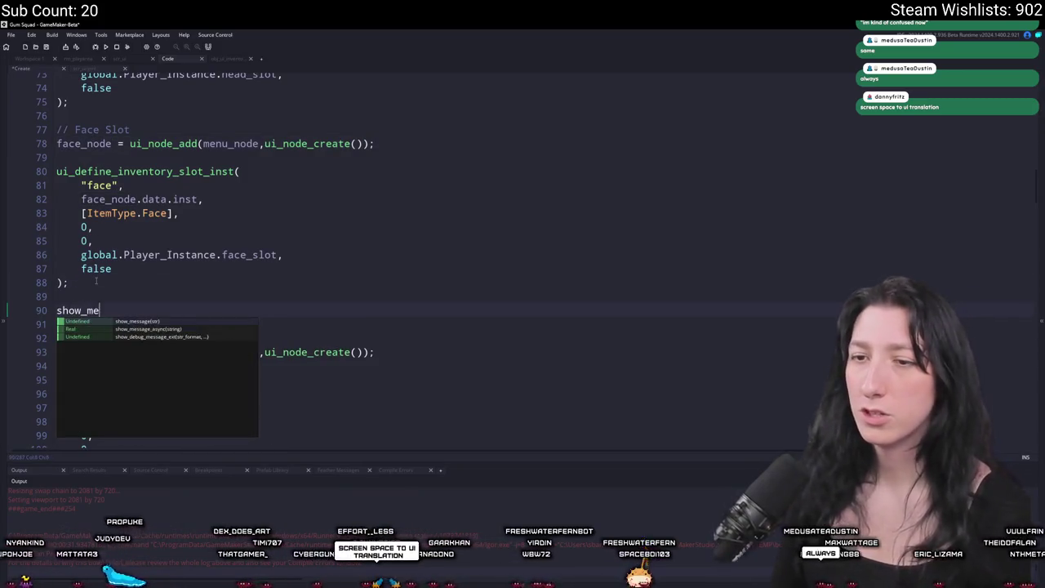
{"action": "type", "text": "ssage(face_node.parent);"}
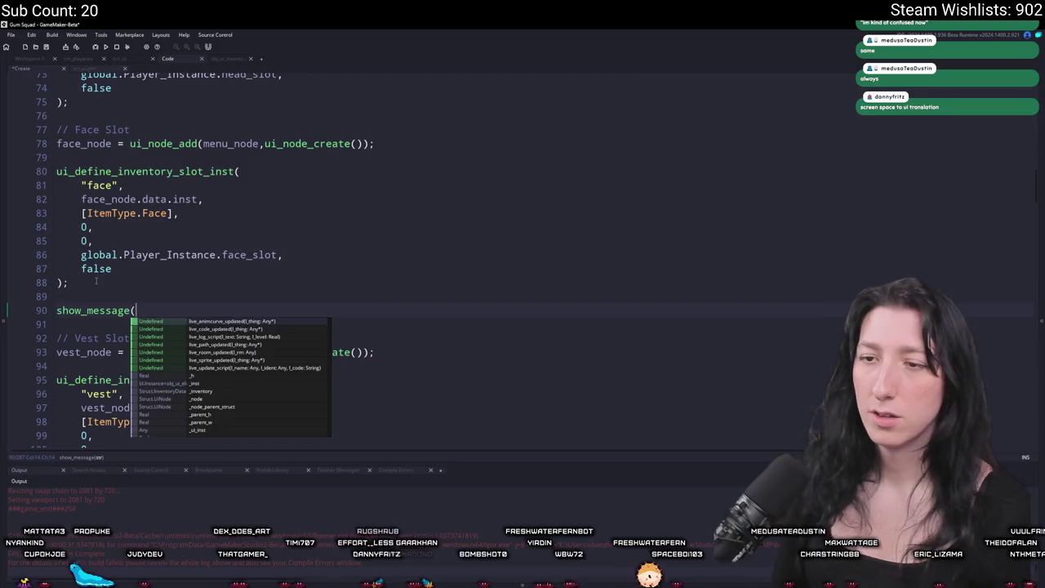
{"action": "key", "text": "F5"}
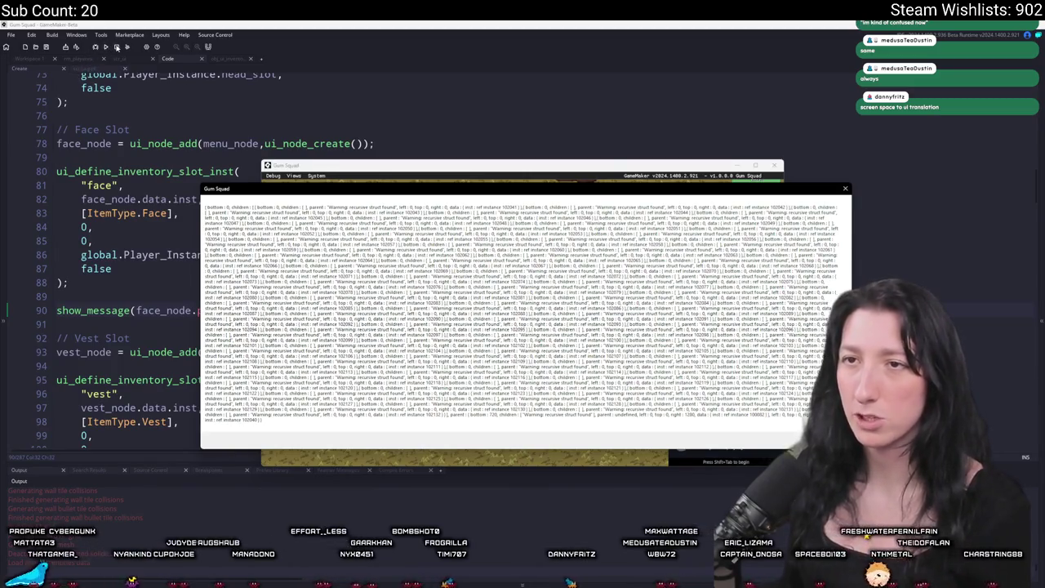
{"action": "left_click", "coordinate": [116, 46]}
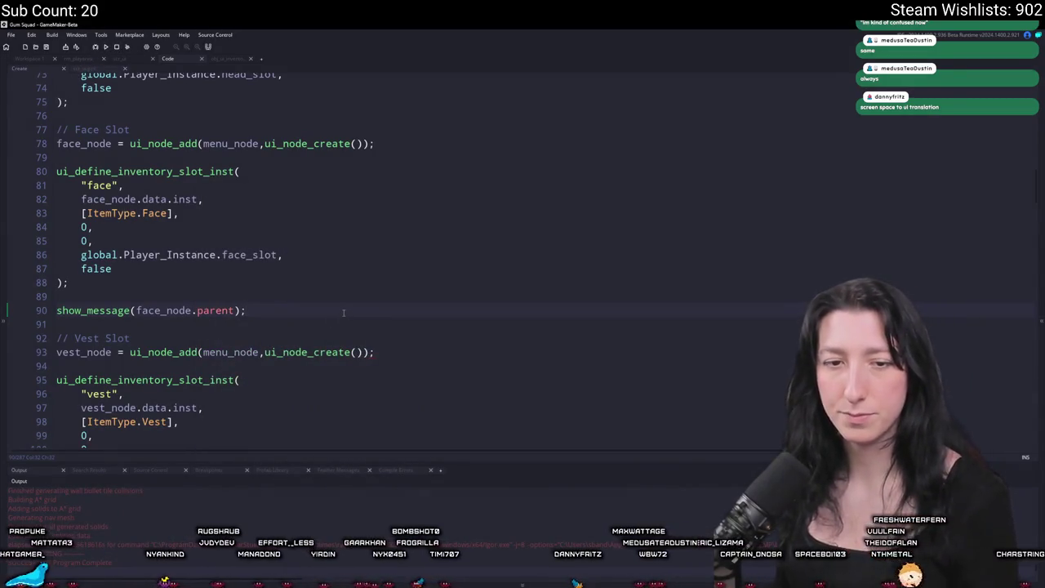
Step: Delete the debug show_message line and jump to the ui_node_add definition
{"action": "left_click_drag", "start_coordinate": [343, 312], "coordinate": [346, 303]}
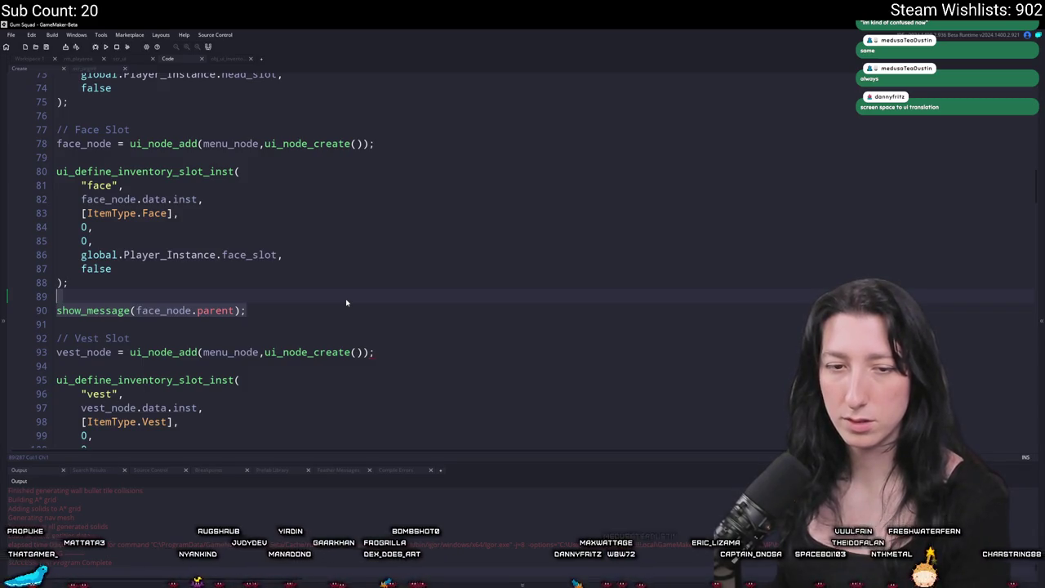
{"action": "key", "text": "BackSpace"}
{"action": "key", "text": "BackSpace"}
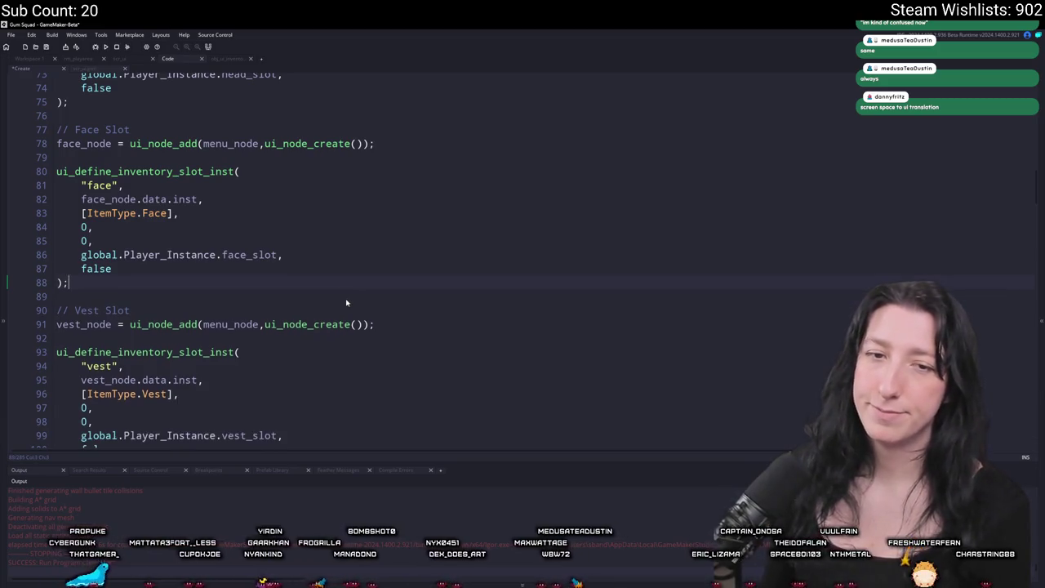
{"action": "left_click", "coordinate": [195, 185]}
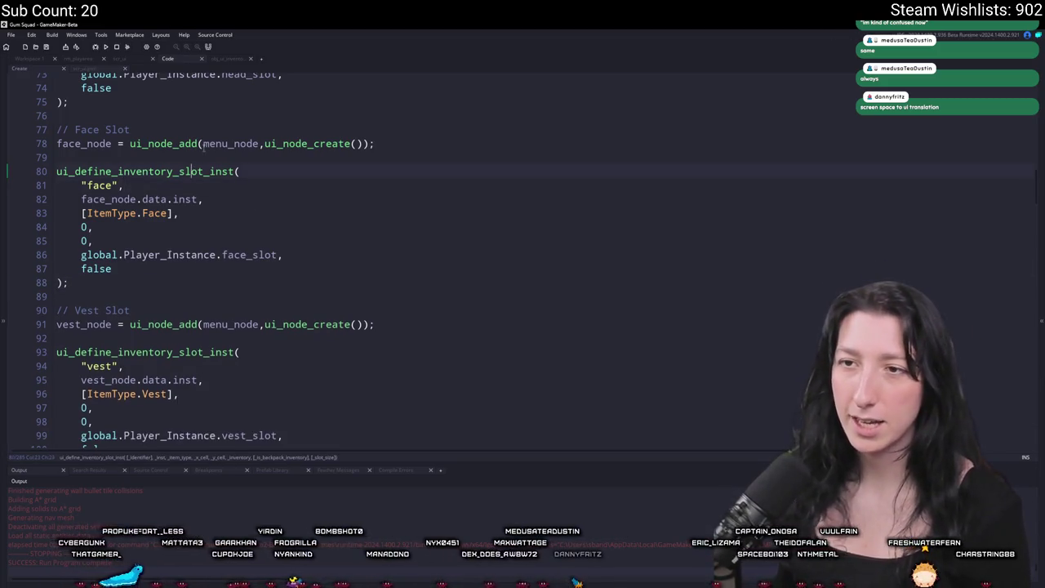
{"action": "middle_click", "coordinate": [162, 144]}
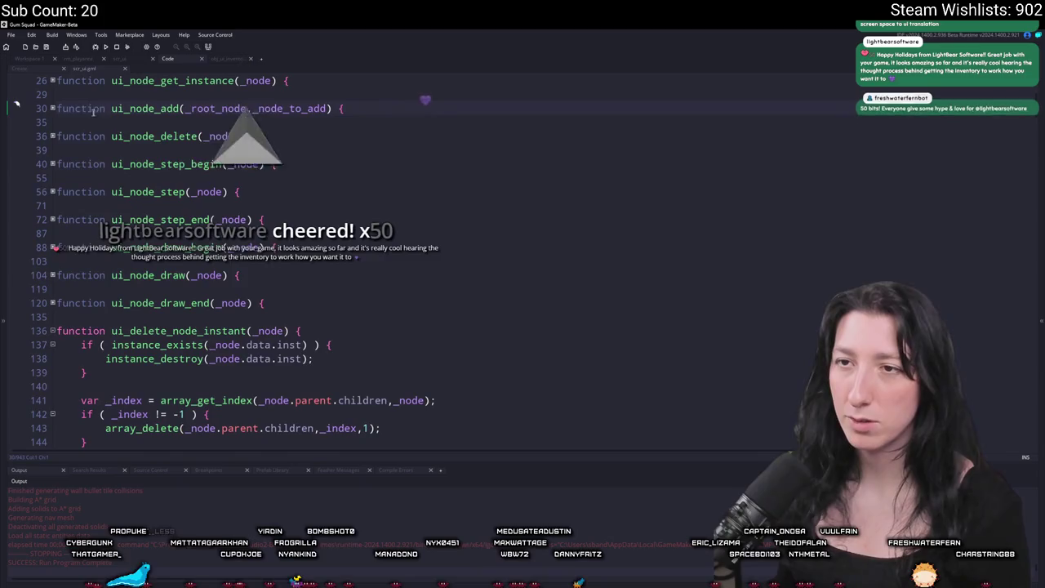
Step: Unfold the ui_node_add function at line 30 and read through it in scr_ui
{"action": "left_click", "coordinate": [52, 108]}
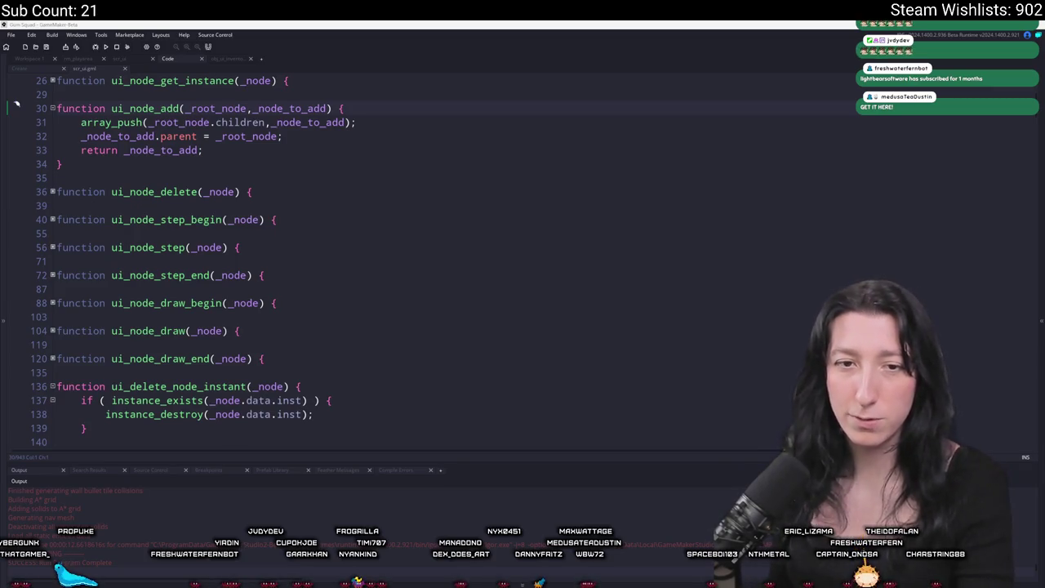
{"action": "scroll", "coordinate": [403, 228], "scroll_direction": "up", "scroll_amount": 2}
{"action": "scroll", "coordinate": [415, 155], "scroll_direction": "down", "scroll_amount": 2}
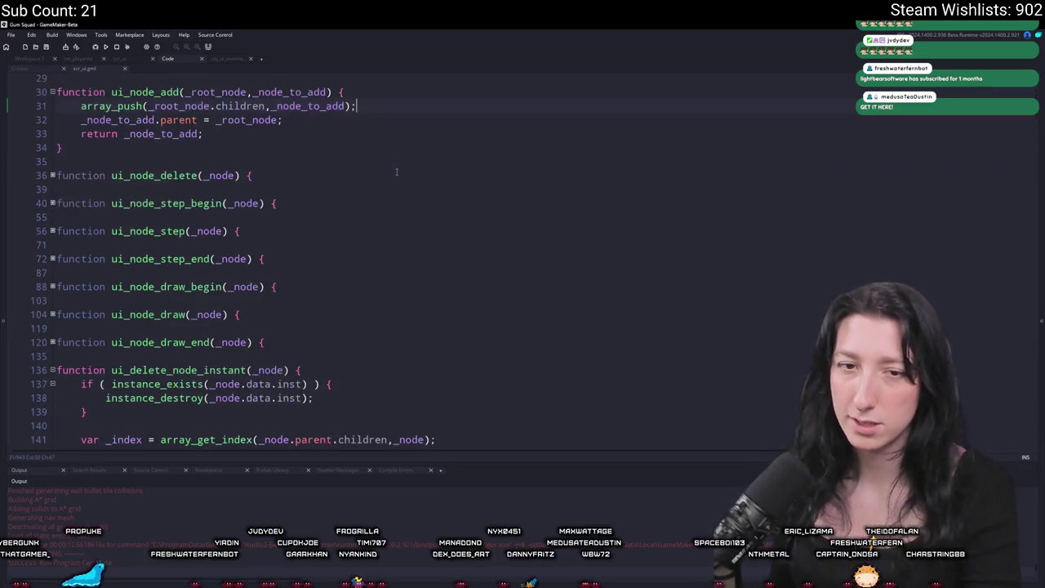
{"action": "scroll", "coordinate": [415, 154], "scroll_direction": "down", "scroll_amount": 6}
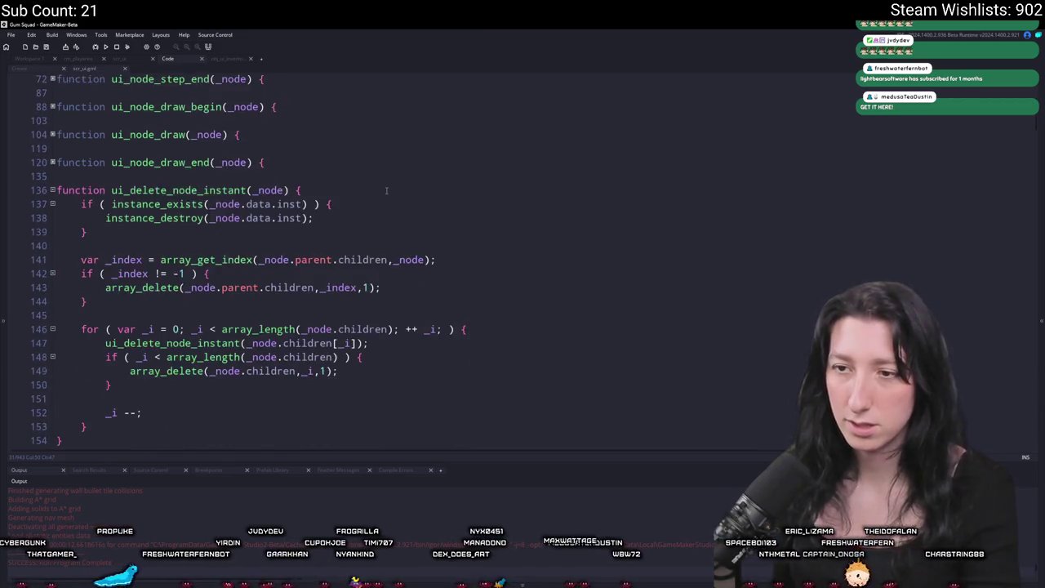
{"action": "scroll", "coordinate": [377, 227], "scroll_direction": "up", "scroll_amount": 5}
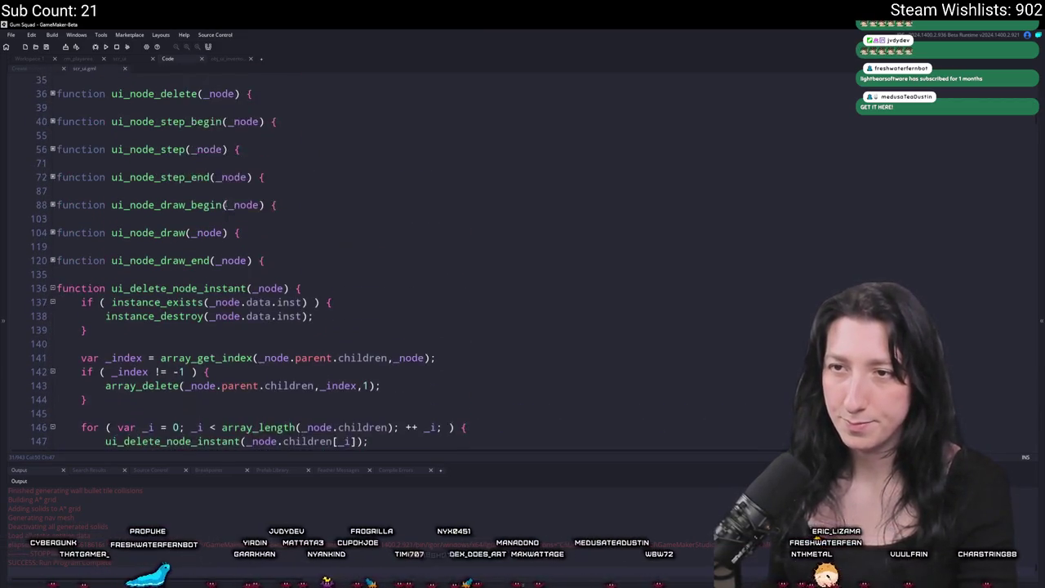
{"action": "scroll", "coordinate": [21, 96], "scroll_direction": "up", "scroll_amount": 4}
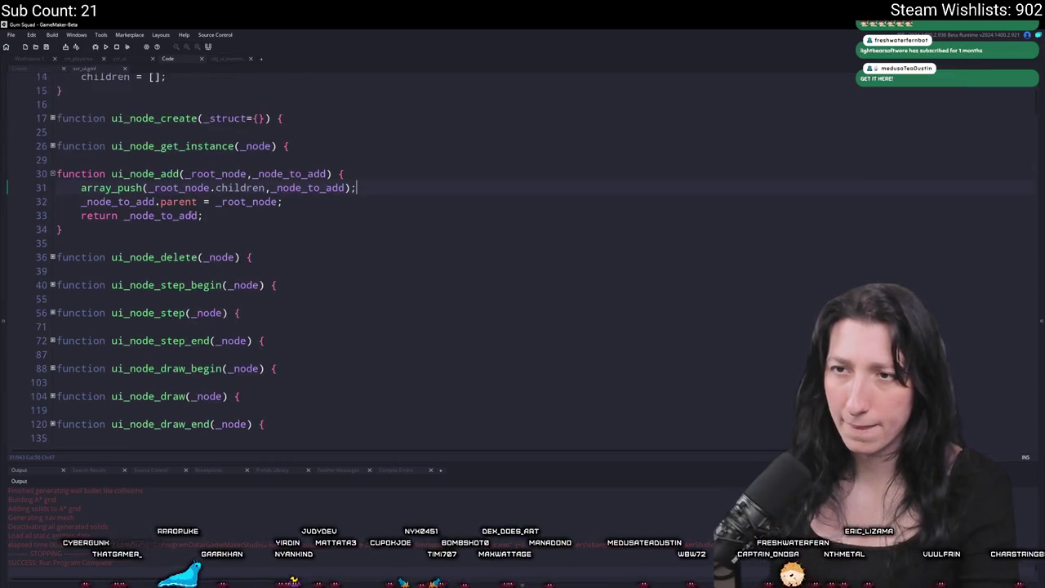
Step: Return to the inventory player's Create code at the head slot definition on line 70
{"action": "left_click", "coordinate": [34, 69]}
{"action": "scroll", "coordinate": [261, 261], "scroll_direction": "up", "scroll_amount": 3}
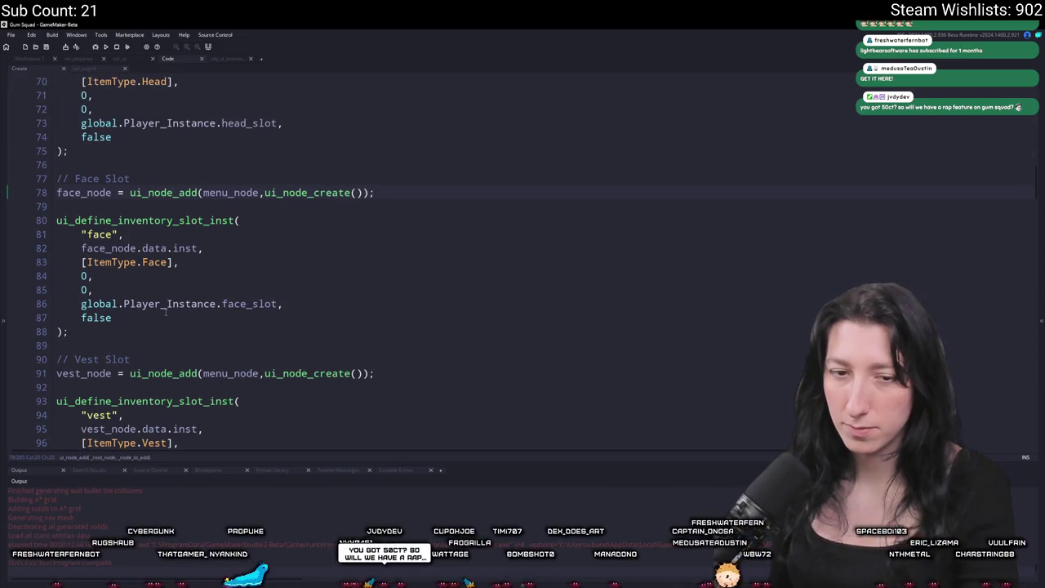
{"action": "scroll", "coordinate": [175, 280], "scroll_direction": "up", "scroll_amount": 1}
{"action": "left_click", "coordinate": [169, 212]}
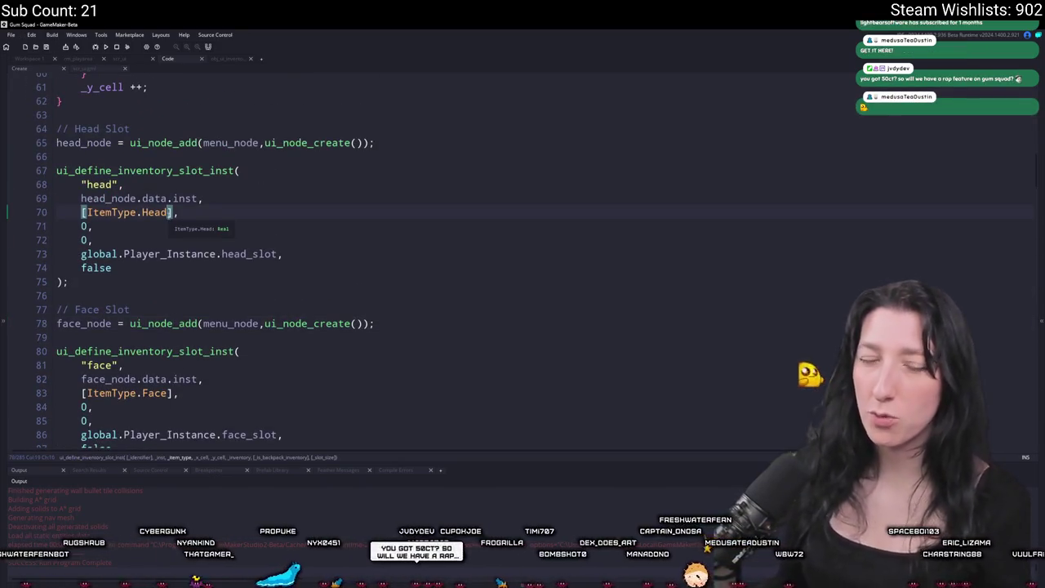
{"action": "scroll", "coordinate": [172, 245], "scroll_direction": "up", "scroll_amount": 3}
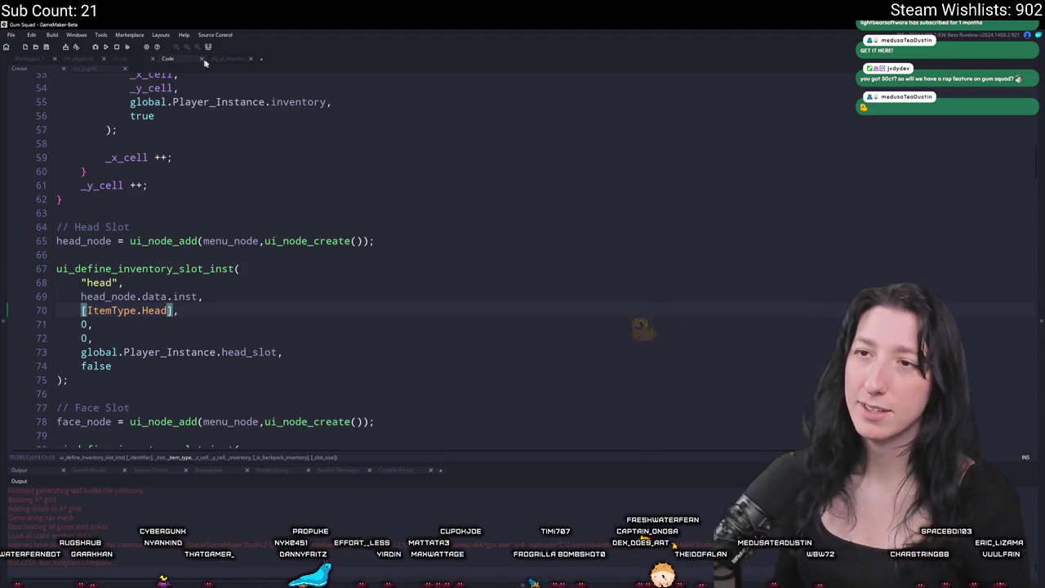
Step: Check the head slot's identifier, then go back to ui_step_inventory_slot in scr_ui
{"action": "left_click", "coordinate": [198, 62]}
{"action": "left_click", "coordinate": [126, 58]}
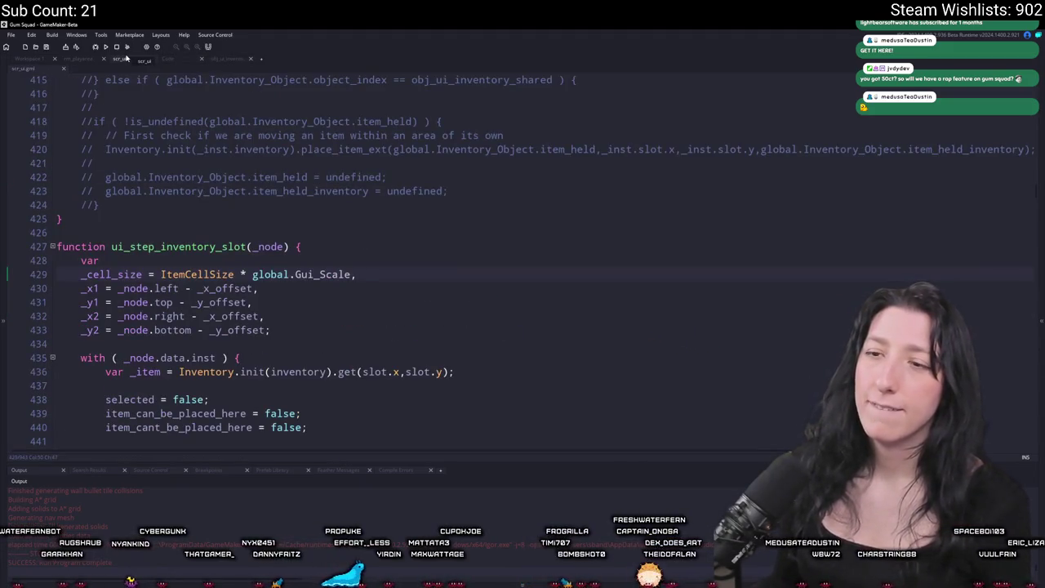
{"action": "scroll", "coordinate": [312, 254], "scroll_direction": "down", "scroll_amount": 3}
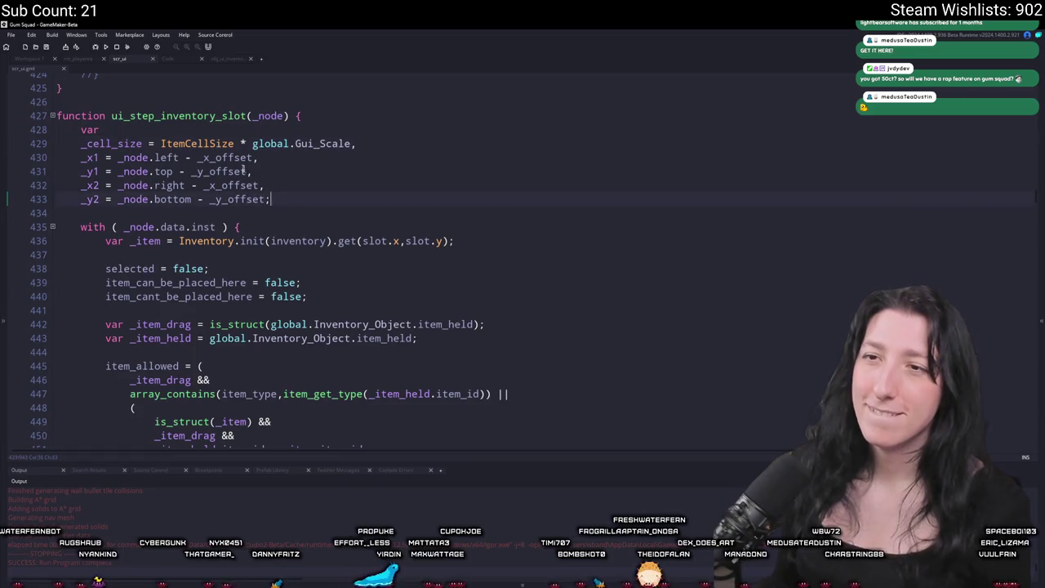
{"action": "left_click", "coordinate": [161, 59]}
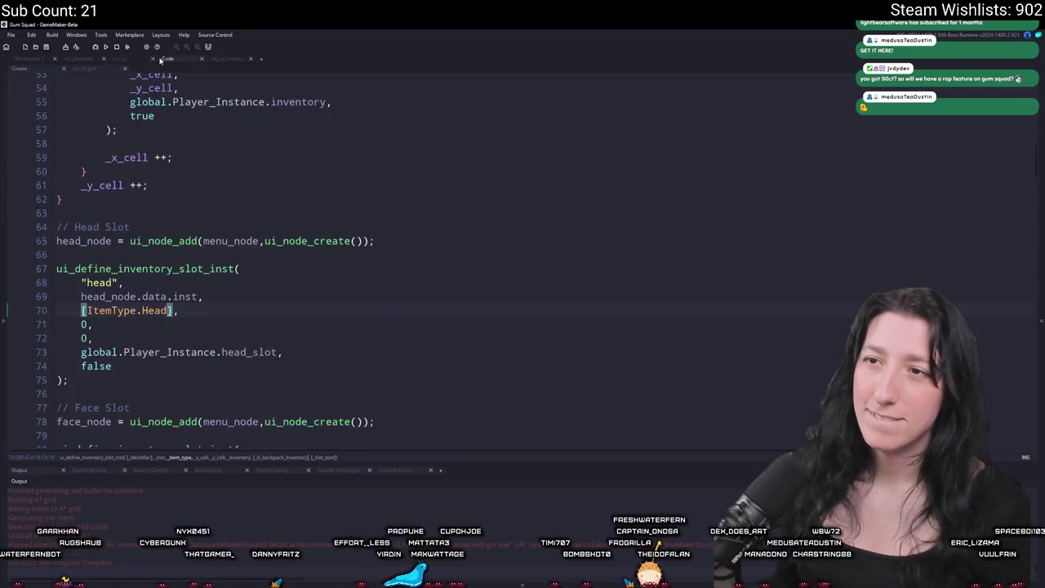
{"action": "key", "text": "Up"}
{"action": "key", "text": "Up"}
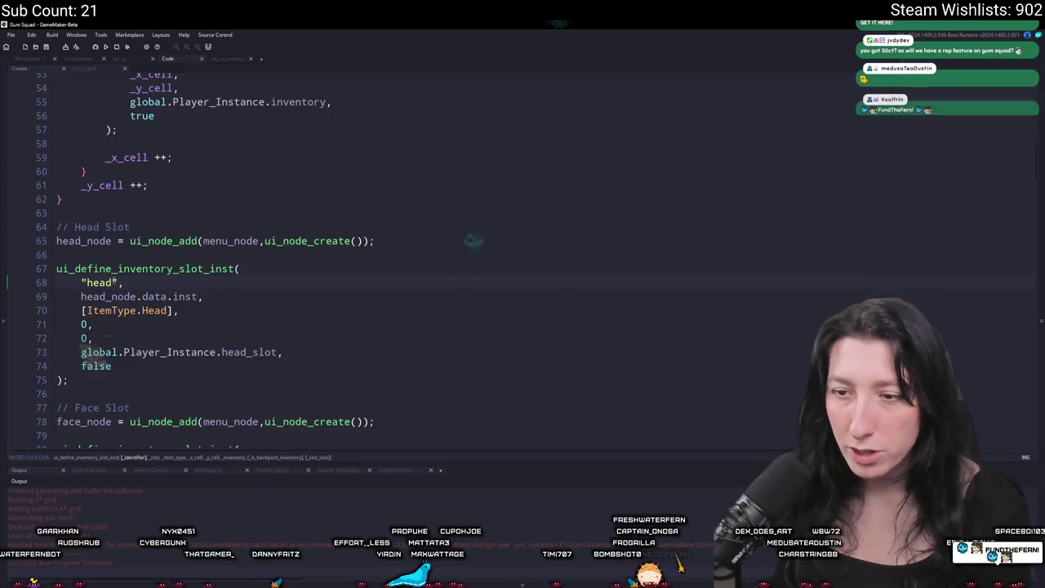
{"action": "left_click", "coordinate": [234, 60]}
{"action": "scroll", "coordinate": [153, 71], "scroll_direction": "up", "scroll_amount": 1}
{"action": "left_click", "coordinate": [132, 61]}
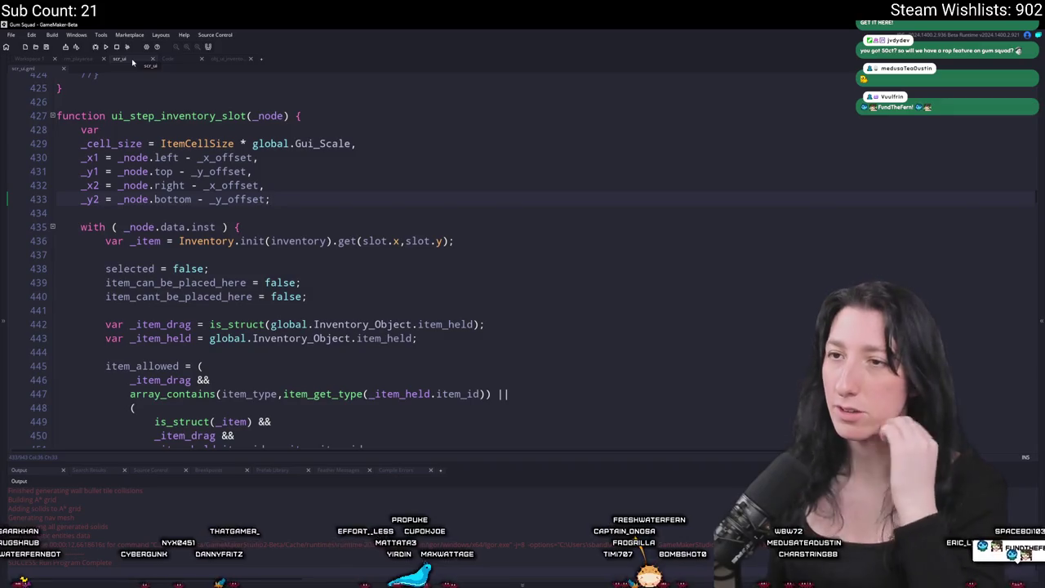
Step: Above the with block, add if ( _node.identifier == "head" ) { log(_node.parent.left); }
{"action": "key", "text": "Return"}
{"action": "key", "text": "Return"}
{"action": "type", "text": "if ( _n"}
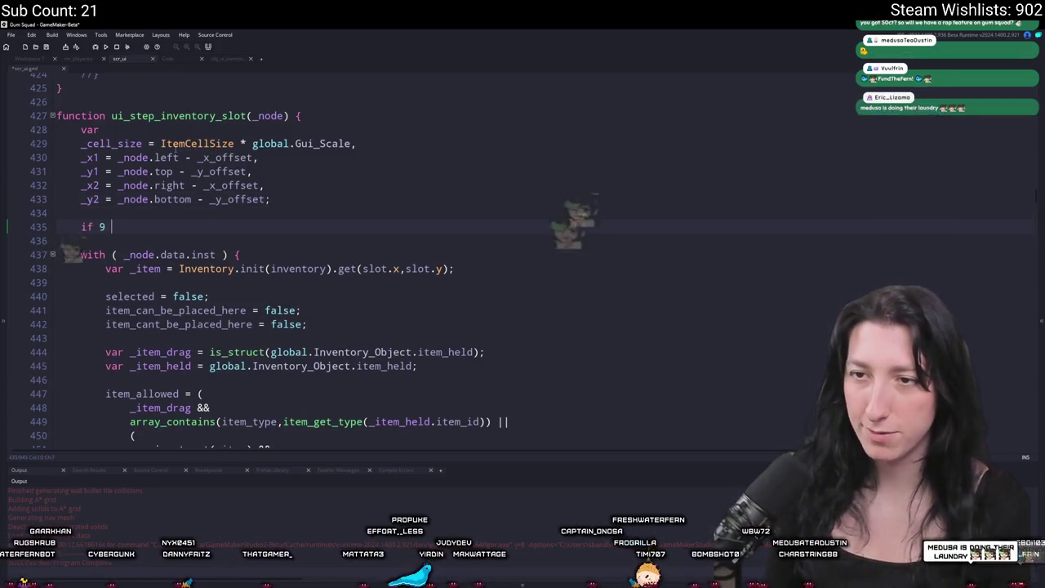
{"action": "type", "text": "ode.identifier"}
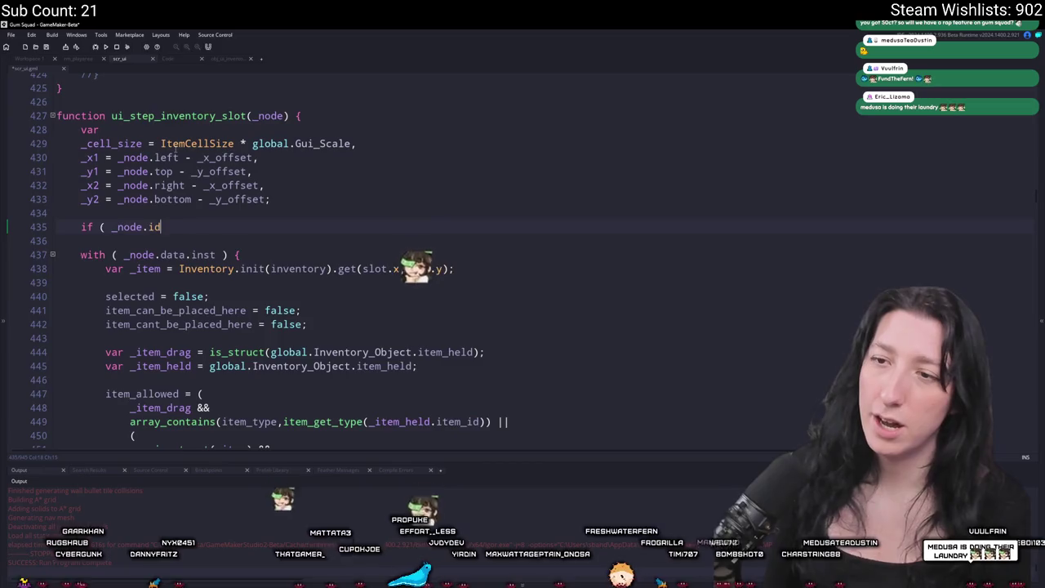
{"action": "key", "text": "Escape"}
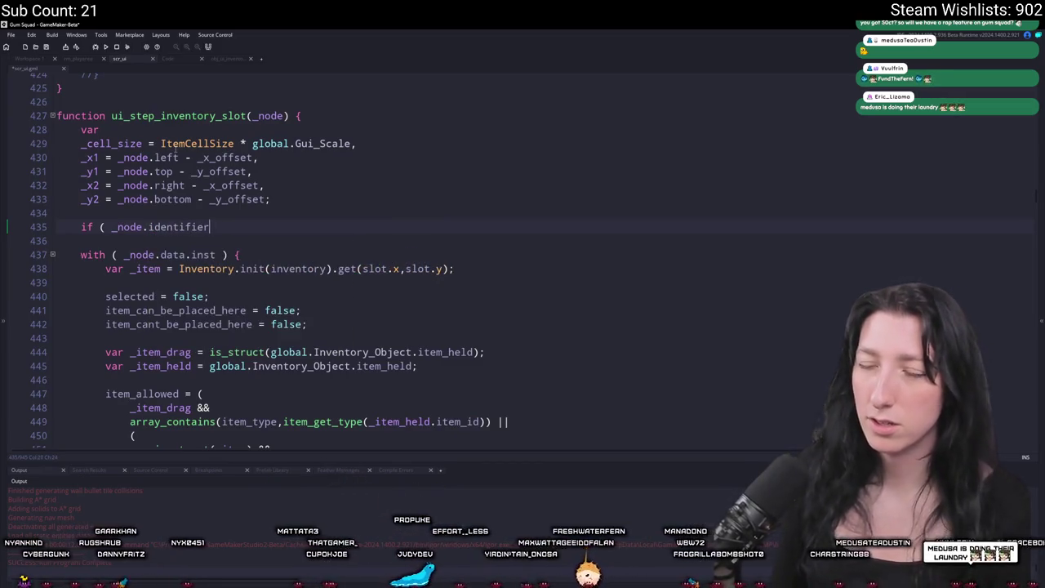
{"action": "type", "text": ") {"}
{"action": "key", "text": "Return"}
{"action": "type", "text": "}"}
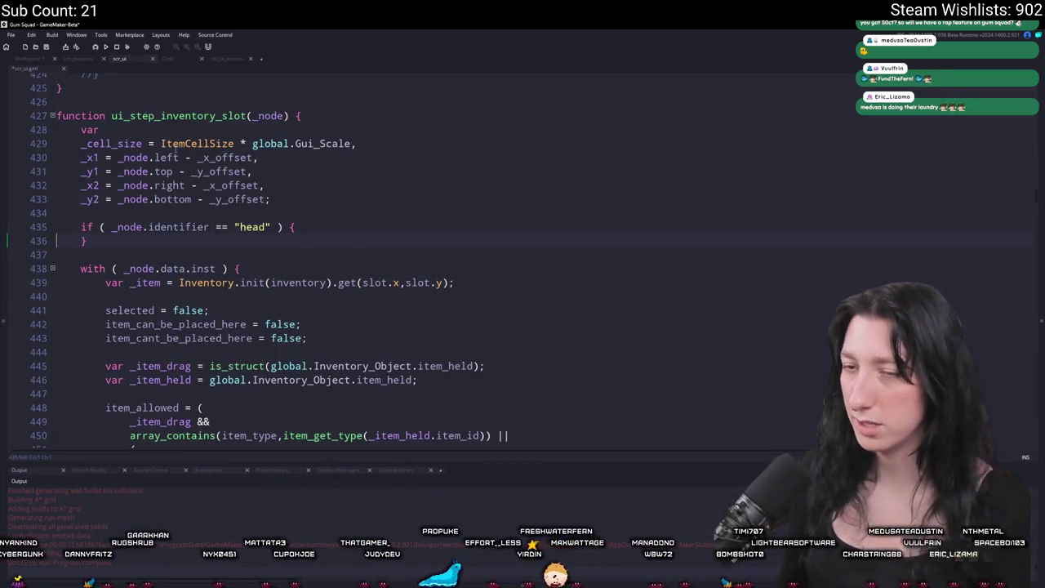
{"action": "key", "text": "Up"}
{"action": "key", "text": "End"}
{"action": "key", "text": "Return"}
{"action": "type", "text": "g("}
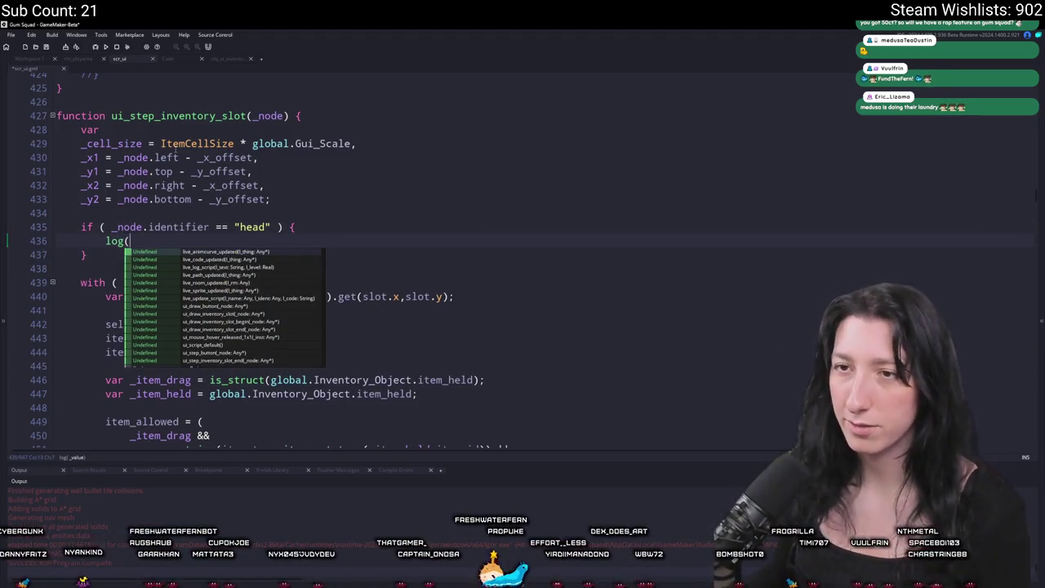
{"action": "type", "text": "_node.paren"}
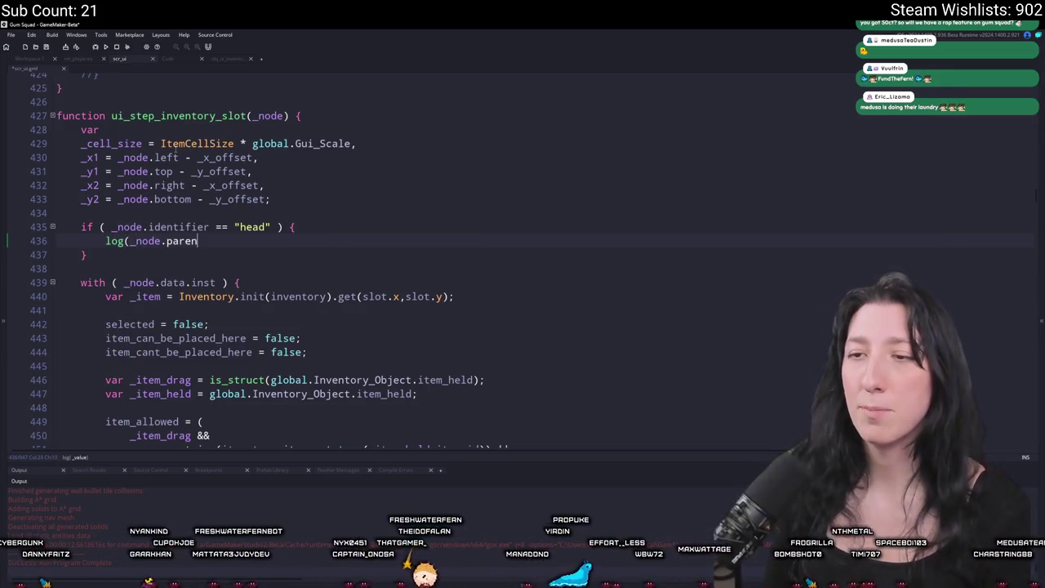
{"action": "type", "text": "t.left);"}
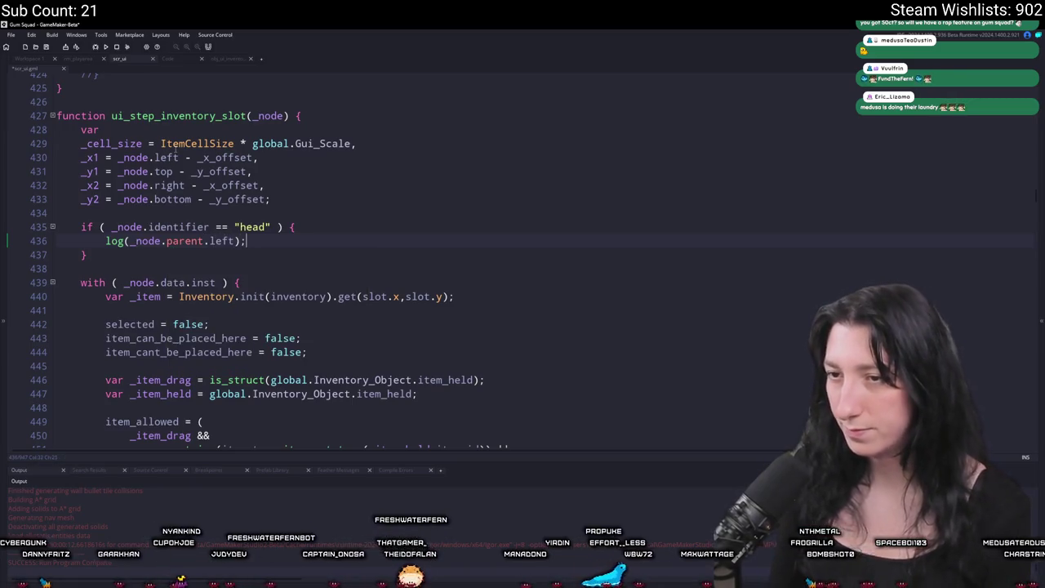
{"action": "left_click", "coordinate": [130, 240]}
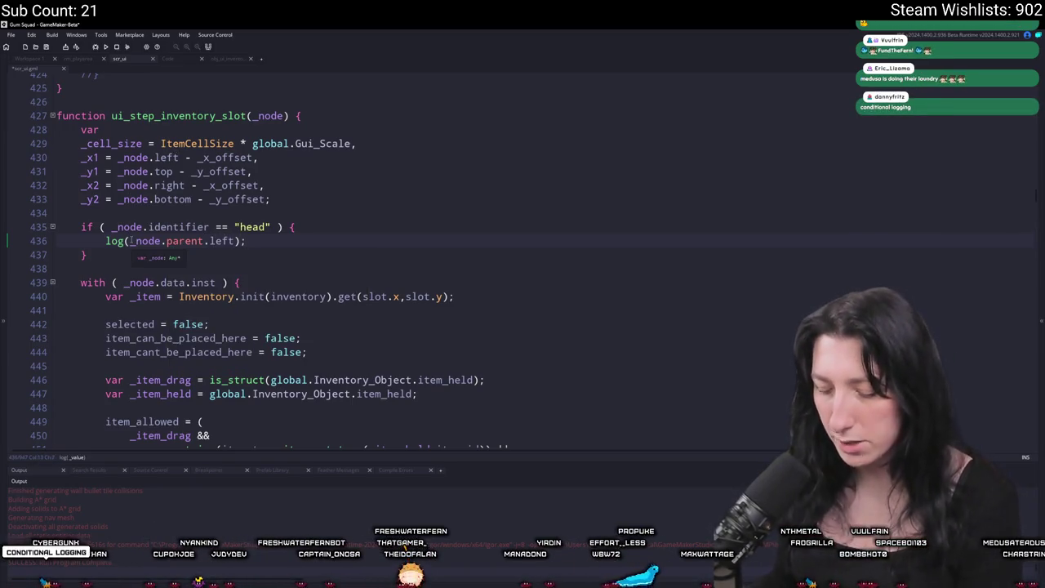
{"action": "type", "text": "["}
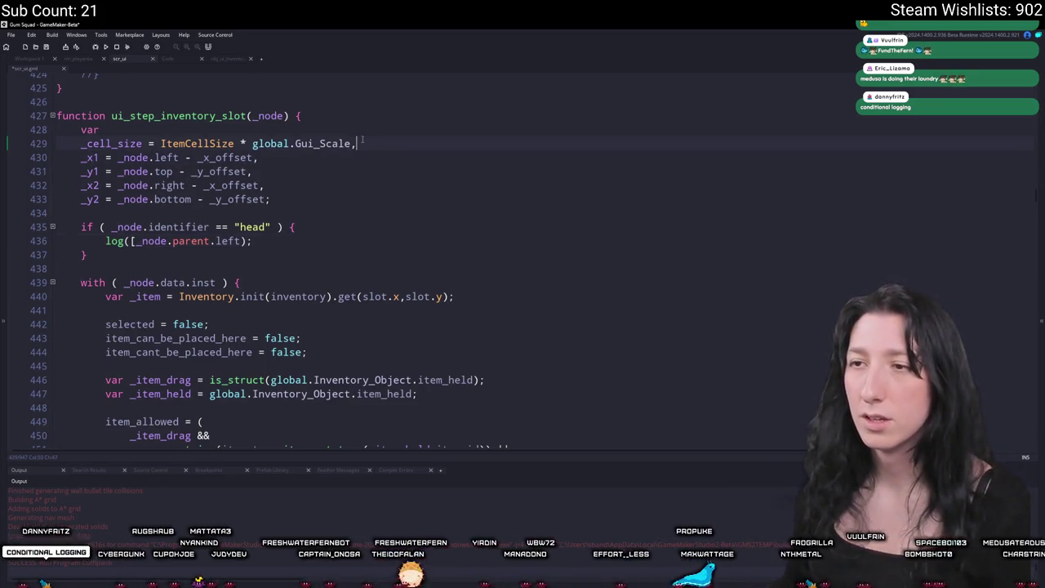
Step: Add _x_offset = _node.parent.left and _y_offset = _node.parent.top after line 429
{"action": "key", "text": "Return"}
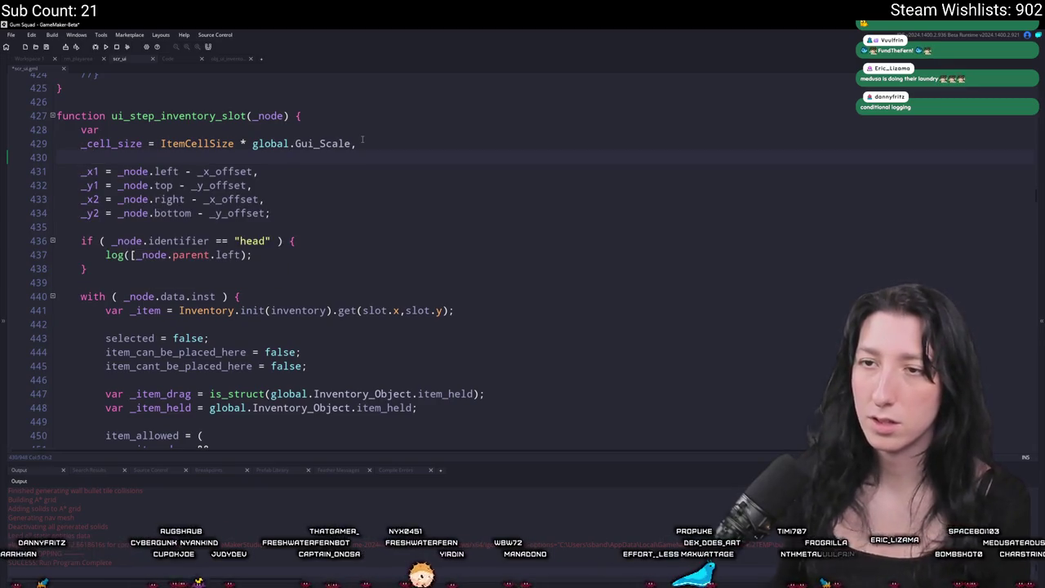
{"action": "type", "text": "_x_offset"}
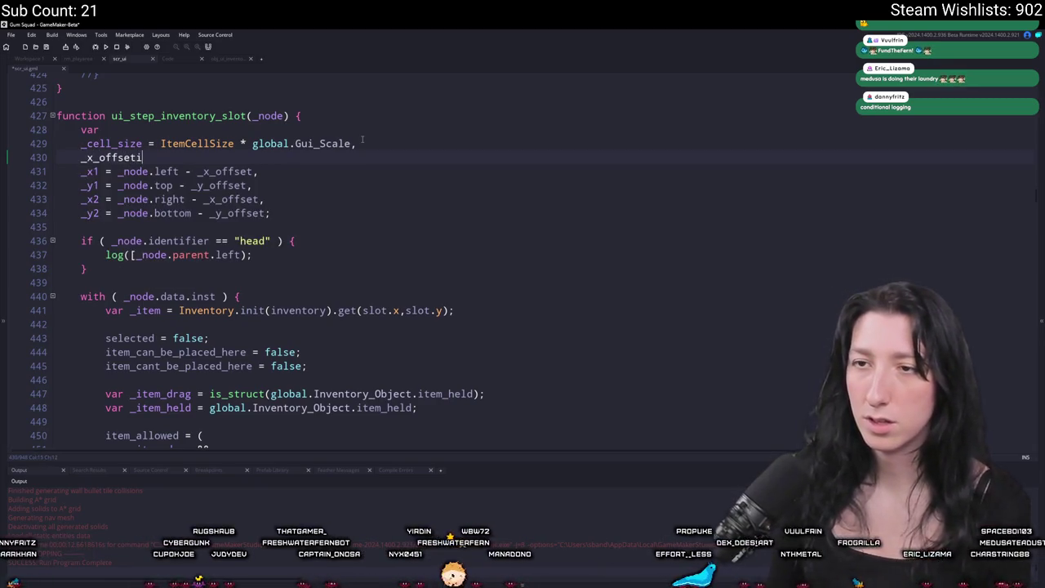
{"action": "left_click", "coordinate": [131, 255]}
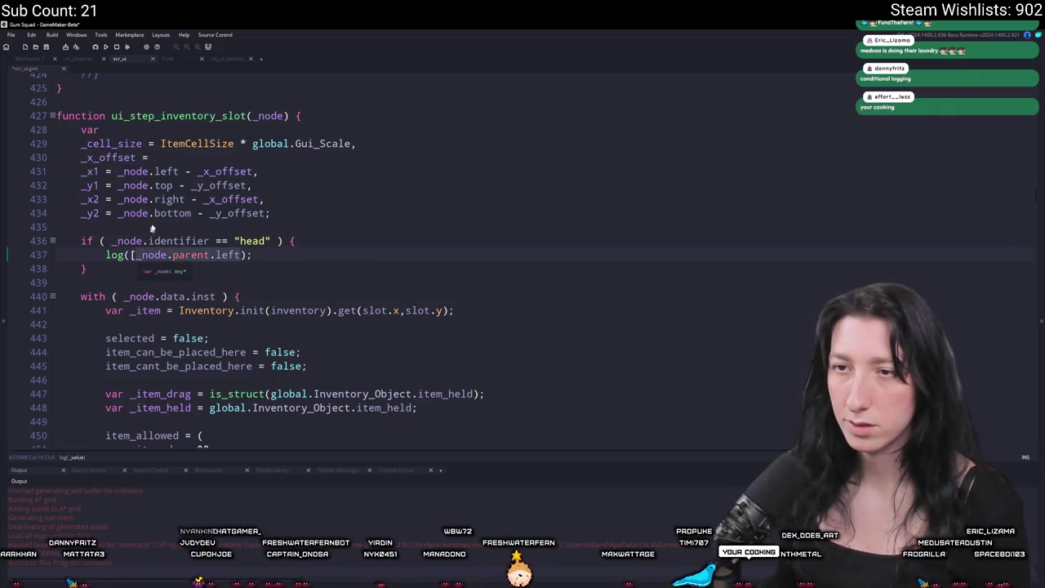
{"action": "left_click", "coordinate": [184, 158]}
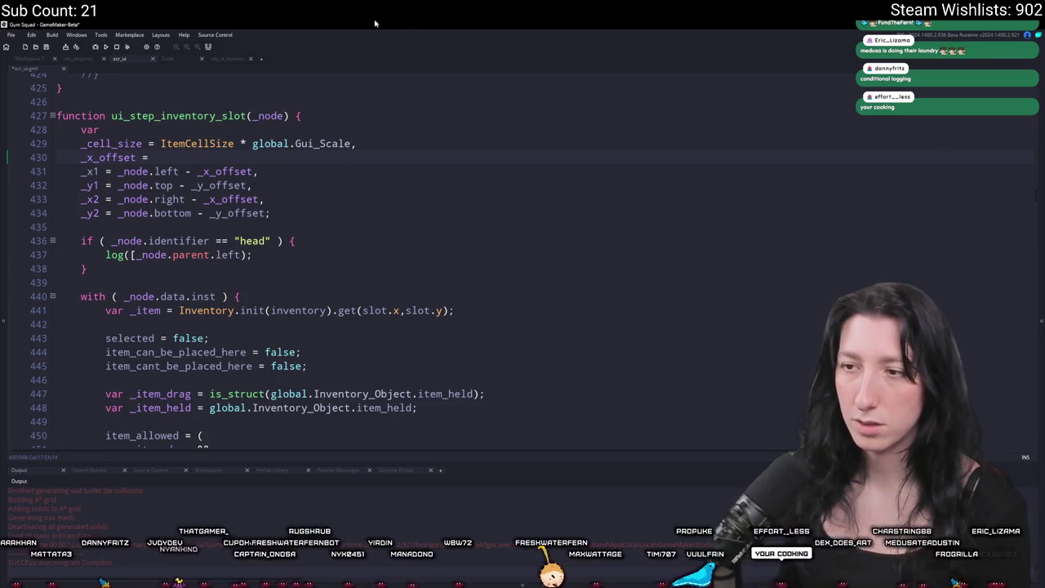
{"action": "type", "text": "_node.parent.left"}
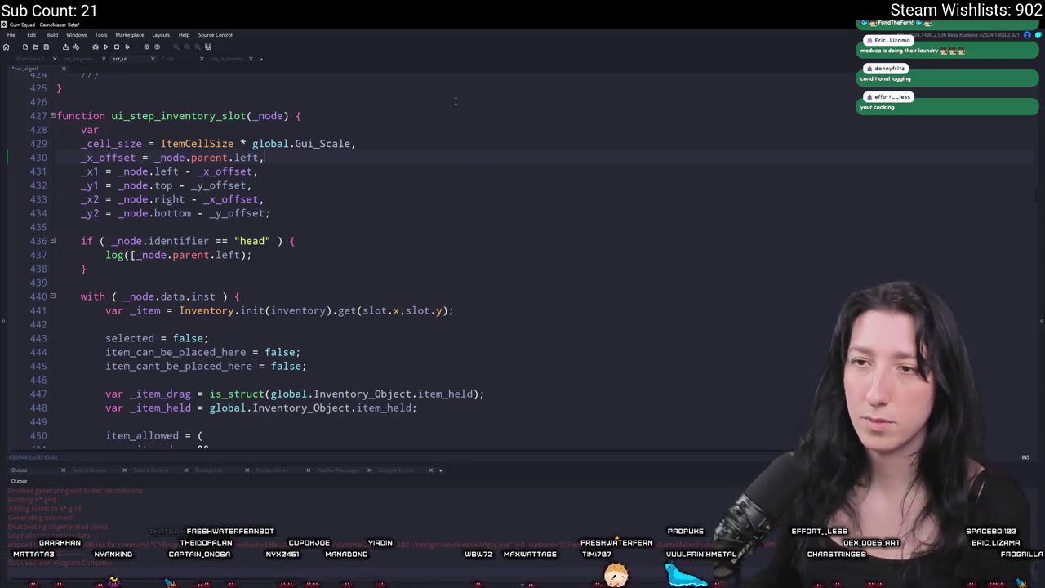
{"action": "key", "text": "ctrl+d"}
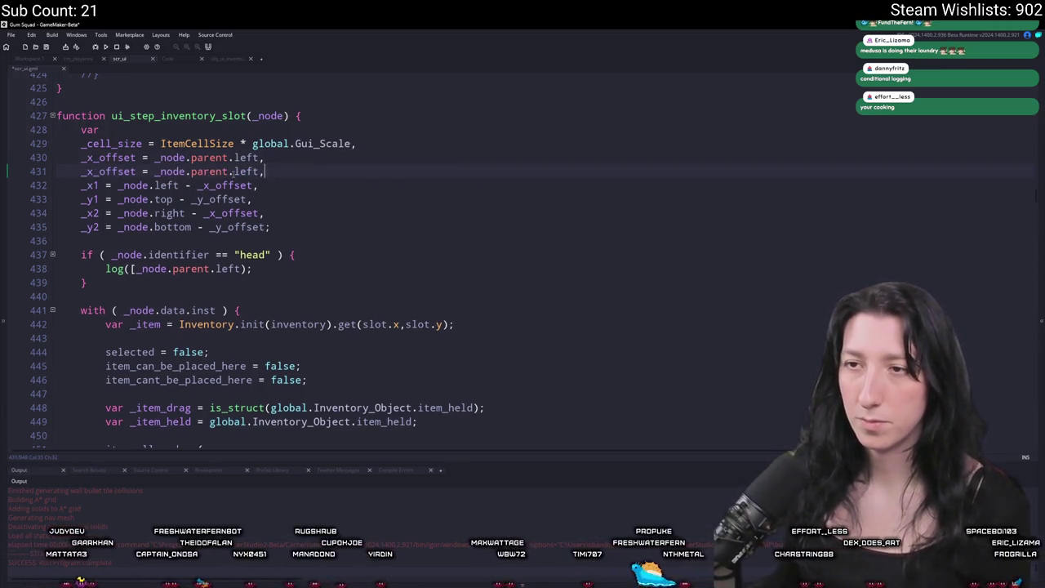
{"action": "left_click", "coordinate": [93, 170]}
{"action": "type", "text": "y"}
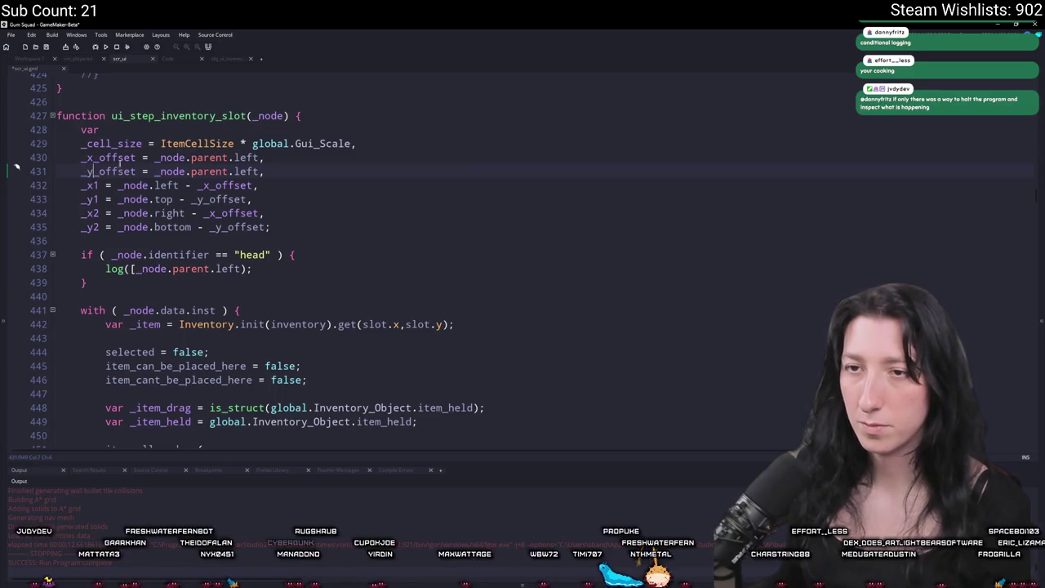
{"action": "double_click", "coordinate": [247, 172]}
{"action": "type", "text": "op"}
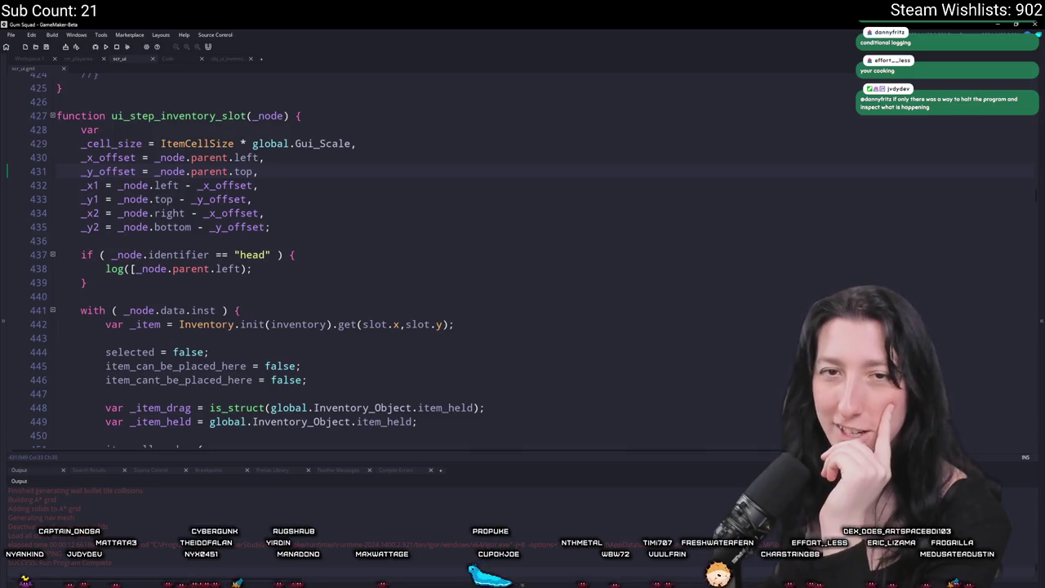
Step: Check where _x_offset is used and pick up _x1 for the log call on line 438
{"action": "double_click", "coordinate": [108, 157]}
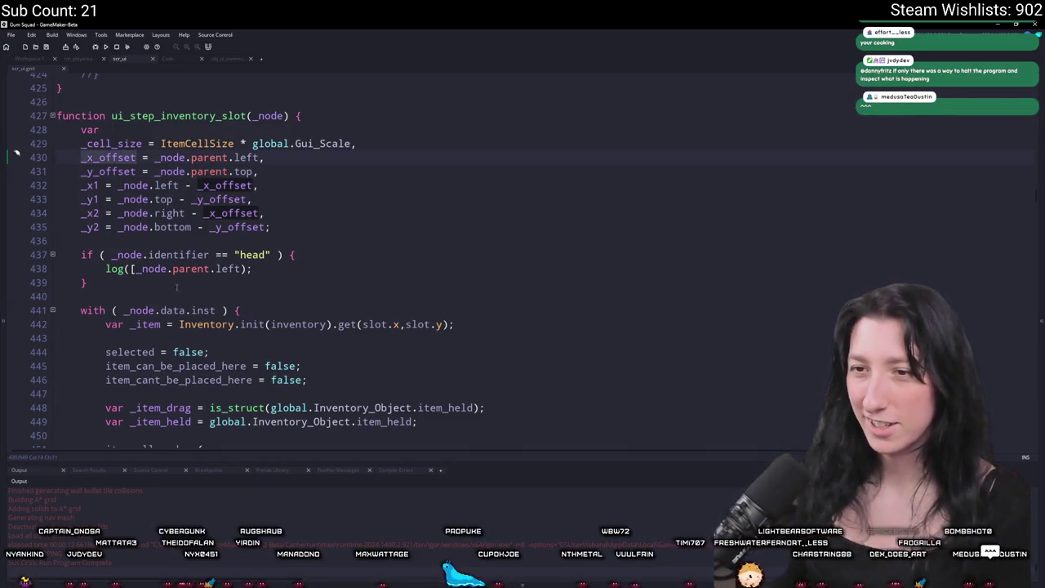
{"action": "left_click", "coordinate": [240, 269]}
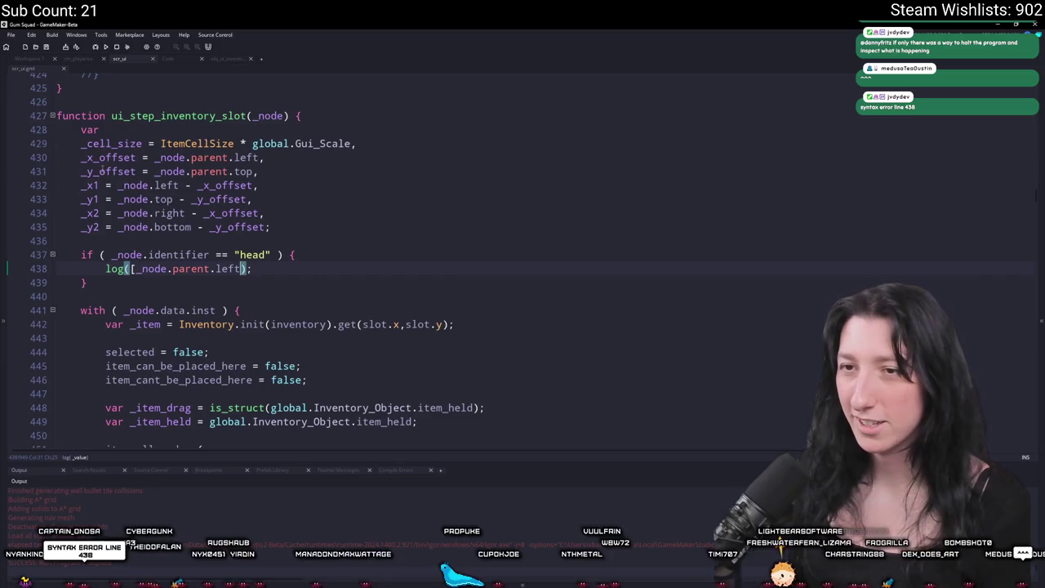
{"action": "double_click", "coordinate": [104, 159]}
{"action": "left_click", "coordinate": [241, 269]}
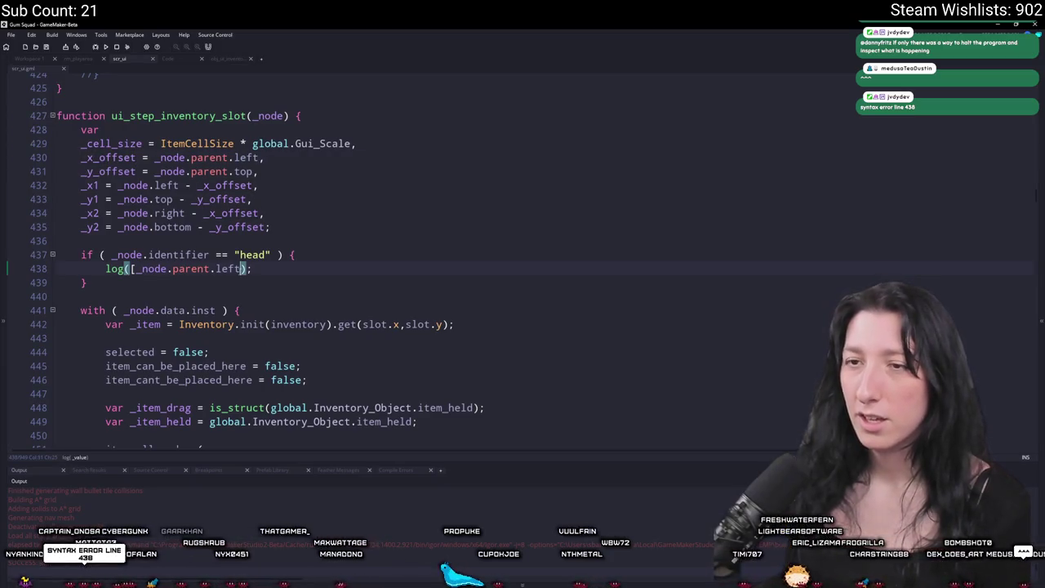
{"action": "double_click", "coordinate": [88, 185]}
{"action": "left_click", "coordinate": [241, 269]}
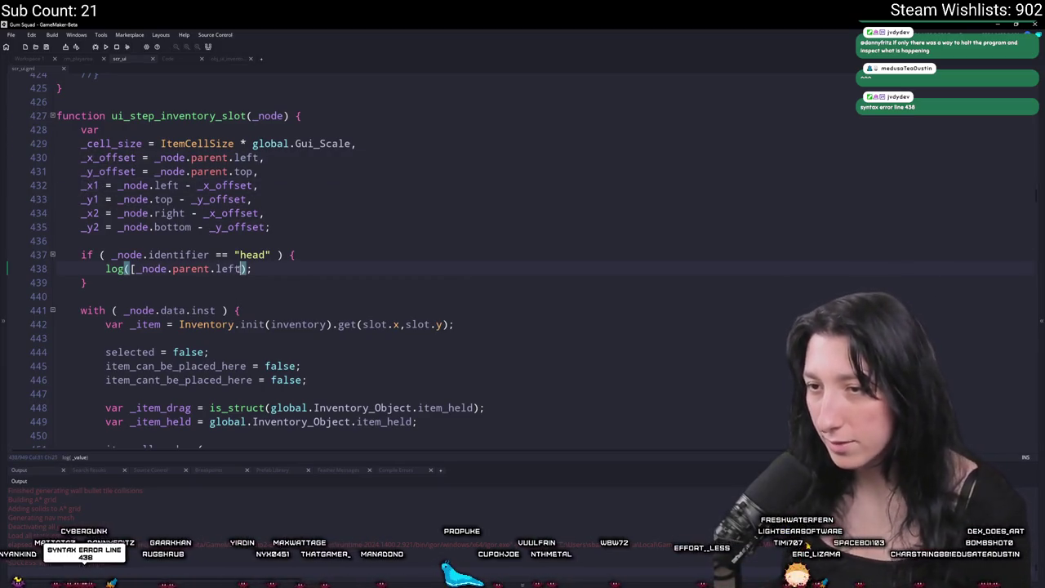
Step: Log [_node.parent.left,_x1], run the game into a lobby, and abort at the identifier error
{"action": "type", "text": ",_x1"}
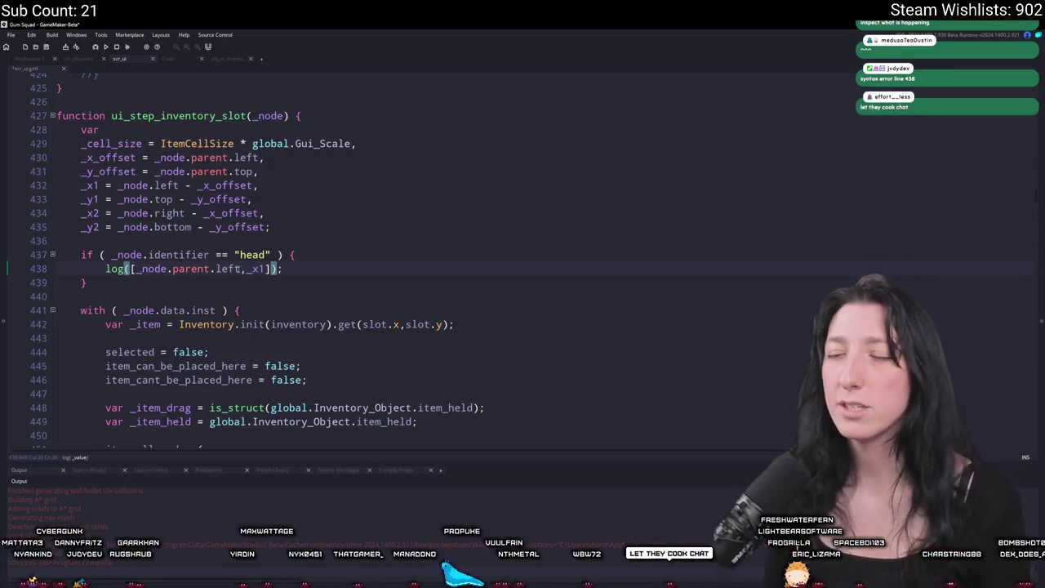
{"action": "key", "text": "F5"}
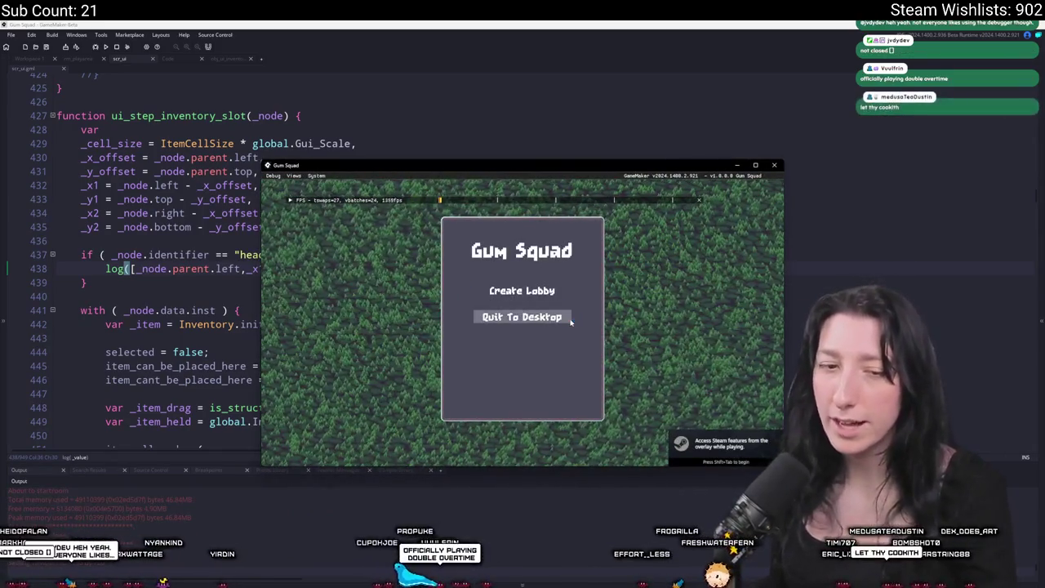
{"action": "left_click", "coordinate": [523, 292]}
{"action": "left_click_drag", "start_coordinate": [538, 170], "coordinate": [333, 95]}
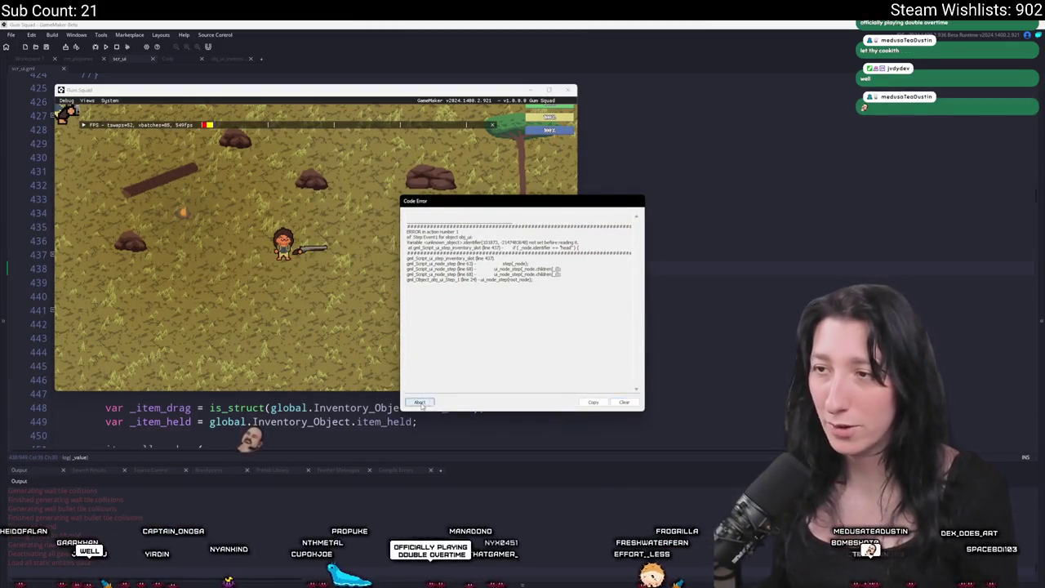
{"action": "left_click", "coordinate": [419, 402]}
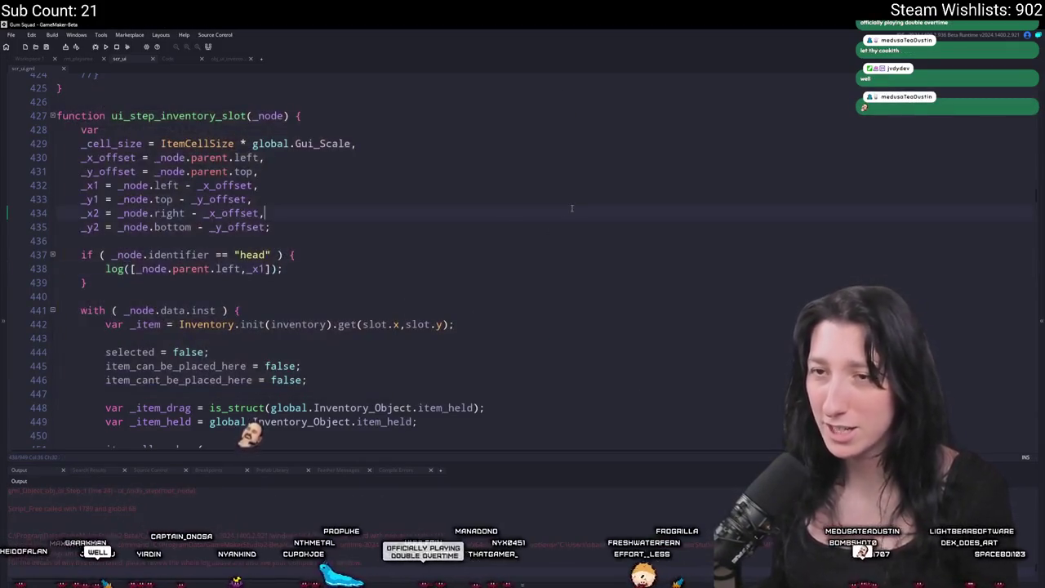
{"action": "left_click", "coordinate": [168, 58]}
{"action": "middle_click", "coordinate": [138, 275]}
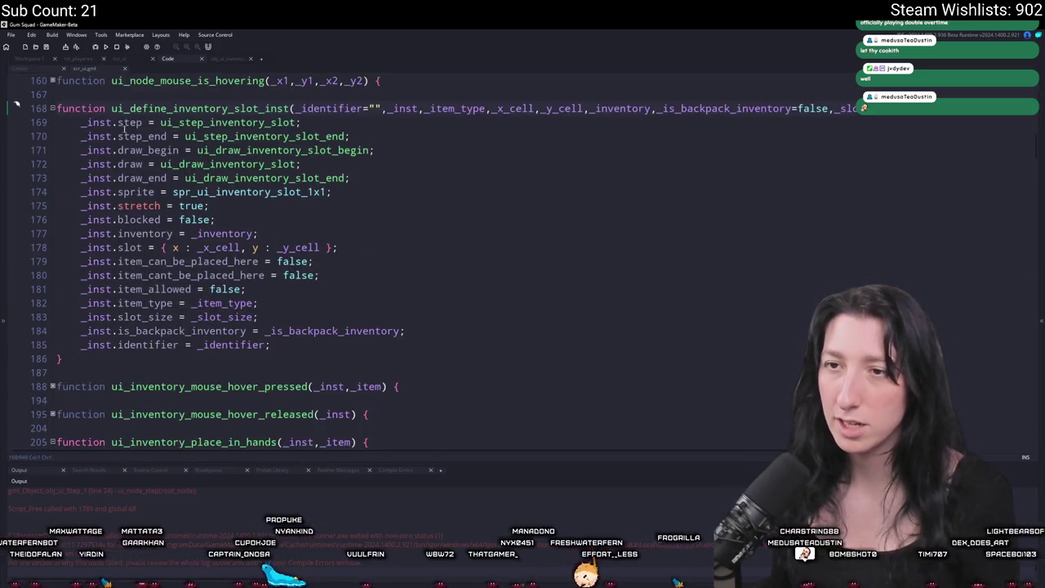
{"action": "left_click", "coordinate": [331, 107]}
{"action": "left_click", "coordinate": [179, 345]}
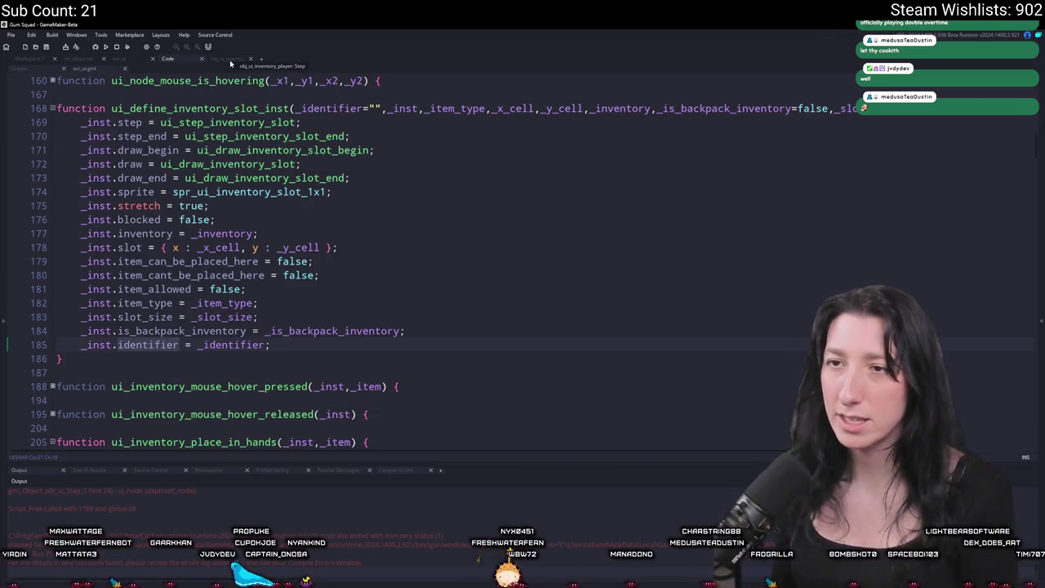
{"action": "left_click", "coordinate": [18, 68]}
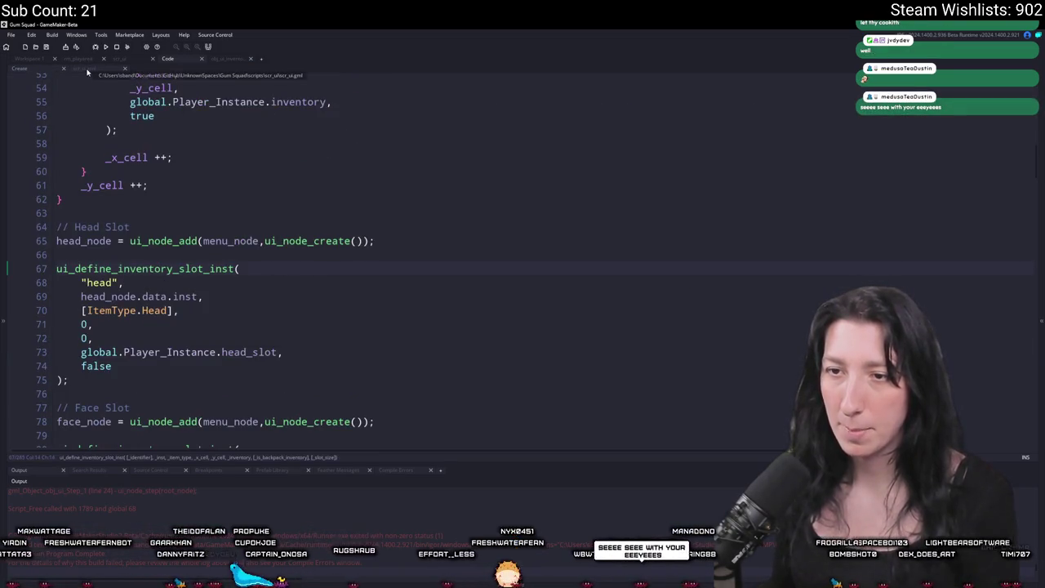
{"action": "left_click", "coordinate": [87, 70]}
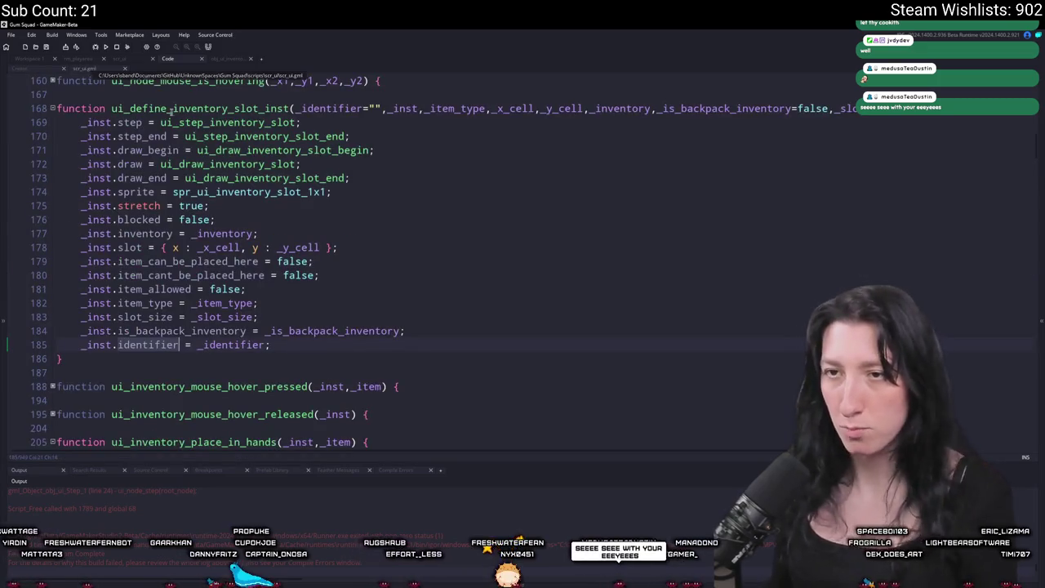
{"action": "left_click", "coordinate": [374, 123]}
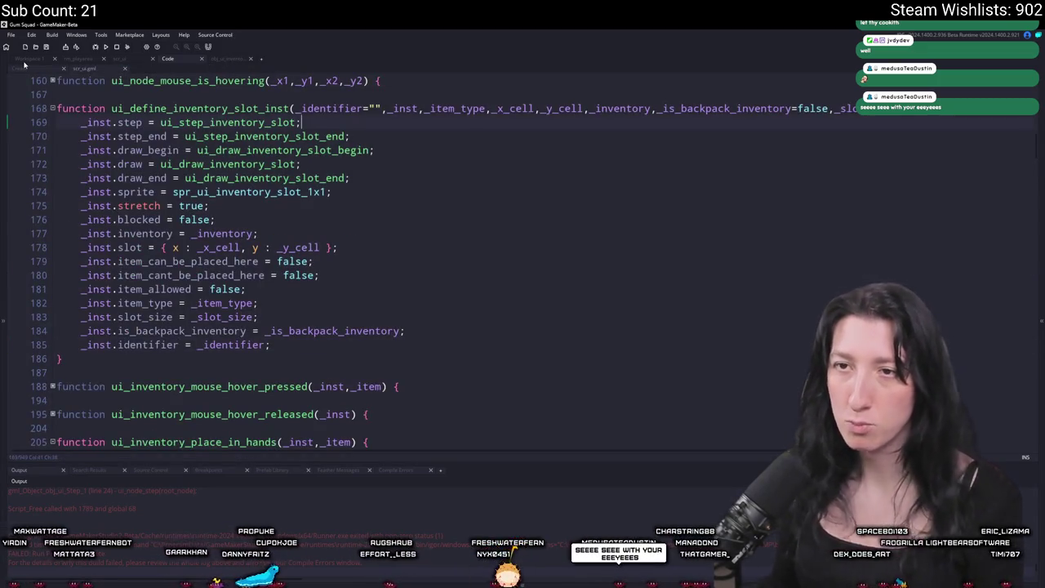
{"action": "left_click", "coordinate": [24, 65]}
{"action": "left_click", "coordinate": [241, 61]}
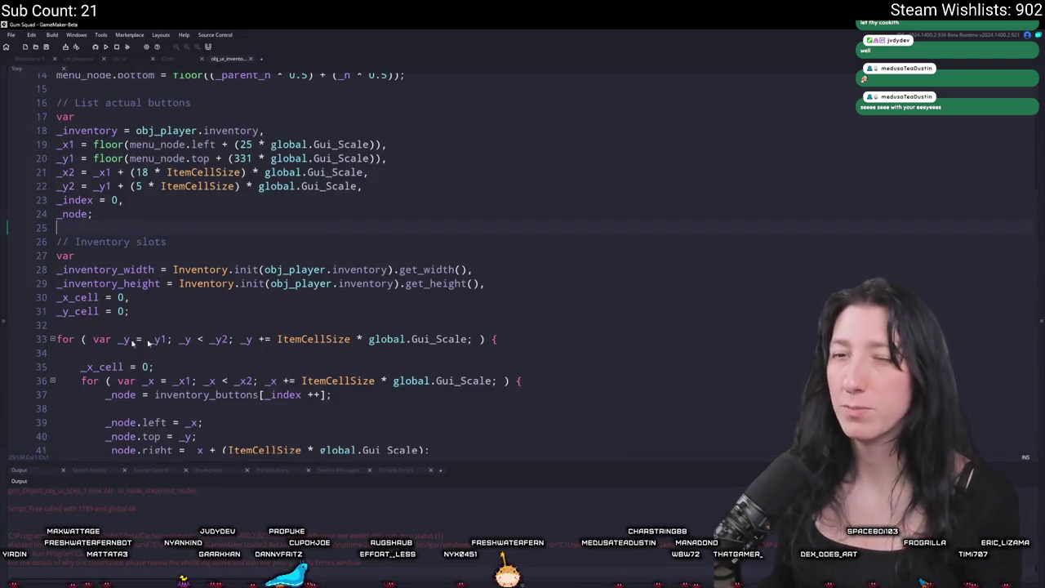
{"action": "left_click", "coordinate": [119, 59]}
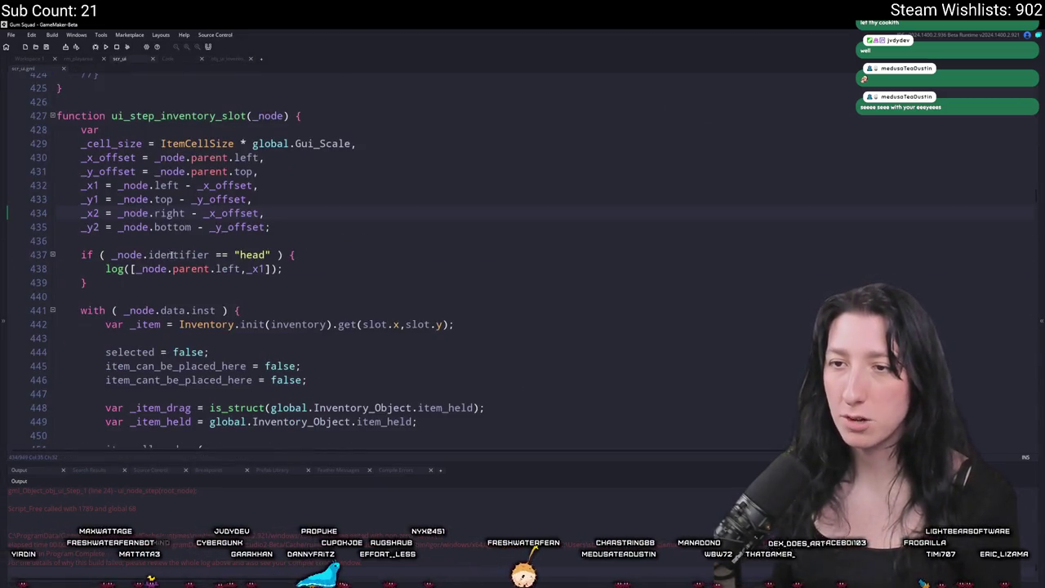
Step: Change the head check to _node.data.inst.identifier, then run into a lobby and view the inventory
{"action": "type", "text": ".data.inst."}
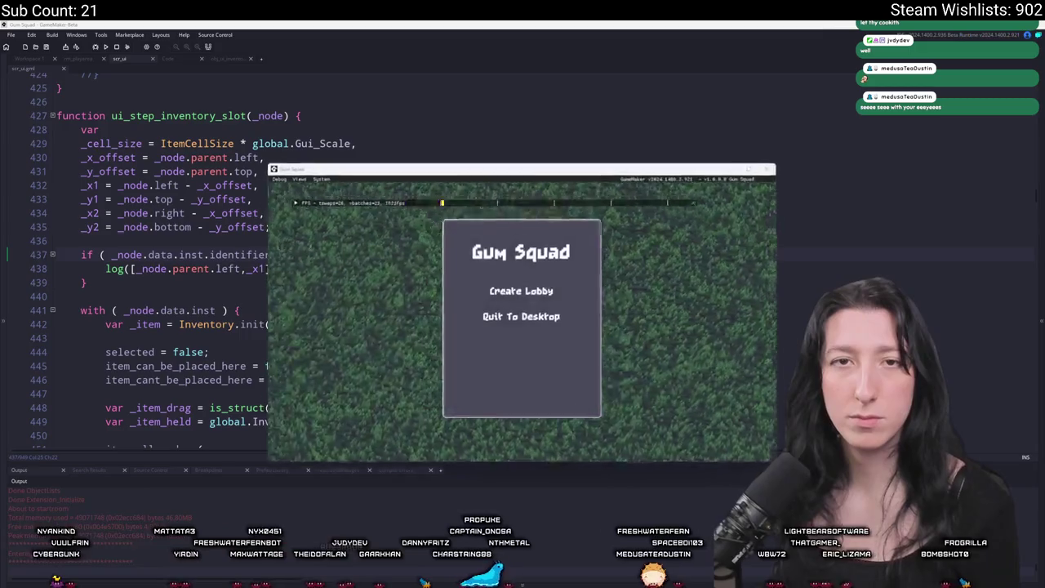
{"action": "left_click", "coordinate": [522, 291]}
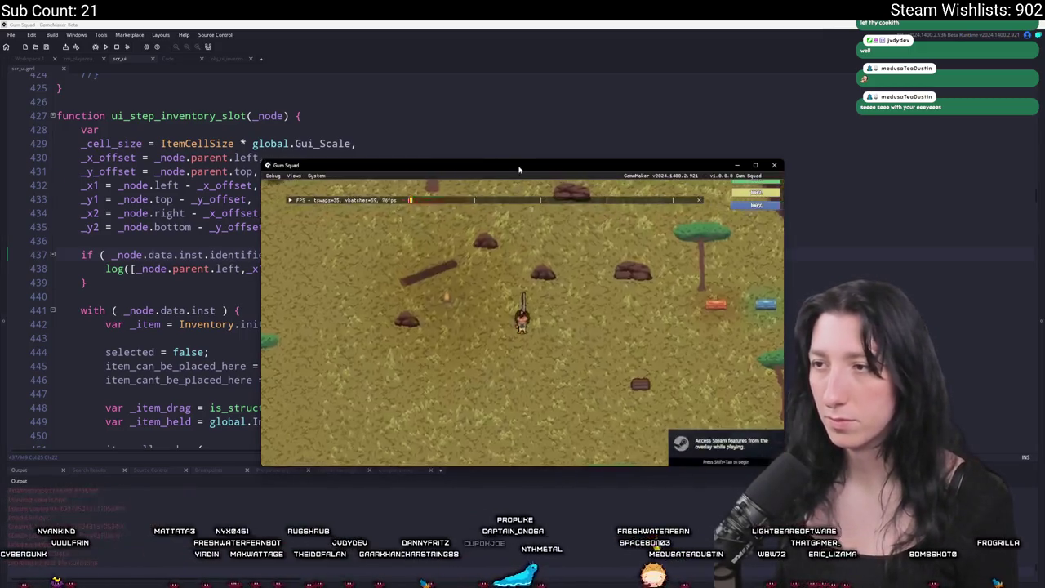
{"action": "key", "text": "Tab"}
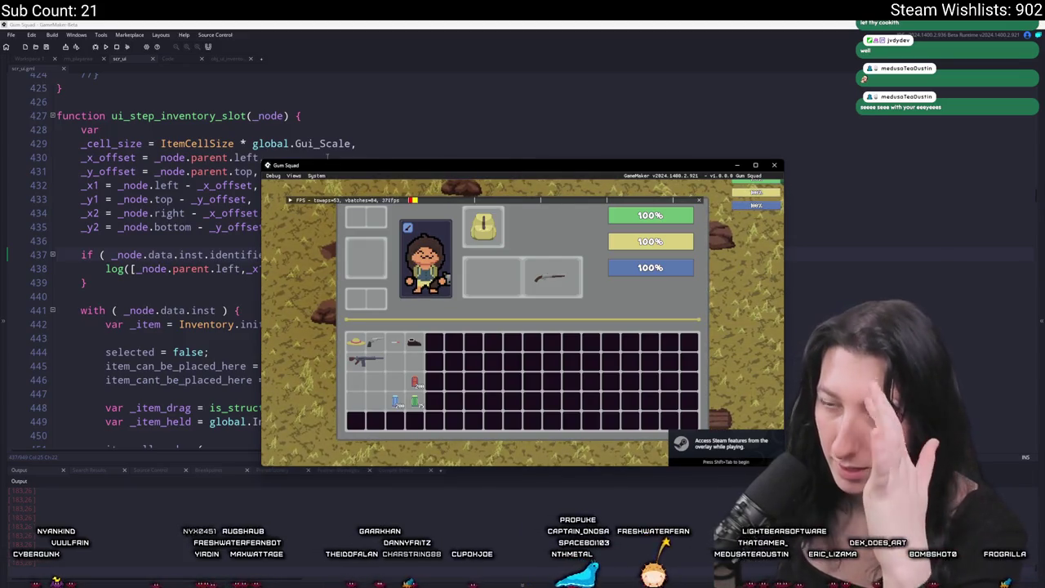
{"action": "left_click_drag", "start_coordinate": [370, 165], "coordinate": [471, 107]}
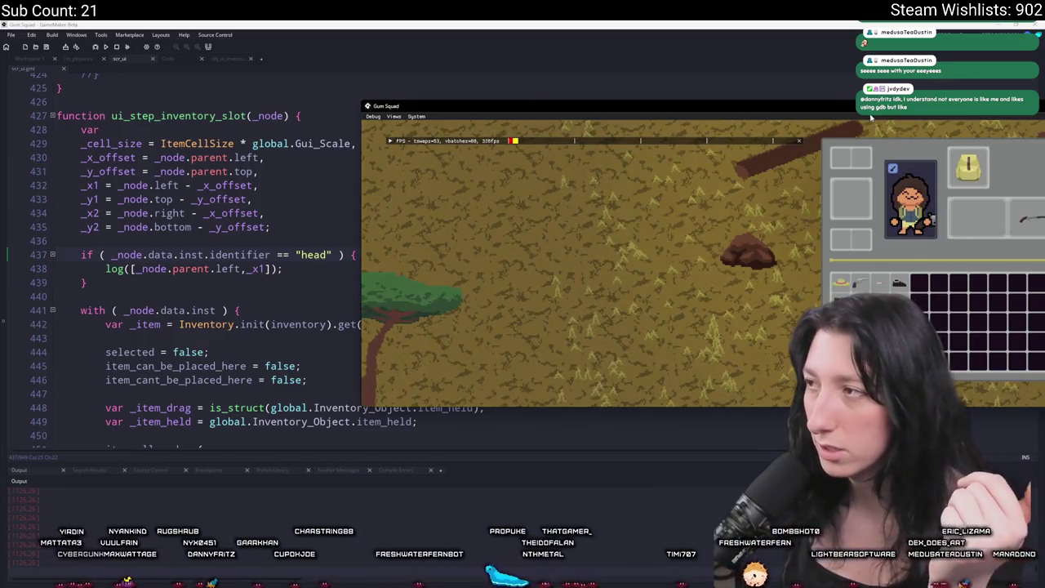
{"action": "mouse_move", "coordinate": [871, 119]}
{"action": "left_mouse_down"}
{"action": "mouse_move", "coordinate": [665, 147]}
{"action": "mouse_move", "coordinate": [501, 95]}
{"action": "mouse_move", "coordinate": [782, 193]}
{"action": "mouse_move", "coordinate": [739, 432]}
{"action": "mouse_move", "coordinate": [568, 94]}
{"action": "mouse_move", "coordinate": [562, 109]}
{"action": "left_mouse_up"}
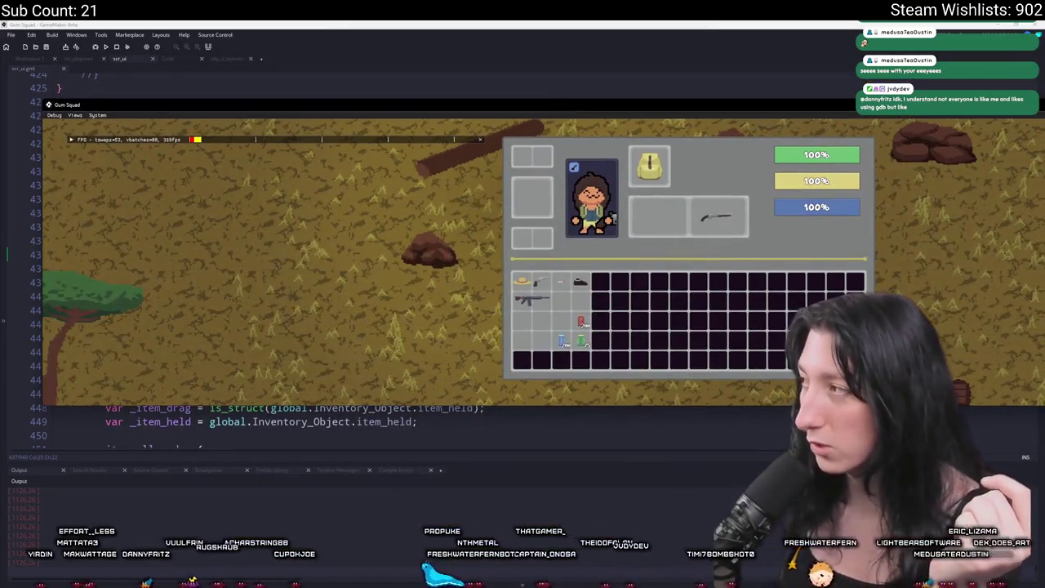
{"action": "mouse_move", "coordinate": [1041, 237]}
{"action": "left_mouse_down"}
{"action": "mouse_move", "coordinate": [513, 237]}
{"action": "mouse_move", "coordinate": [1042, 232]}
{"action": "left_mouse_up"}
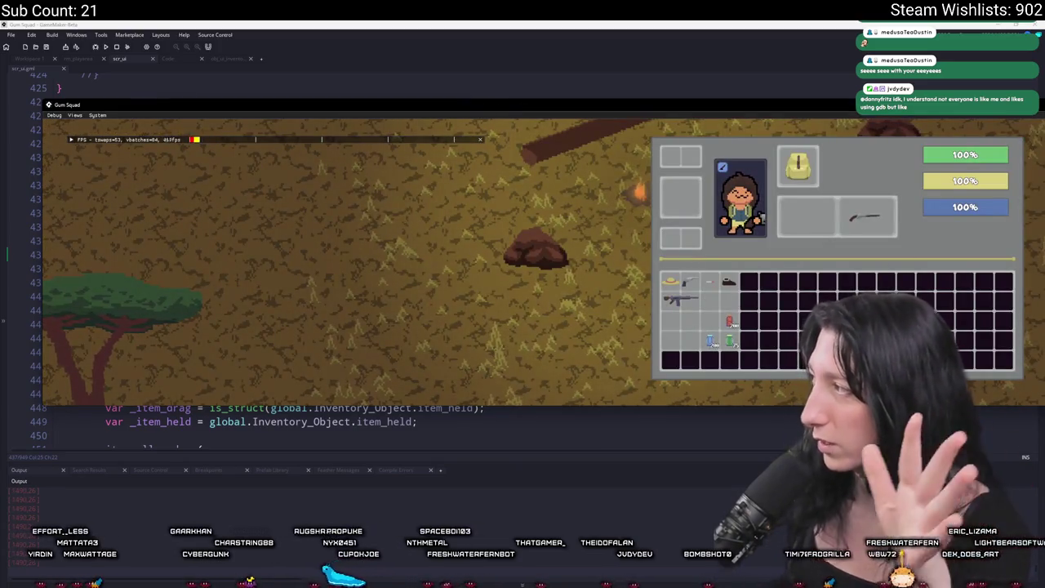
{"action": "left_click", "coordinate": [305, 72]}
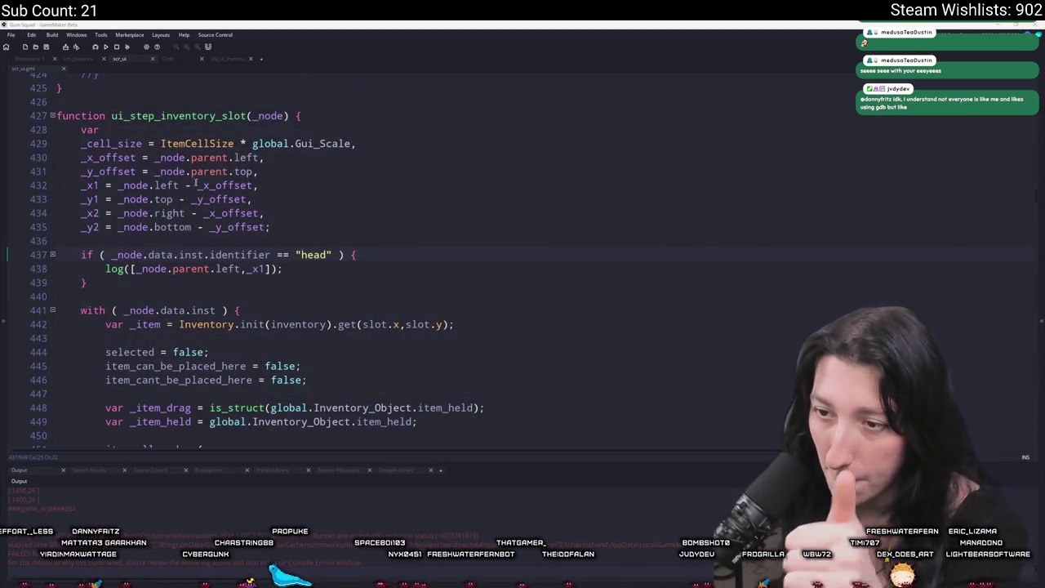
{"action": "scroll", "coordinate": [197, 184], "scroll_direction": "down", "scroll_amount": 3}
{"action": "scroll", "coordinate": [89, 100], "scroll_direction": "up", "scroll_amount": 1}
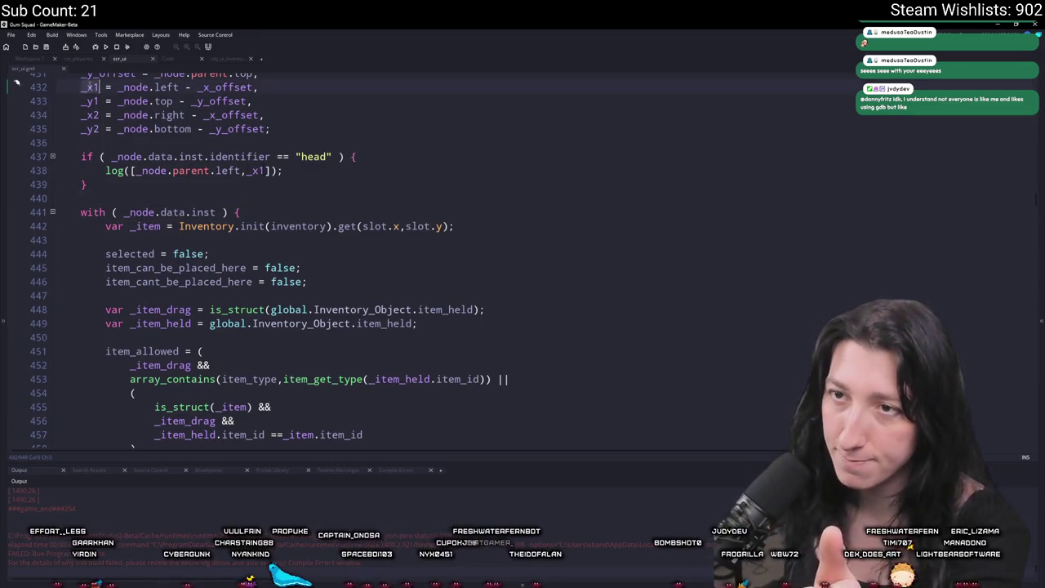
{"action": "scroll", "coordinate": [217, 191], "scroll_direction": "down", "scroll_amount": 20}
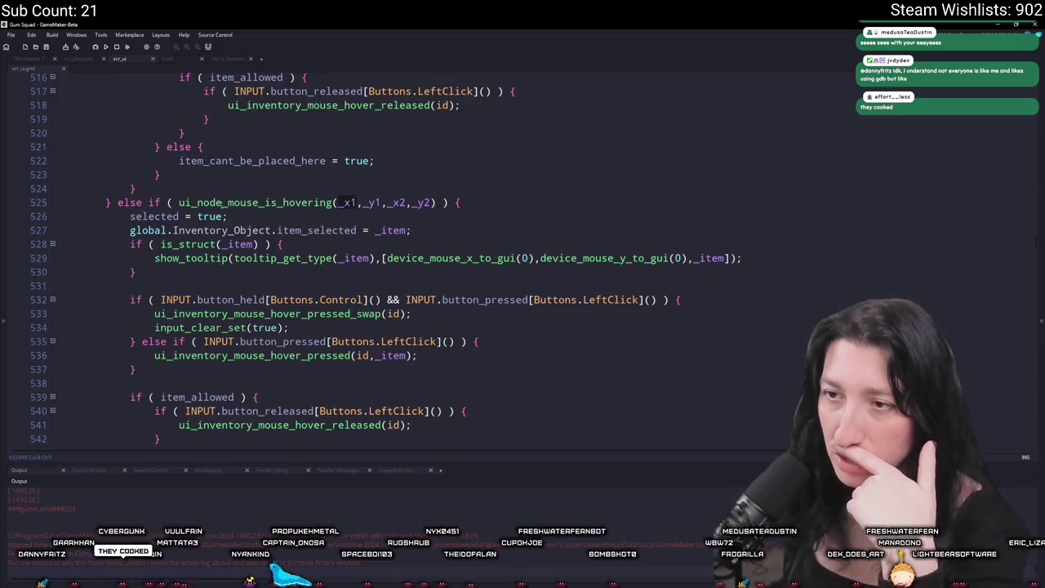
{"action": "scroll", "coordinate": [225, 210], "scroll_direction": "up", "scroll_amount": 2}
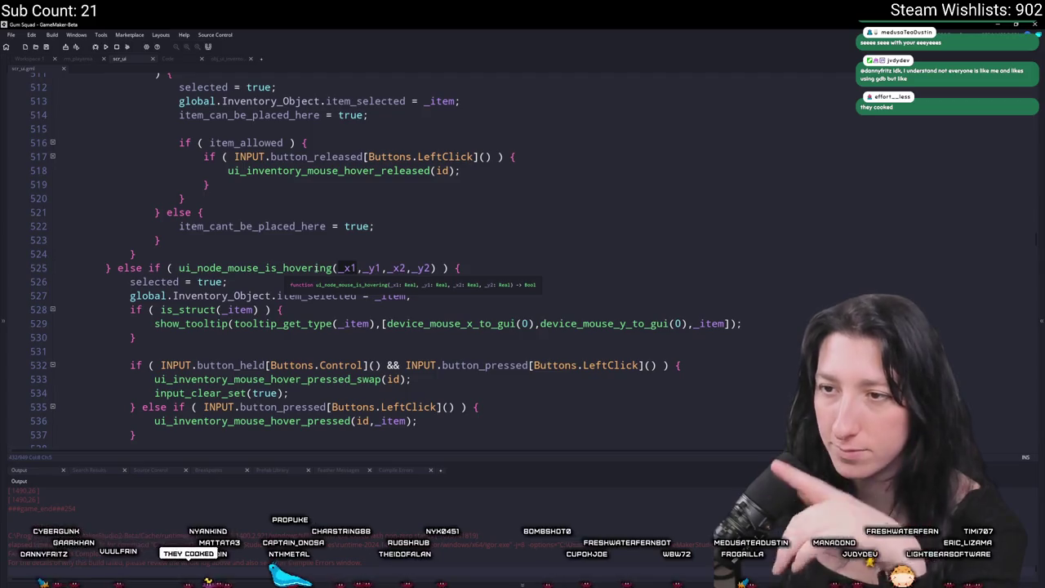
{"action": "middle_click", "coordinate": [276, 267]}
{"action": "left_click", "coordinate": [52, 109]}
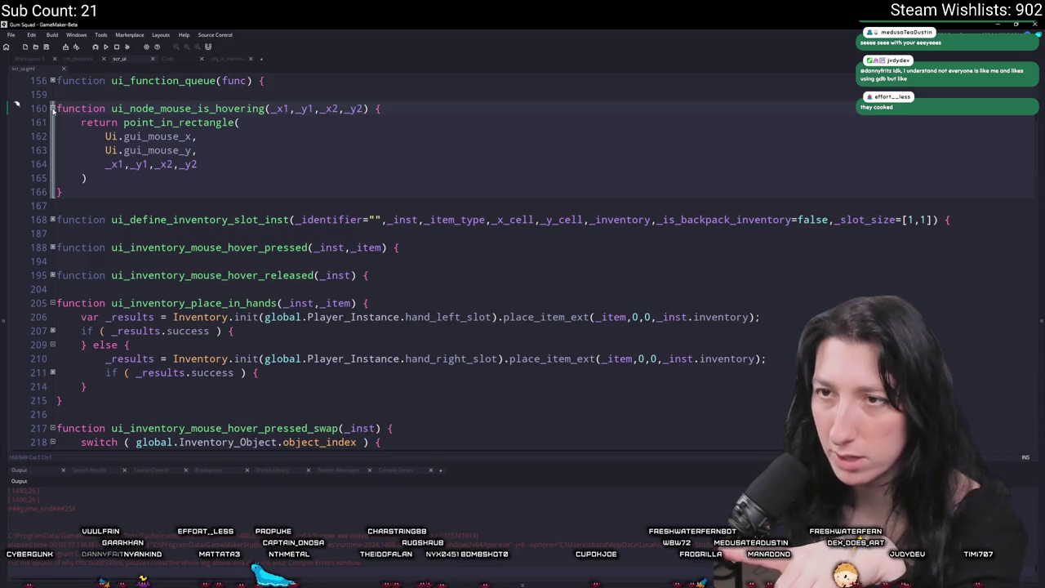
{"action": "scroll", "coordinate": [490, 261], "scroll_direction": "up", "scroll_amount": 2}
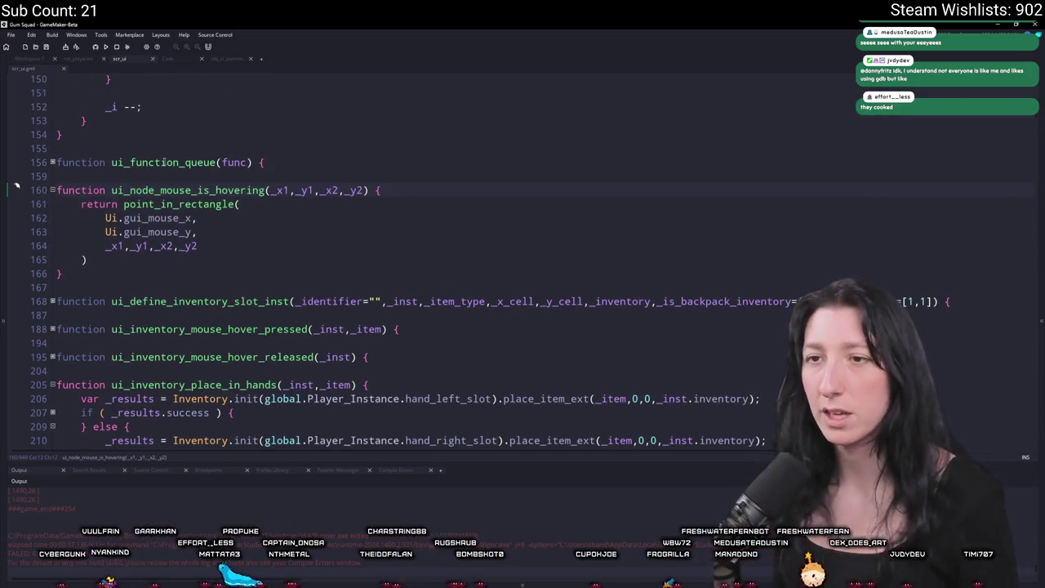
{"action": "key", "text": "alt+Left"}
{"action": "scroll", "coordinate": [198, 185], "scroll_direction": "down", "scroll_amount": 2}
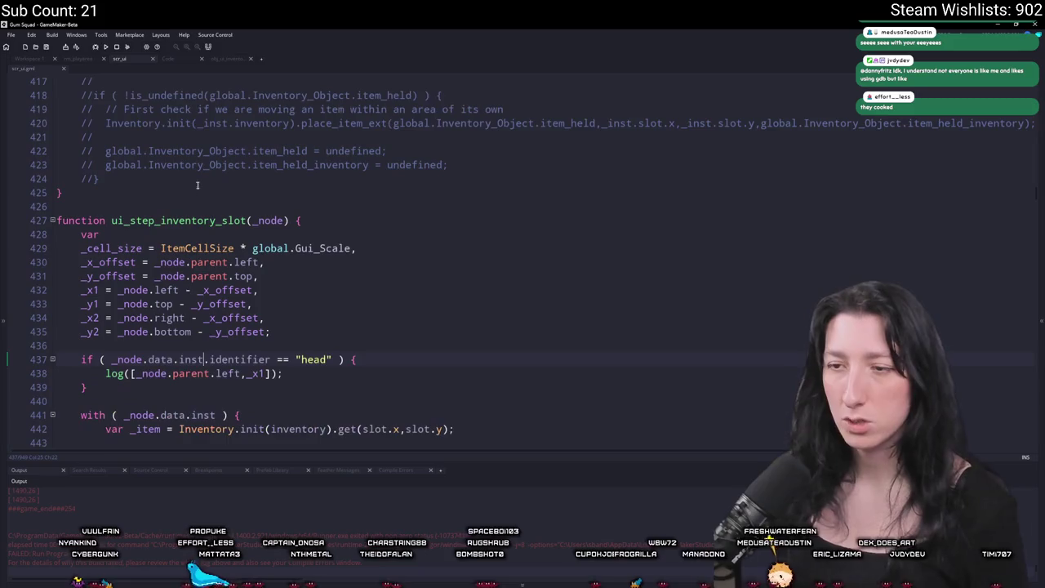
{"action": "scroll", "coordinate": [188, 159], "scroll_direction": "up", "scroll_amount": 3}
{"action": "scroll", "coordinate": [295, 96], "scroll_direction": "down", "scroll_amount": 7}
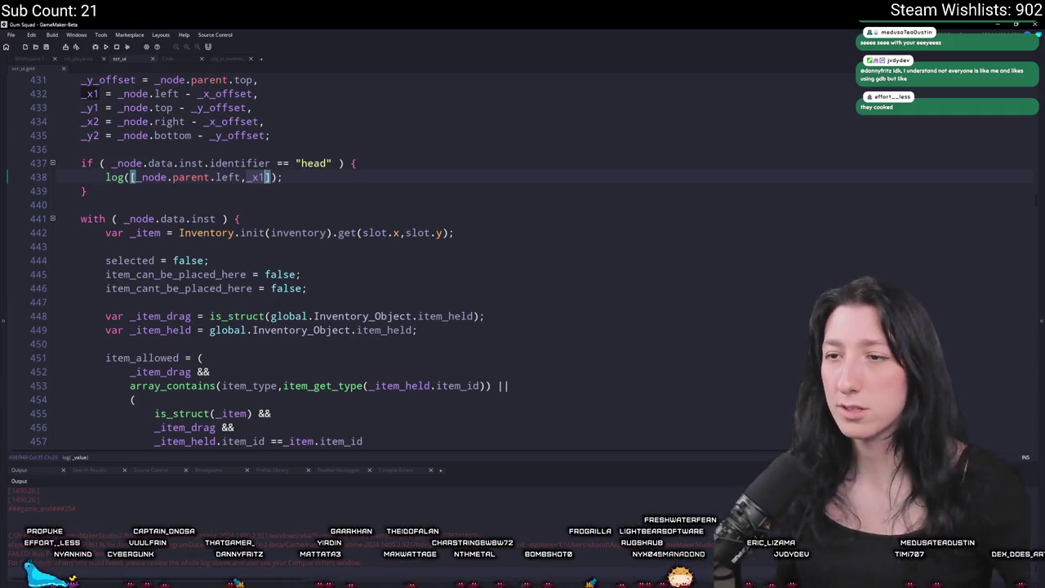
{"action": "scroll", "coordinate": [235, 169], "scroll_direction": "up", "scroll_amount": 1}
{"action": "double_click", "coordinate": [80, 114]}
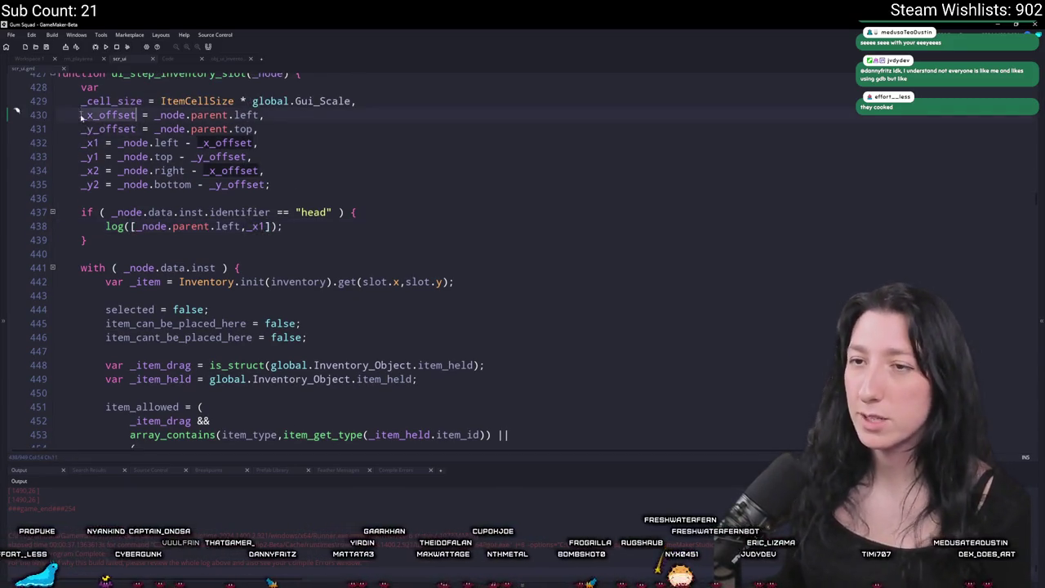
{"action": "scroll", "coordinate": [217, 261], "scroll_direction": "down", "scroll_amount": 6}
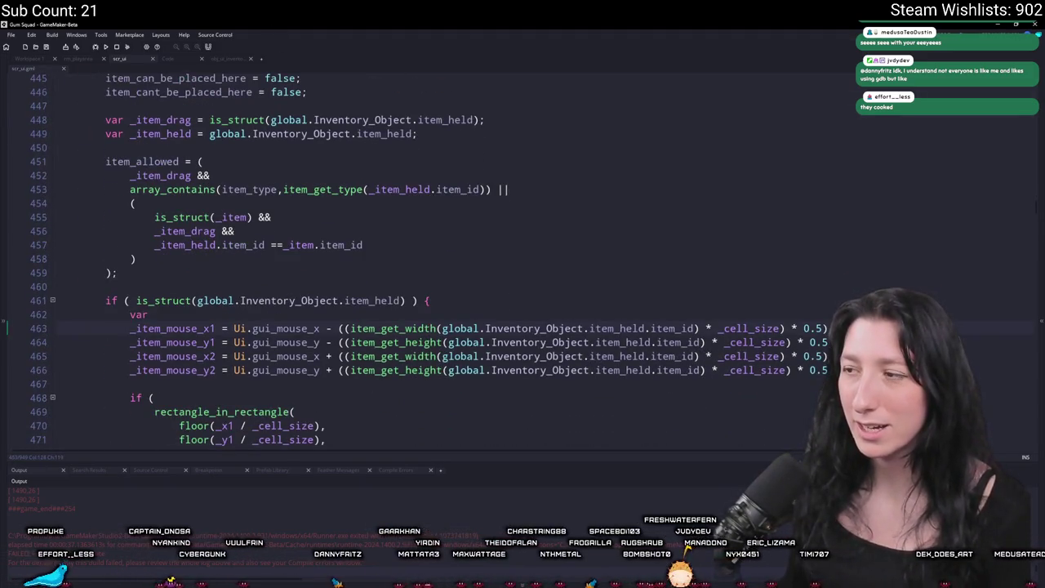
{"action": "scroll", "coordinate": [688, 233], "scroll_direction": "up", "scroll_amount": 5}
{"action": "scroll", "coordinate": [688, 234], "scroll_direction": "down", "scroll_amount": 5}
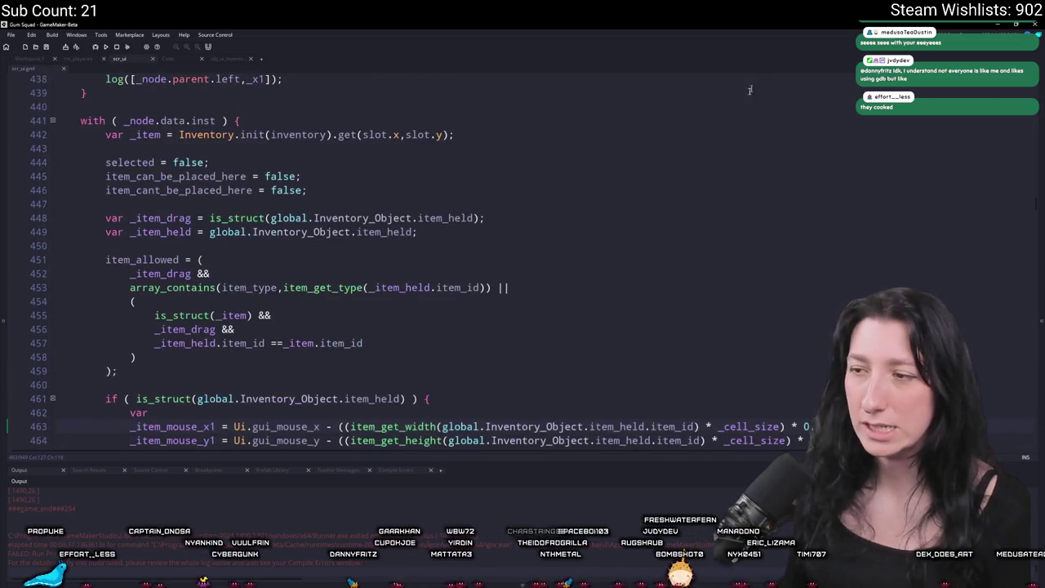
{"action": "scroll", "coordinate": [688, 233], "scroll_direction": "down", "scroll_amount": 1}
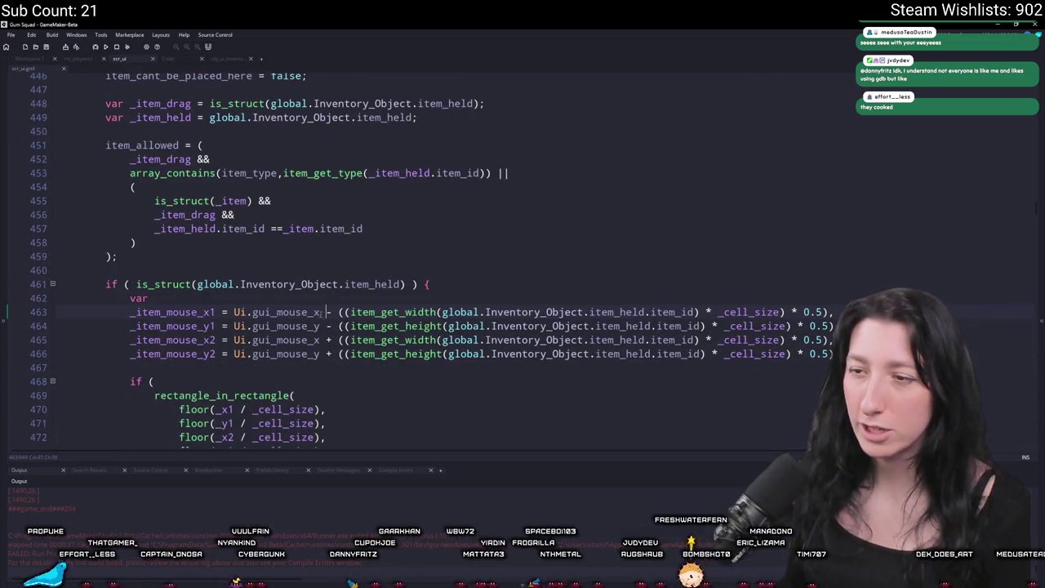
Step: Append - _x_offset and - _y_offset to the Ui.gui_mouse_x/y terms on lines 463–466
{"action": "type", "text": "- _x_offset"}
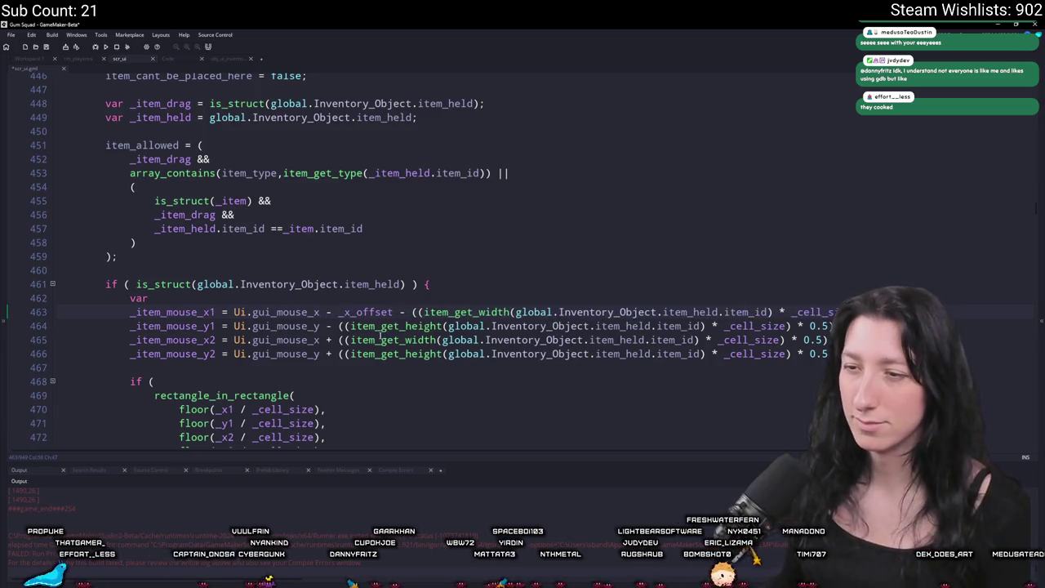
{"action": "type", "text": " - _x_offset"}
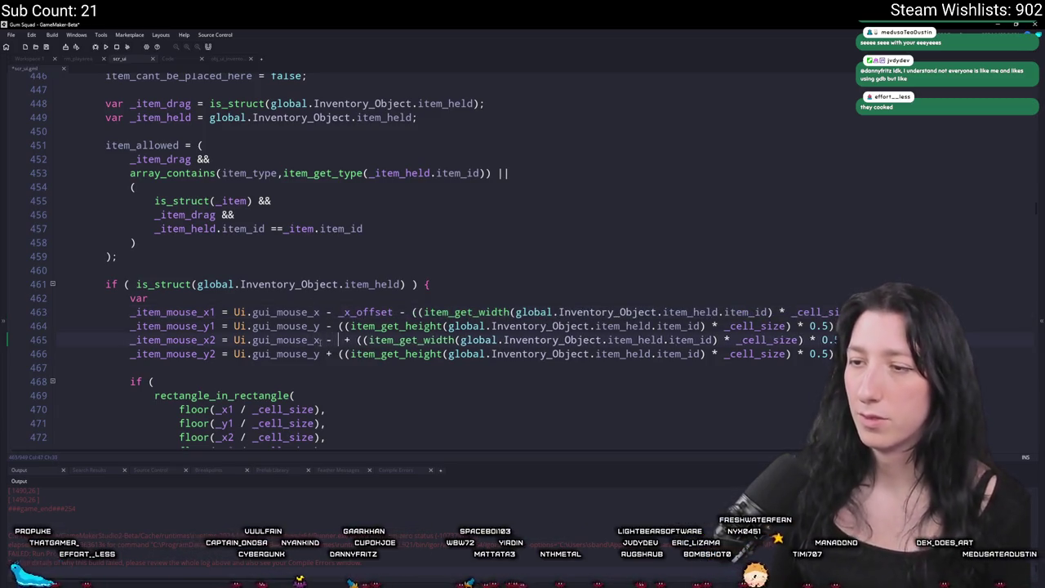
{"action": "left_click", "coordinate": [321, 326]}
{"action": "type", "text": "- _x_offset"}
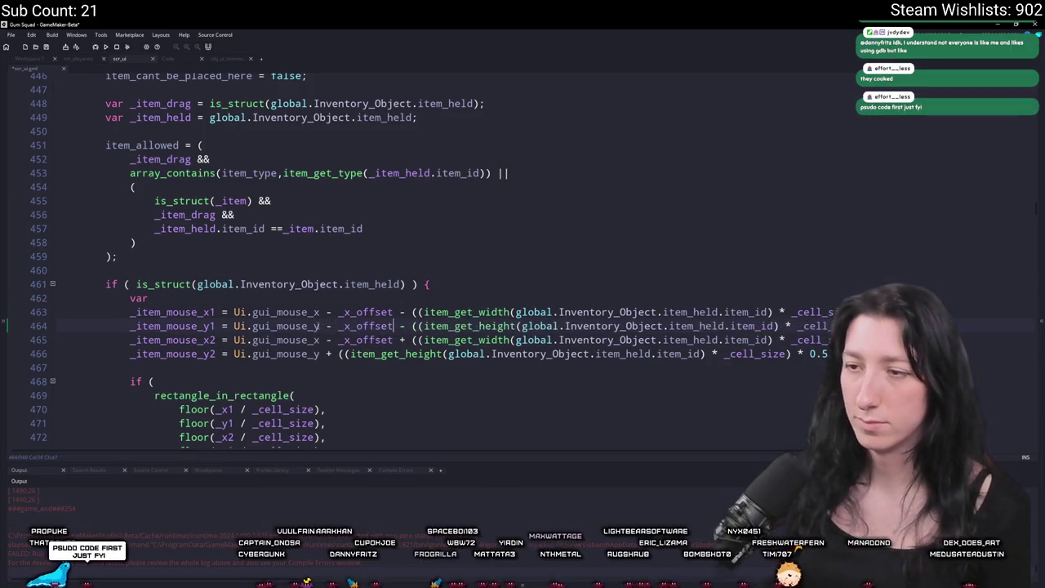
{"action": "type", "text": "y"}
{"action": "left_click_drag", "start_coordinate": [393, 326], "coordinate": [321, 330]}
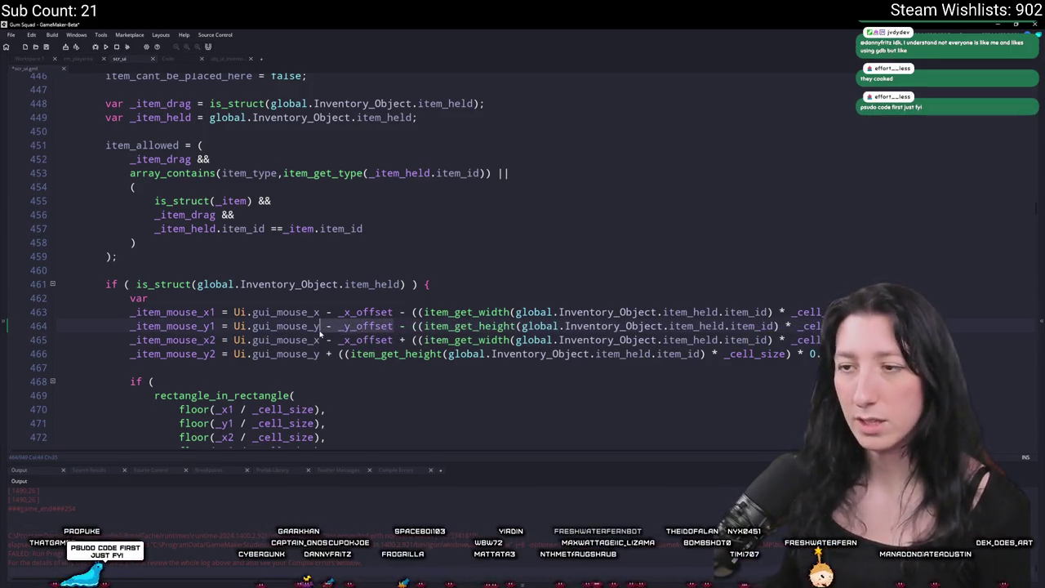
{"action": "key", "text": "ctrl+c"}
{"action": "left_click", "coordinate": [320, 353]}
{"action": "key", "text": "ctrl+v"}
{"action": "key", "text": "ctrl+z"}
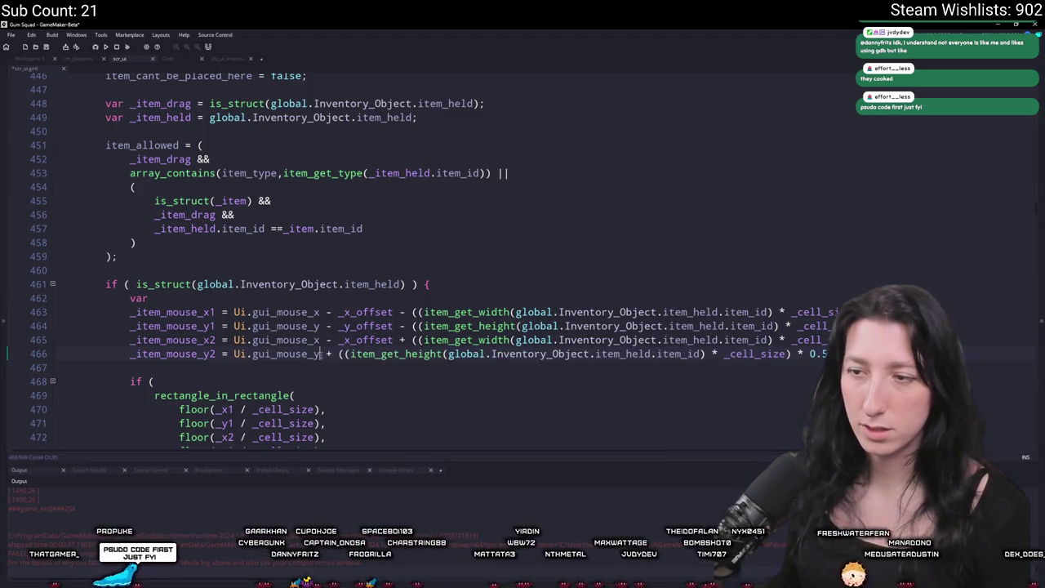
{"action": "key", "text": "ctrl+v"}
Step: Select the head-slot debug if block
{"action": "scroll", "coordinate": [289, 338], "scroll_direction": "up", "scroll_amount": 1}
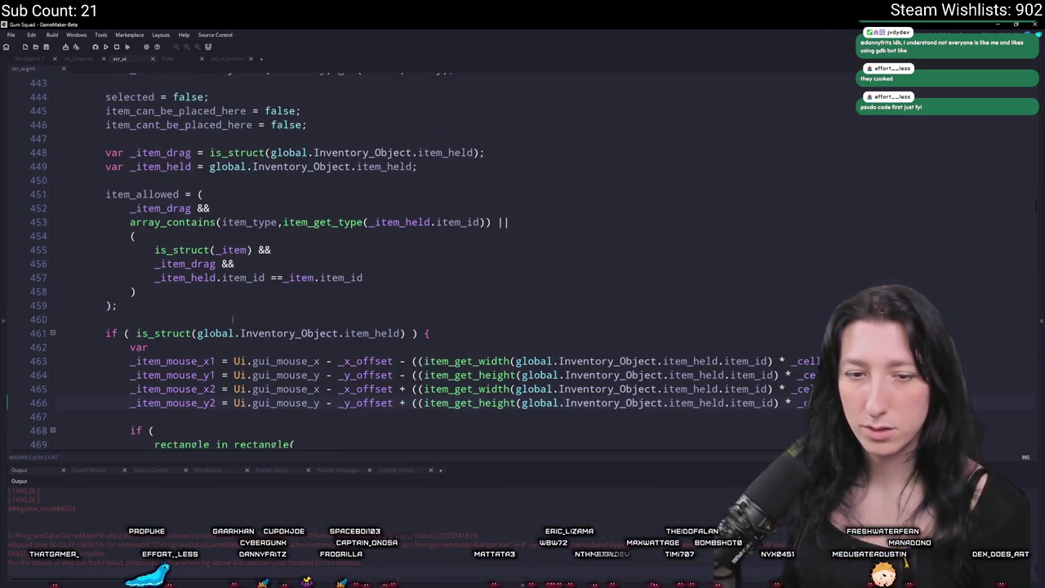
{"action": "scroll", "coordinate": [174, 237], "scroll_direction": "up", "scroll_amount": 6}
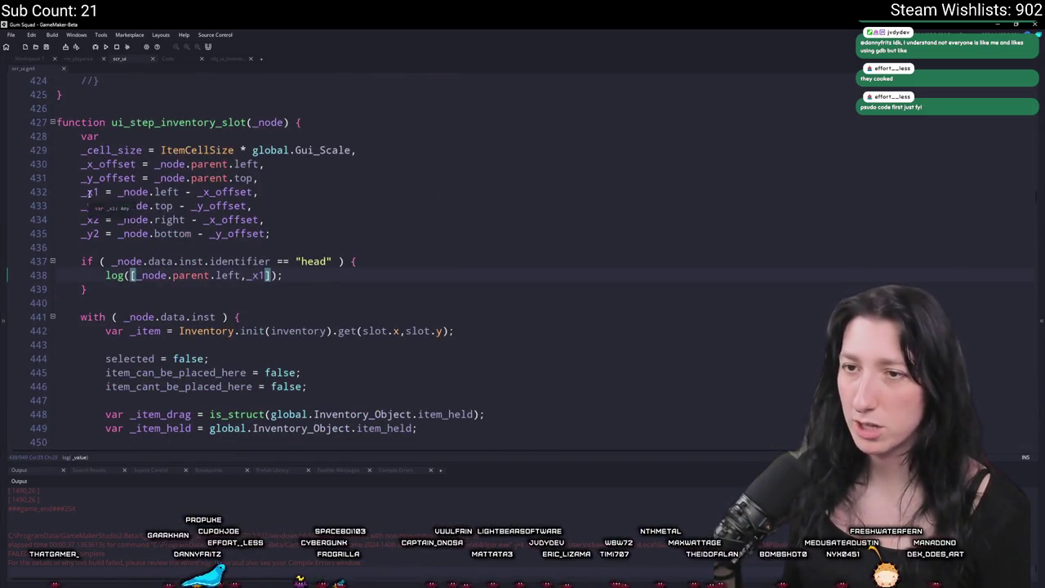
{"action": "scroll", "coordinate": [260, 237], "scroll_direction": "down", "scroll_amount": 2}
{"action": "left_click_drag", "start_coordinate": [87, 208], "coordinate": [80, 179]}
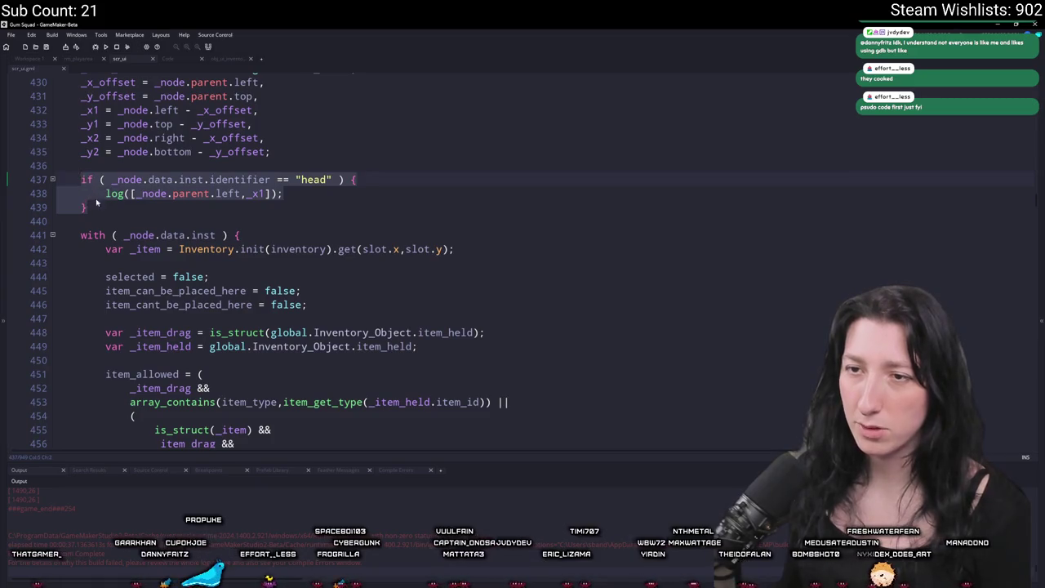
Step: Delete the debug block, run the game, and drag the pistol from its hand slot into the inventory grid
{"action": "key", "text": "Delete"}
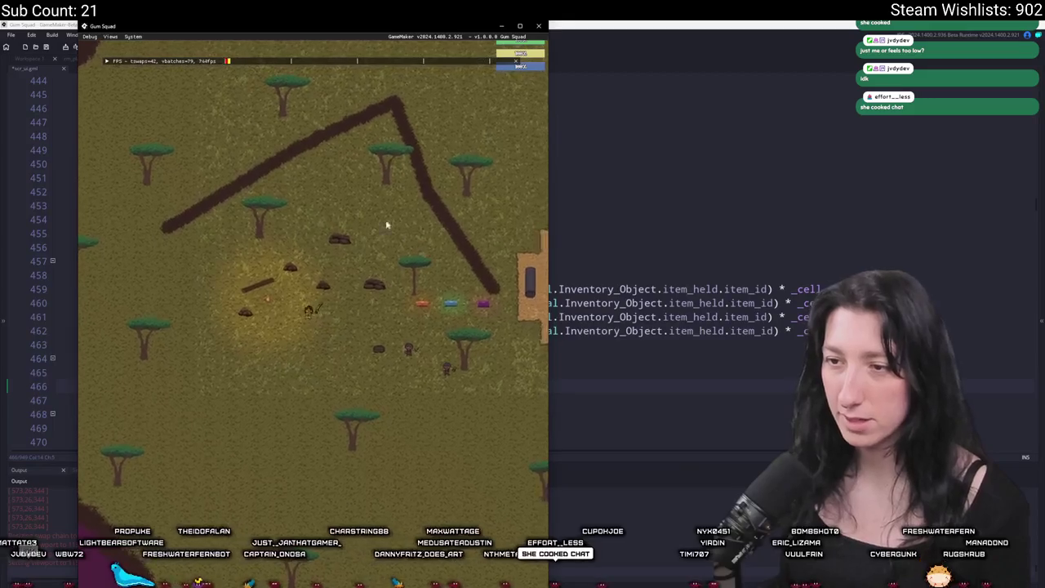
{"action": "key", "text": "Tab"}
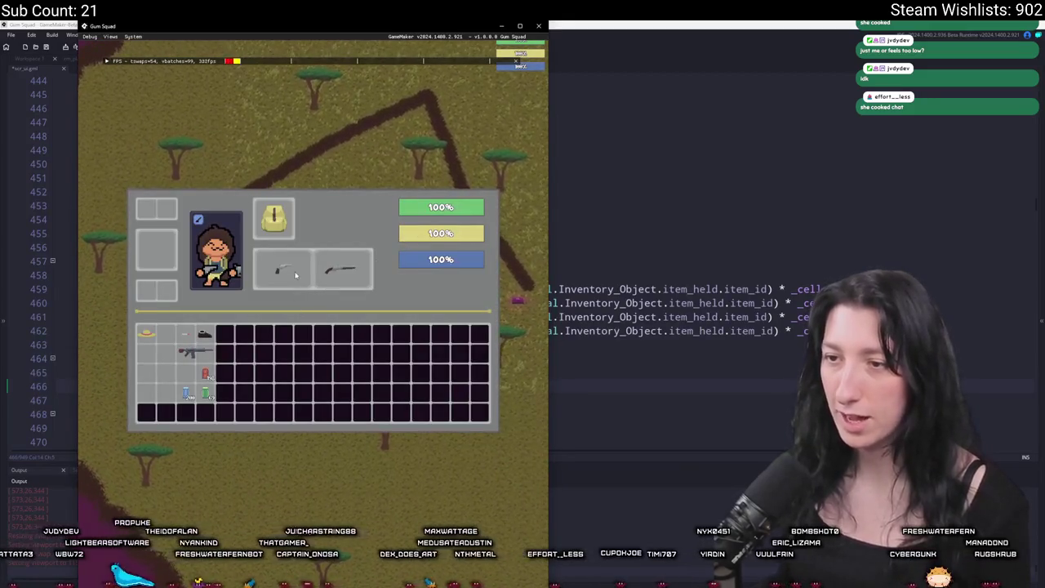
{"action": "mouse_move", "coordinate": [282, 269]}
{"action": "left_mouse_down"}
{"action": "mouse_move", "coordinate": [232, 80]}
{"action": "mouse_move", "coordinate": [223, 107]}
{"action": "left_mouse_up"}
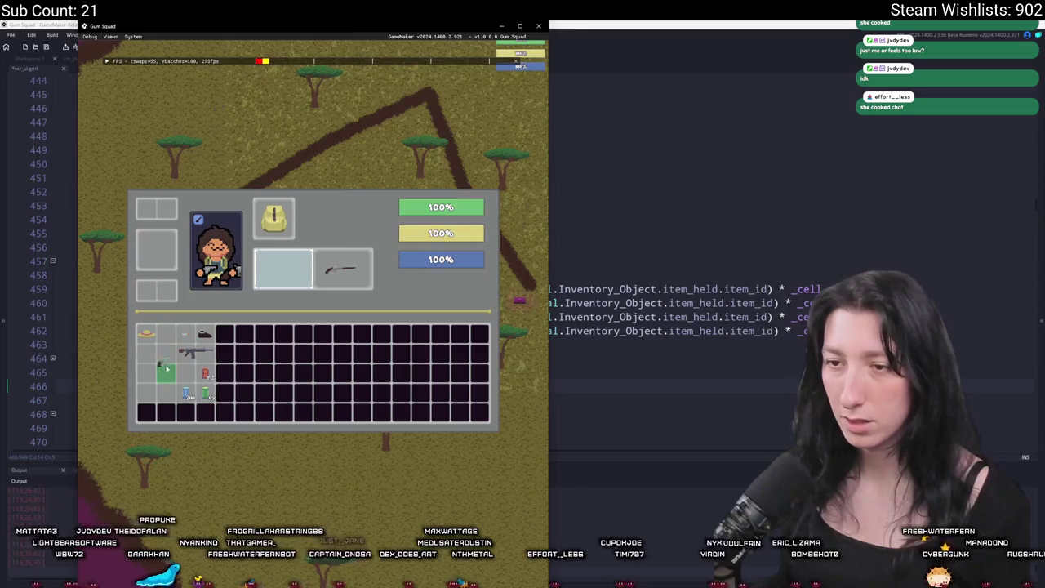
{"action": "mouse_move", "coordinate": [169, 333]}
{"action": "left_mouse_down"}
{"action": "mouse_move", "coordinate": [155, 263]}
{"action": "mouse_move", "coordinate": [161, 237]}
{"action": "mouse_move", "coordinate": [212, 245]}
{"action": "mouse_move", "coordinate": [294, 281]}
{"action": "mouse_move", "coordinate": [298, 253]}
{"action": "mouse_move", "coordinate": [286, 269]}
{"action": "mouse_move", "coordinate": [280, 333]}
{"action": "mouse_move", "coordinate": [282, 281]}
{"action": "mouse_move", "coordinate": [210, 320]}
{"action": "left_mouse_up"}
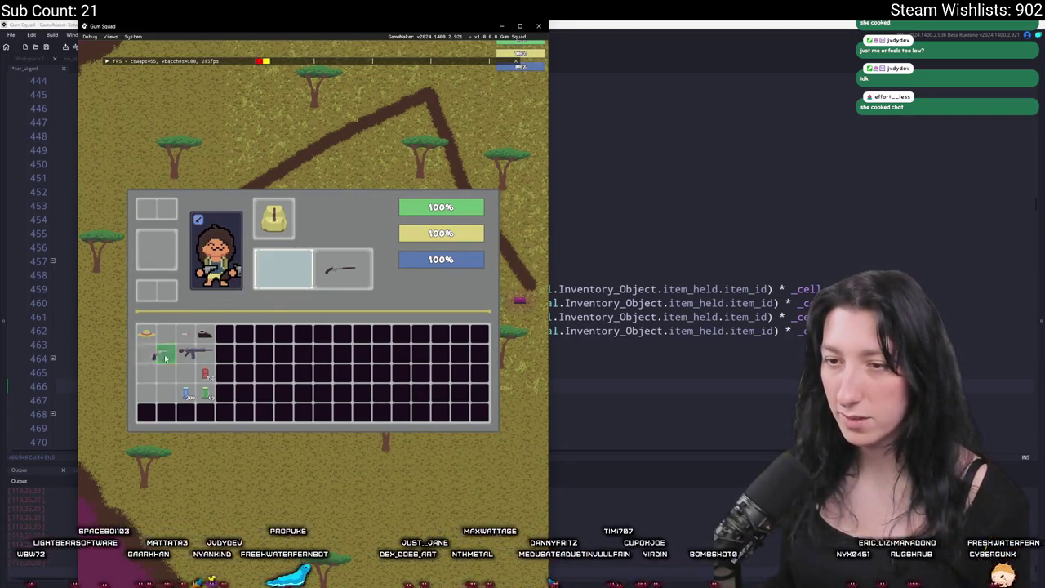
{"action": "left_click_drag", "start_coordinate": [171, 349], "coordinate": [169, 343]}
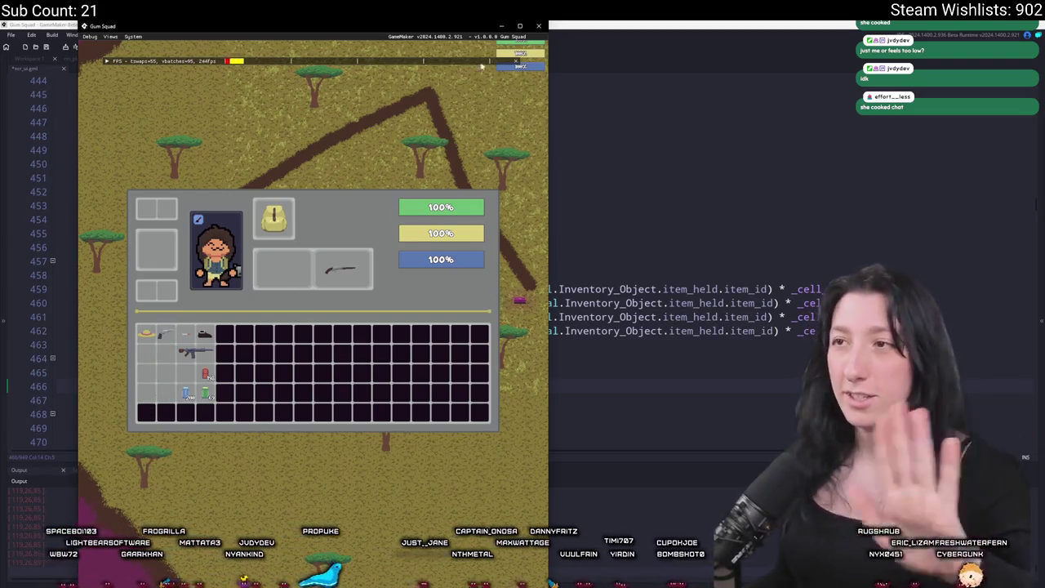
{"action": "left_click", "coordinate": [540, 28]}
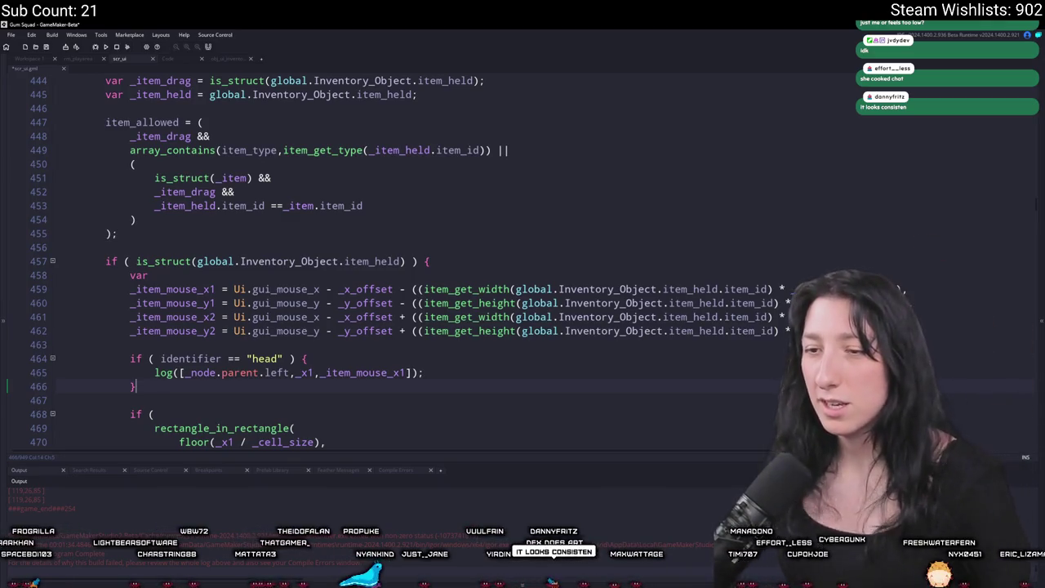
Step: Remove the if (identifier == "head") log block, leaving rectangle_in_rectangle right after the bounds
{"action": "left_click_drag", "start_coordinate": [156, 388], "coordinate": [57, 337]}
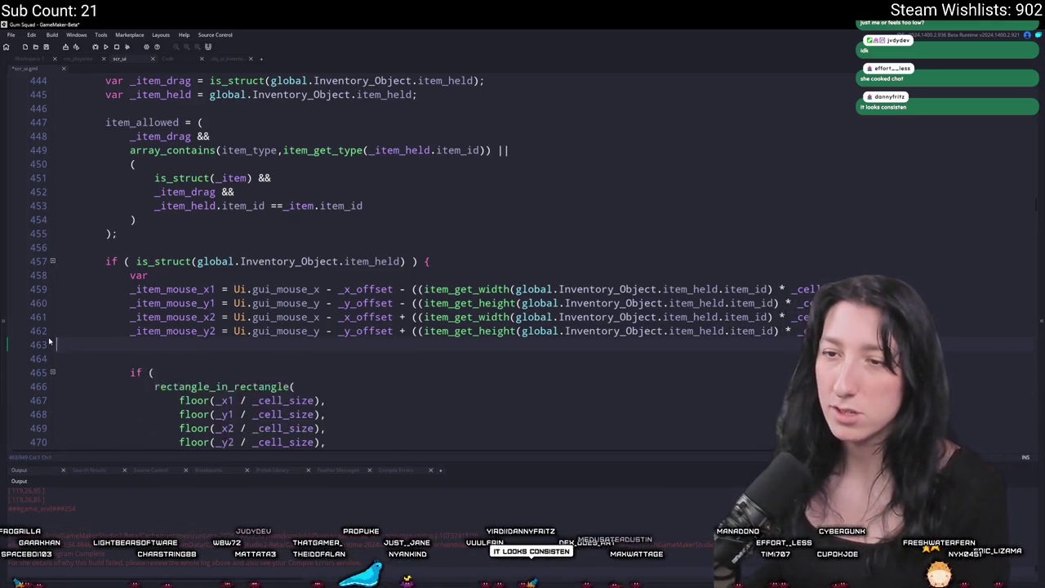
{"action": "key", "text": "BackSpace"}
{"action": "scroll", "coordinate": [139, 159], "scroll_direction": "up", "scroll_amount": 5}
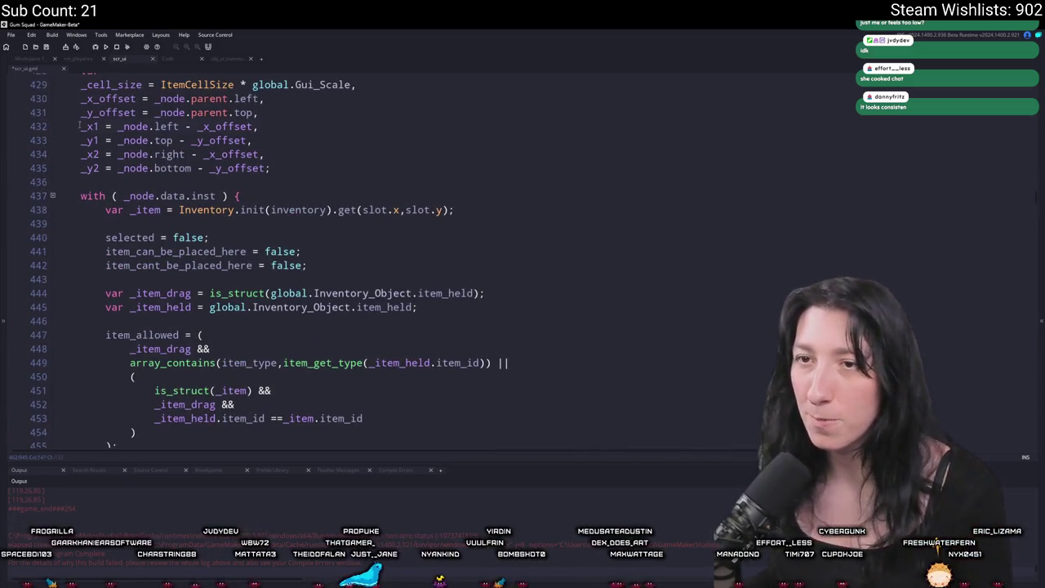
{"action": "scroll", "coordinate": [102, 138], "scroll_direction": "down", "scroll_amount": 10}
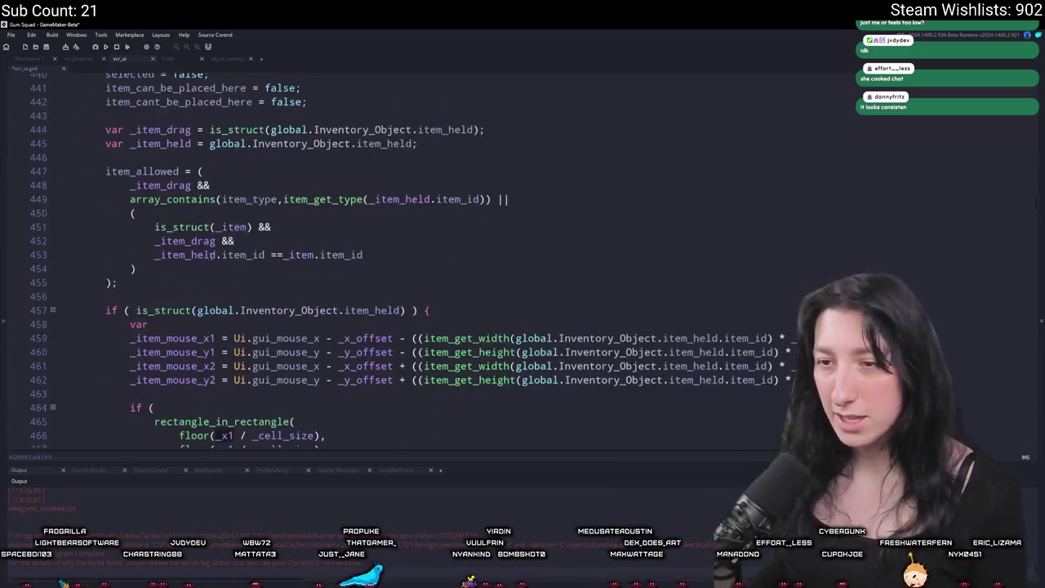
{"action": "scroll", "coordinate": [219, 256], "scroll_direction": "down", "scroll_amount": 15}
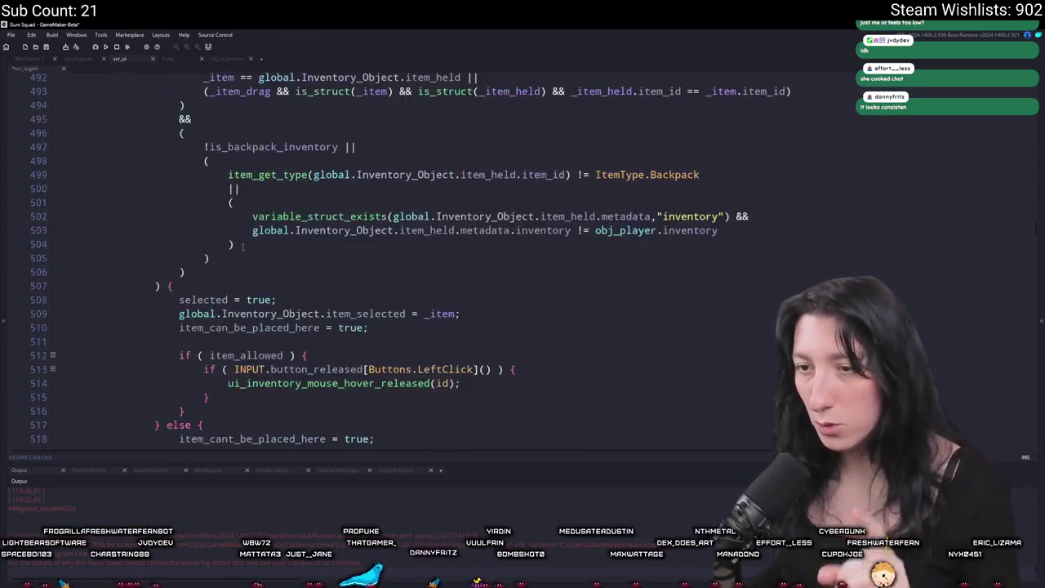
{"action": "scroll", "coordinate": [327, 262], "scroll_direction": "up", "scroll_amount": 5}
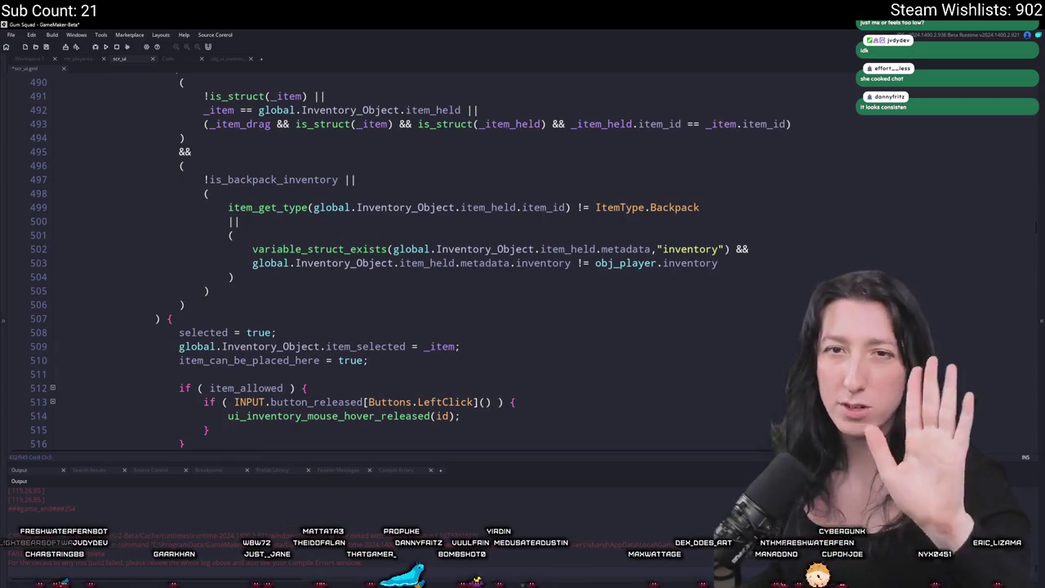
Step: Add a closing parenthesis after _x1 through _y2 on lines 466–469 using multiple carets
{"action": "scroll", "coordinate": [371, 282], "scroll_direction": "up", "scroll_amount": 12}
{"action": "scroll", "coordinate": [371, 282], "scroll_direction": "up", "scroll_amount": 8}
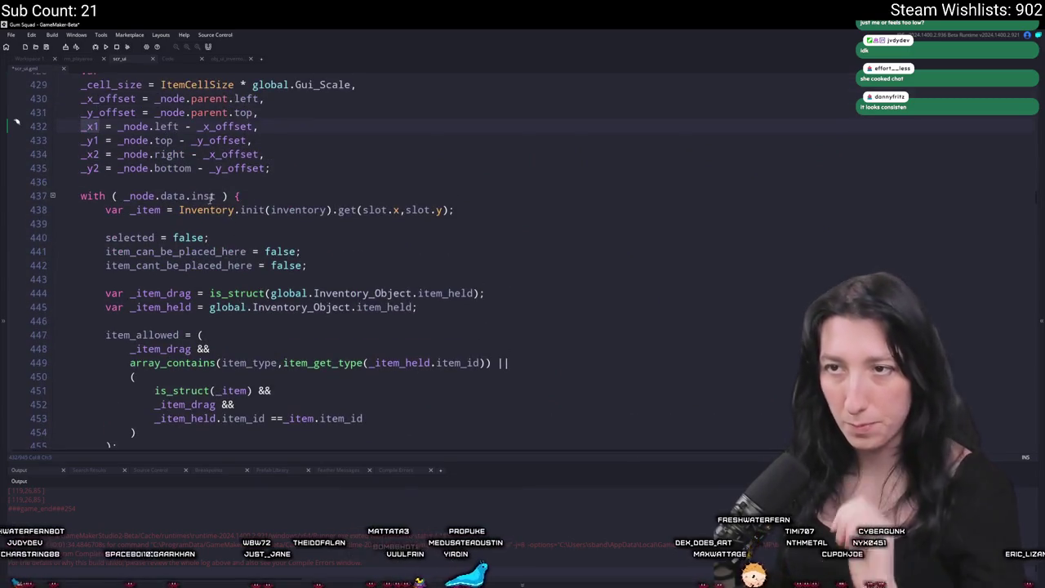
{"action": "scroll", "coordinate": [283, 272], "scroll_direction": "down", "scroll_amount": 4}
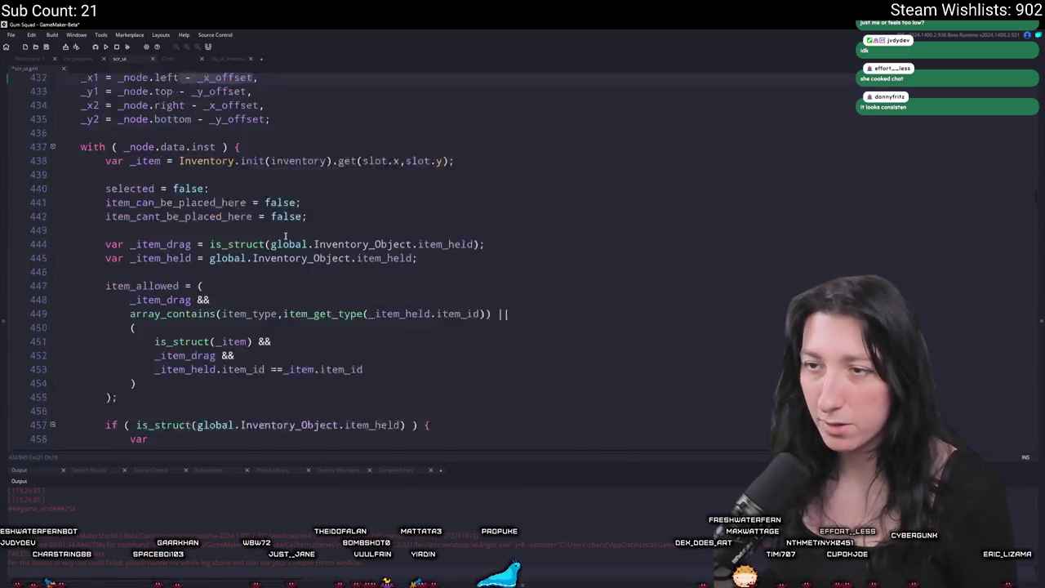
{"action": "scroll", "coordinate": [283, 272], "scroll_direction": "down", "scroll_amount": 2}
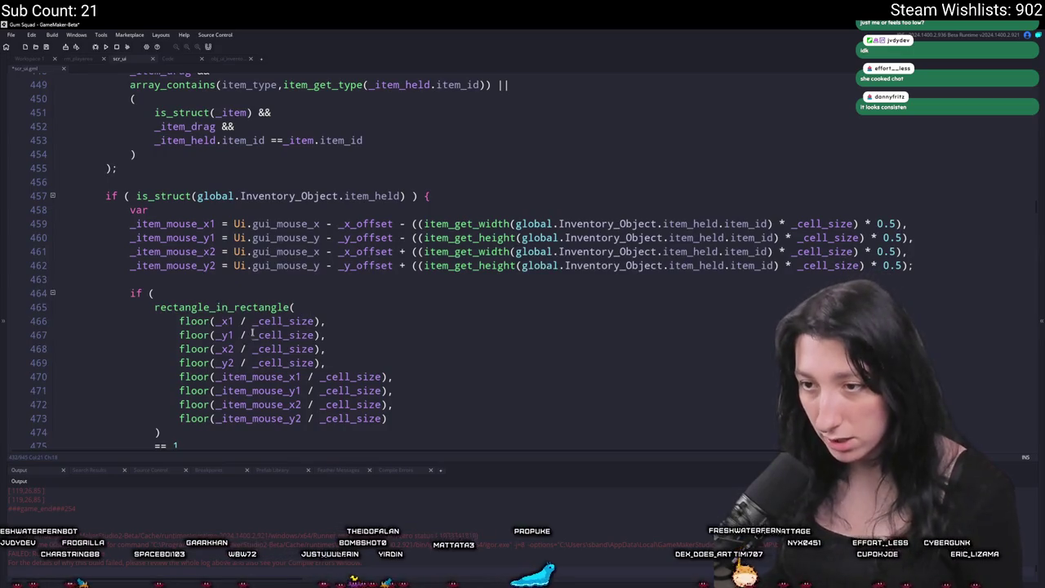
{"action": "left_click", "coordinate": [234, 364]}
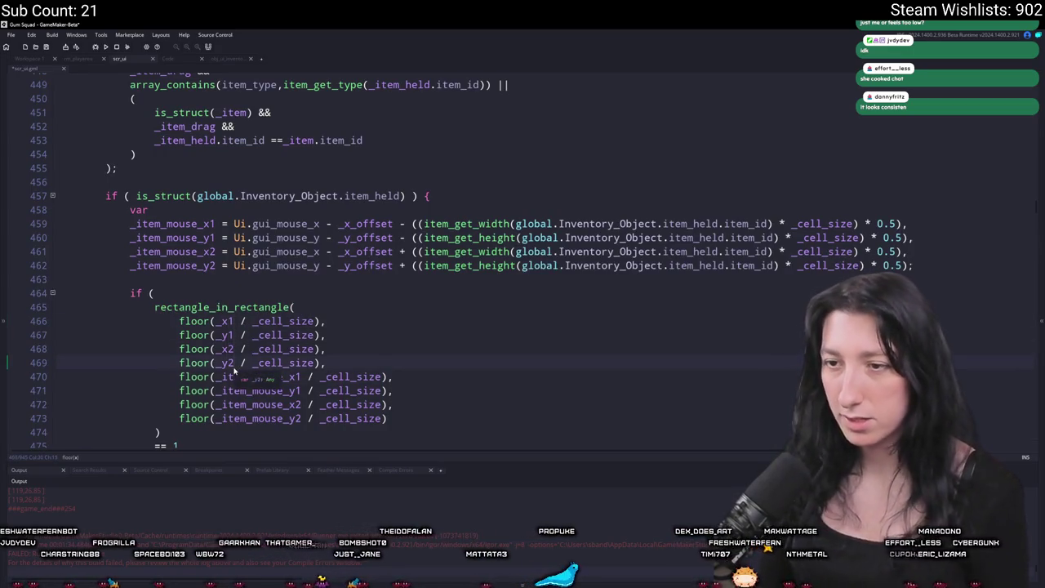
{"action": "key", "text": "alt+shift+Up"}
{"action": "key", "text": "alt+shift+Up"}
{"action": "key", "text": "alt+shift+Up"}
{"action": "type", "text": ")"}
Step: Delete the offset subtractions so _x1–_y2 on lines 433–435 use the raw node edges
{"action": "scroll", "coordinate": [234, 369], "scroll_direction": "up", "scroll_amount": 7}
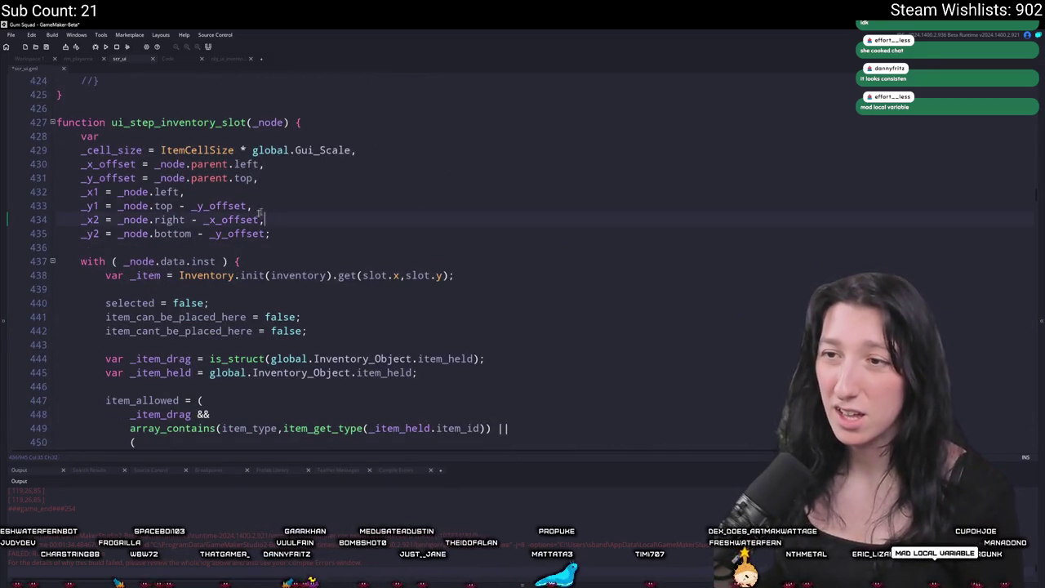
{"action": "double_click", "coordinate": [219, 206]}
{"action": "key", "text": "BackSpace"}
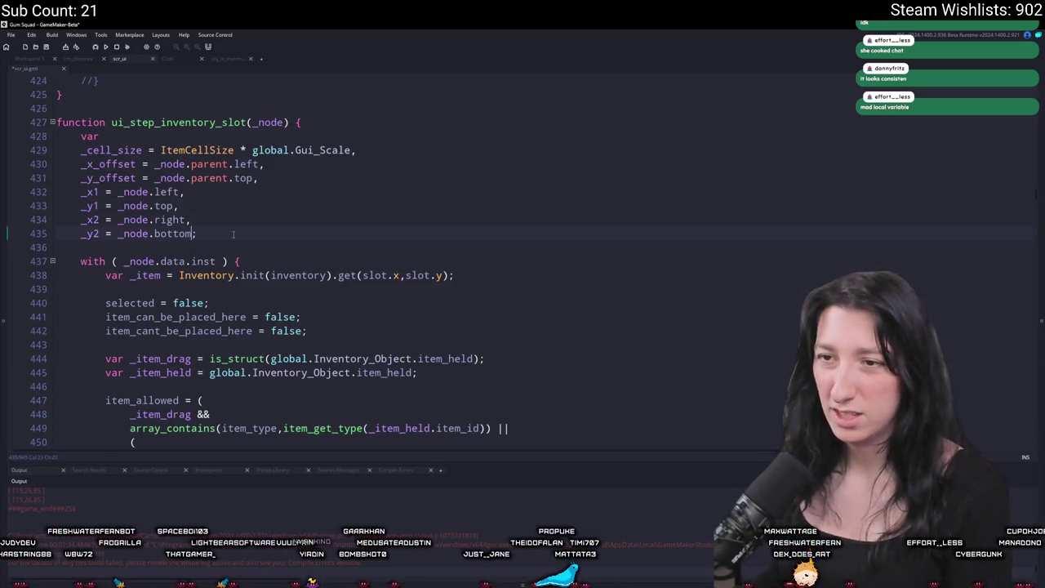
{"action": "scroll", "coordinate": [233, 235], "scroll_direction": "down", "scroll_amount": 12}
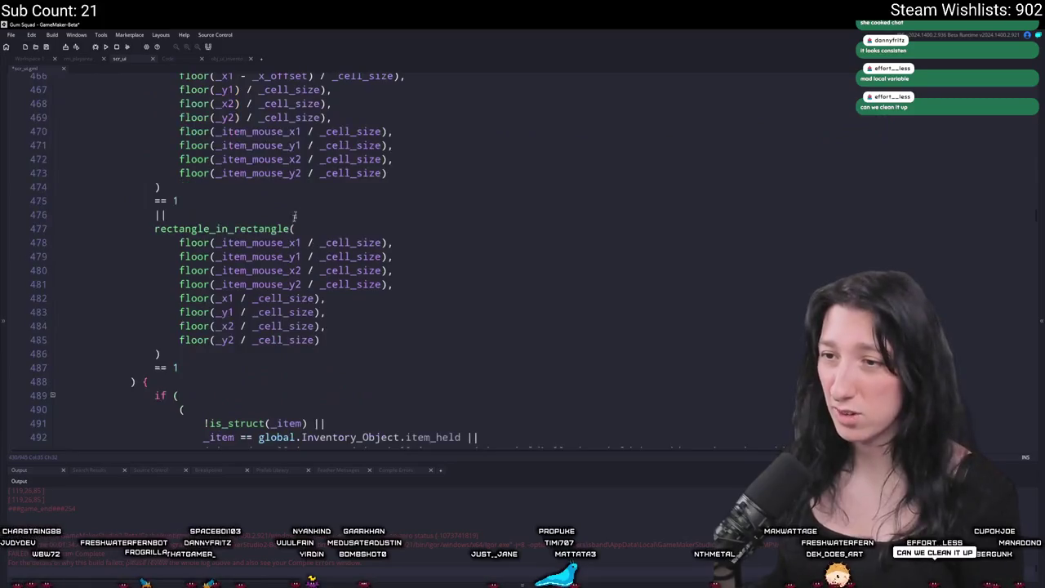
Step: Rewrite lines 466–469 as floor((_x1 - _x_offset) / _cell_size) and the matching y/x2/y2 forms
{"action": "scroll", "coordinate": [300, 205], "scroll_direction": "up", "scroll_amount": 2}
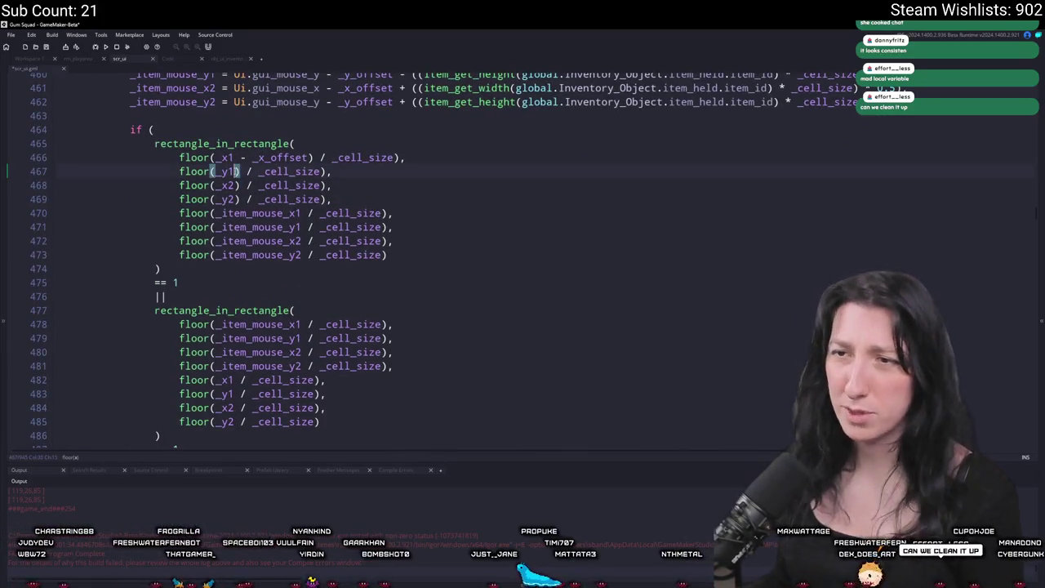
{"action": "type", "text": "- _y_offset"}
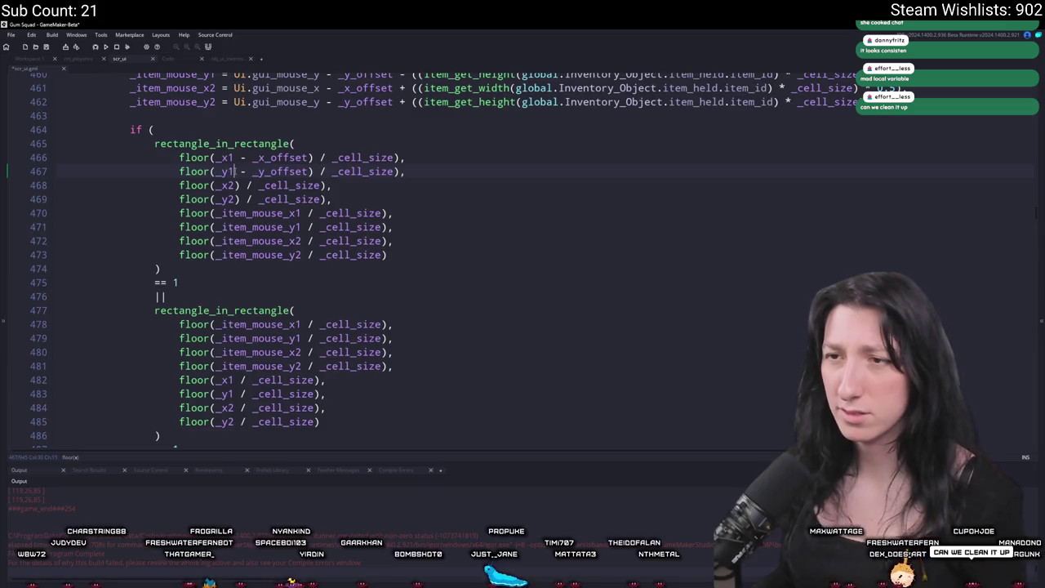
{"action": "left_click", "coordinate": [310, 158]}
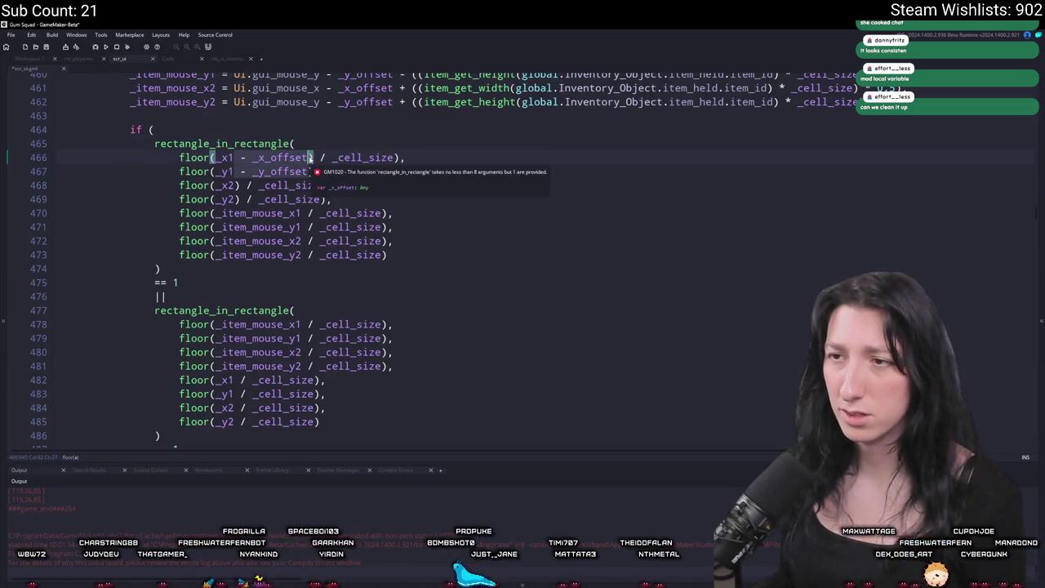
{"action": "left_click", "coordinate": [234, 171]}
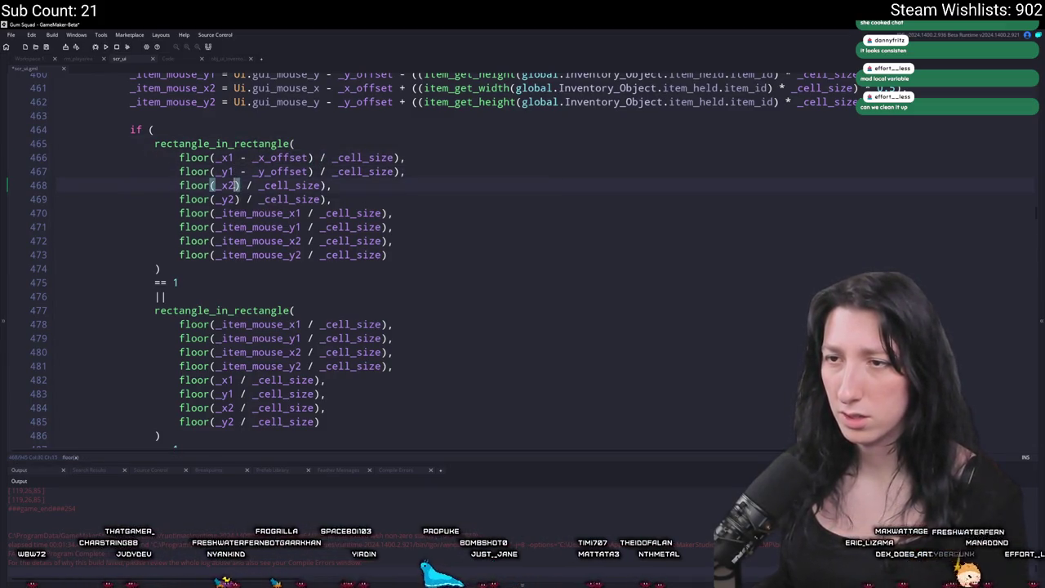
{"action": "type", "text": "- _x_offset  - _y_offset"}
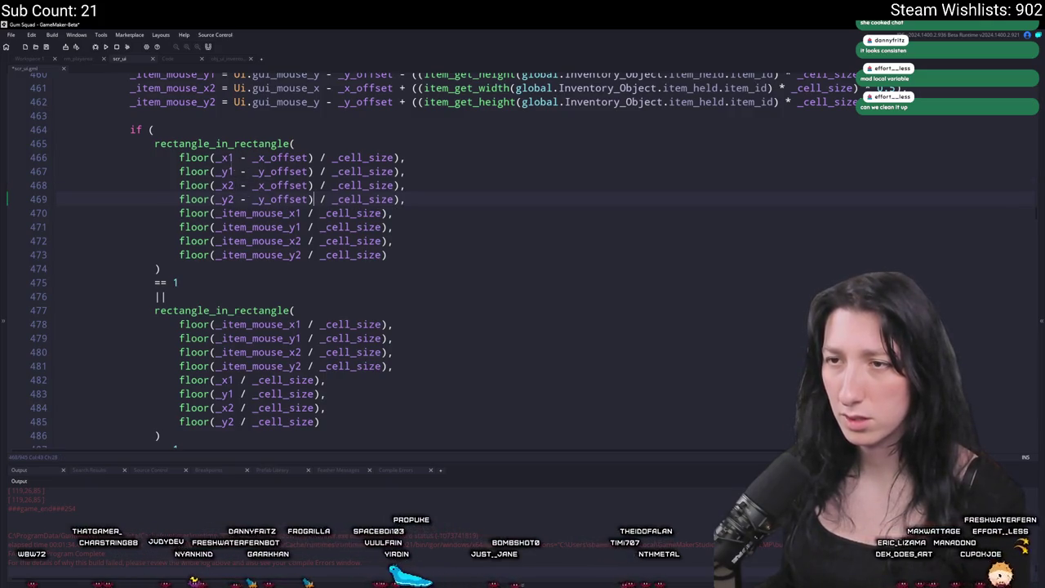
{"action": "type", "text": "?"}
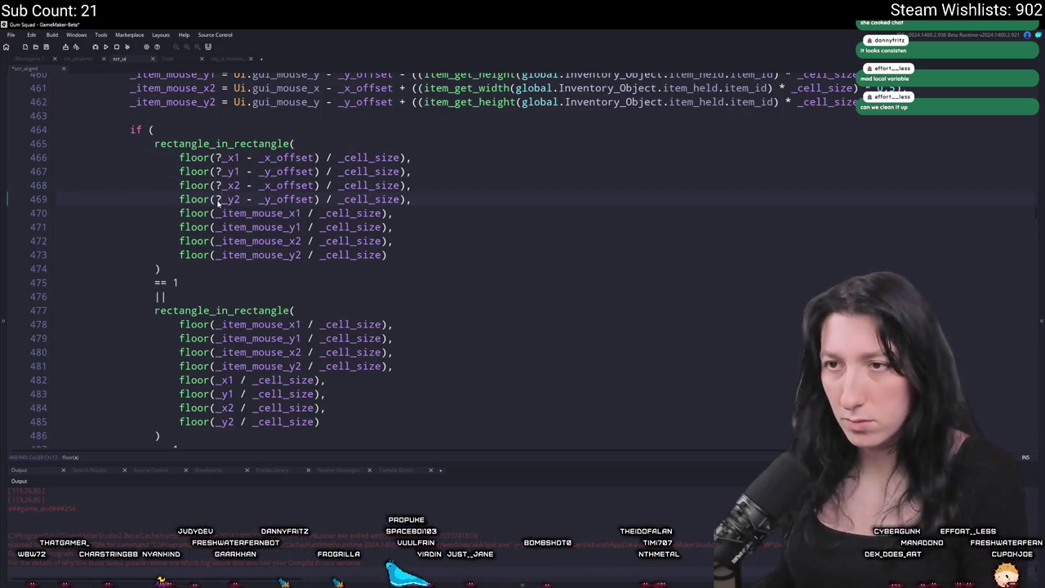
{"action": "key", "text": "BackSpace"}
{"action": "type", "text": "*"}
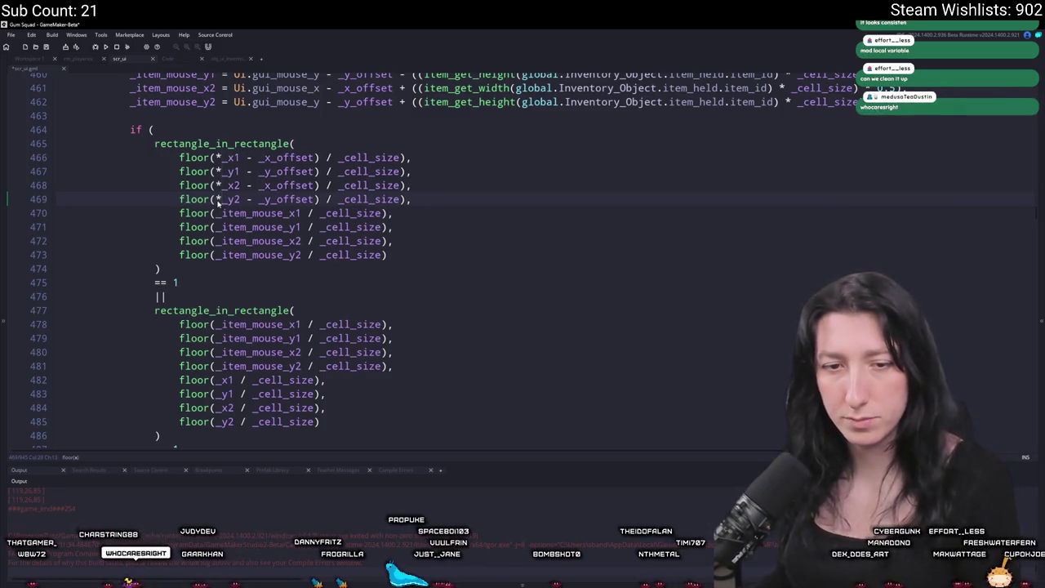
{"action": "key", "text": "BackSpace"}
{"action": "type", "text": "("}
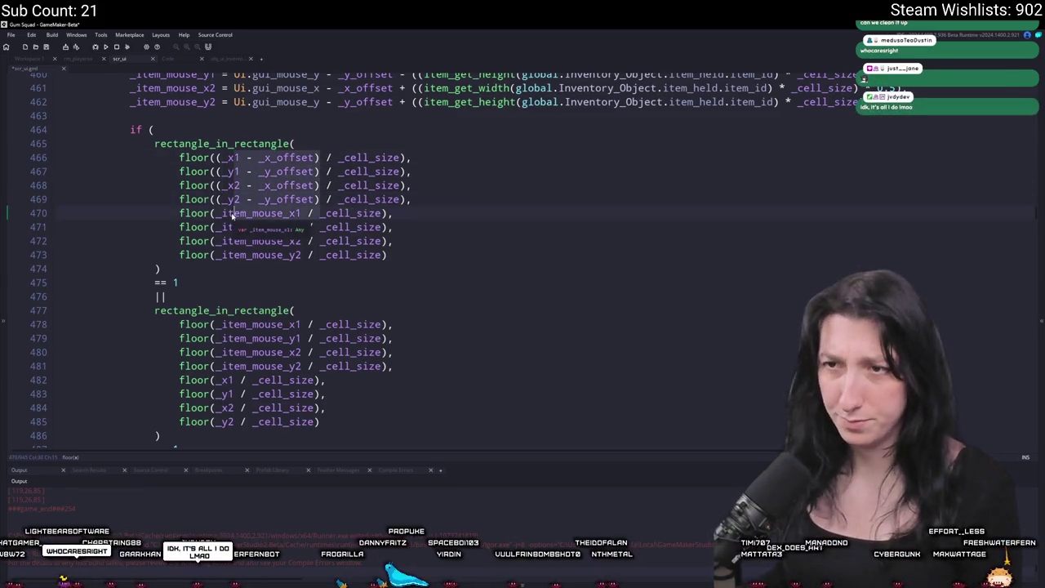
{"action": "key", "text": "Escape"}
Step: Paste the same offset-adjusted corner terms into the second rectangle_in_rectangle check on lines 482–485
{"action": "left_click", "coordinate": [221, 394]}
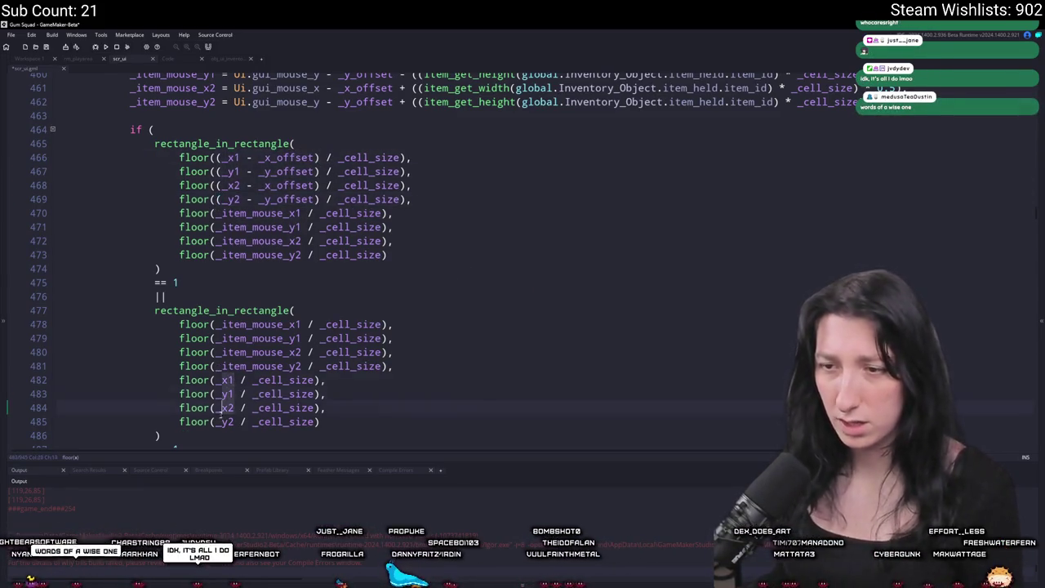
{"action": "key", "text": "ctrl+v"}
{"action": "scroll", "coordinate": [281, 234], "scroll_direction": "down", "scroll_amount": 8}
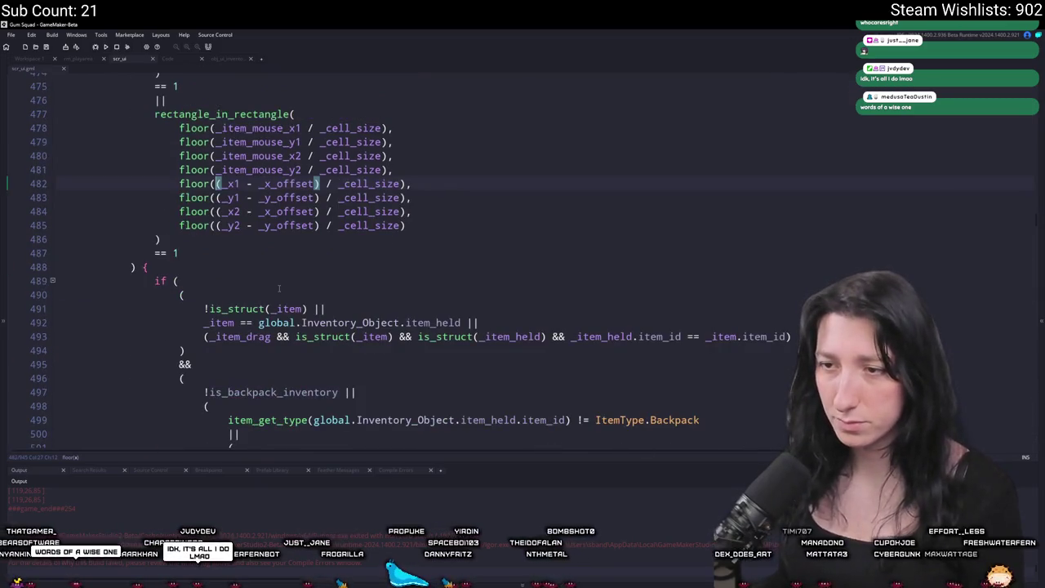
{"action": "scroll", "coordinate": [281, 234], "scroll_direction": "down", "scroll_amount": 2}
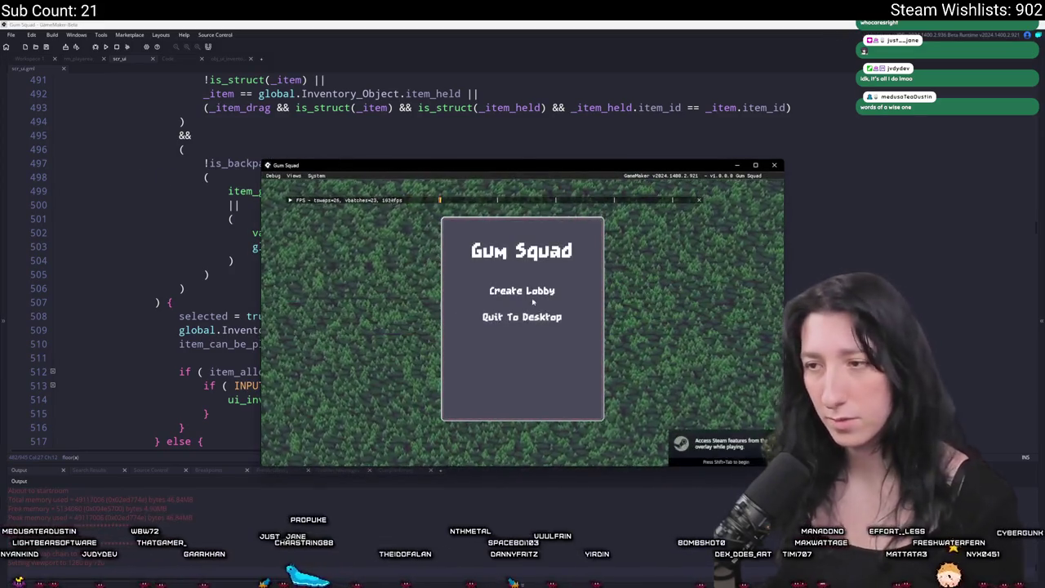
{"action": "left_click", "coordinate": [512, 291]}
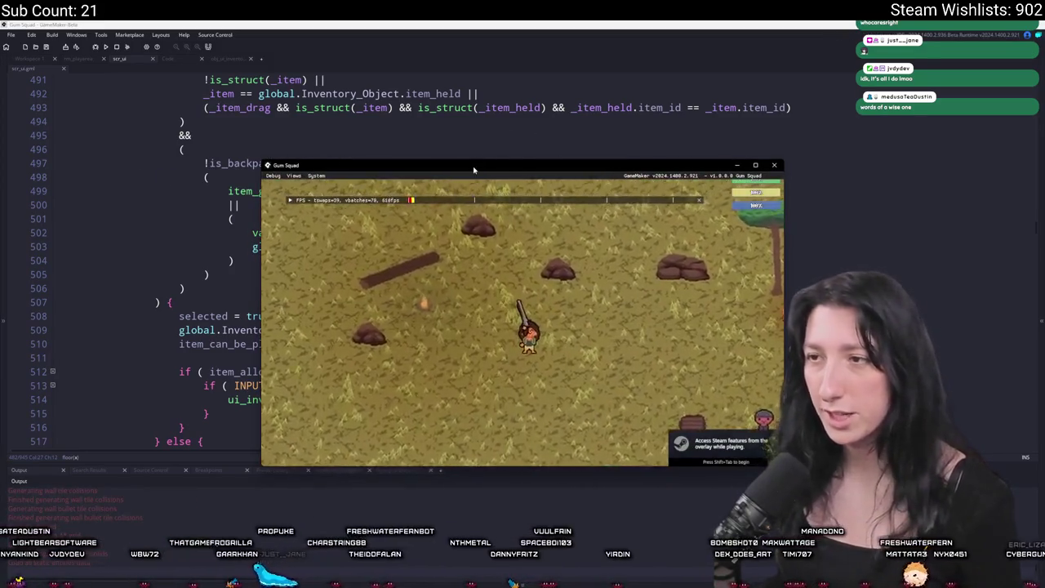
{"action": "key", "text": "F11"}
{"action": "key", "text": "Tab"}
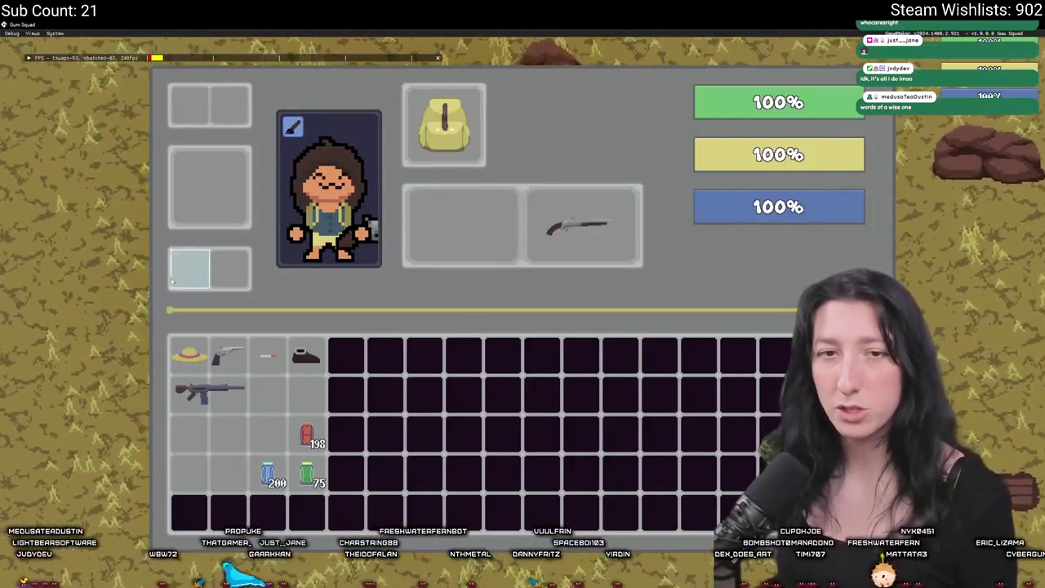
{"action": "mouse_move", "coordinate": [180, 400]}
{"action": "mouse_move", "coordinate": [180, 400]}
{"action": "left_mouse_down"}
{"action": "mouse_move", "coordinate": [221, 428]}
{"action": "mouse_move", "coordinate": [262, 426]}
{"action": "mouse_move", "coordinate": [241, 418]}
{"action": "mouse_move", "coordinate": [235, 391]}
{"action": "mouse_move", "coordinate": [233, 415]}
{"action": "mouse_move", "coordinate": [236, 404]}
{"action": "left_mouse_up"}
{"action": "key", "text": "alt+Return"}
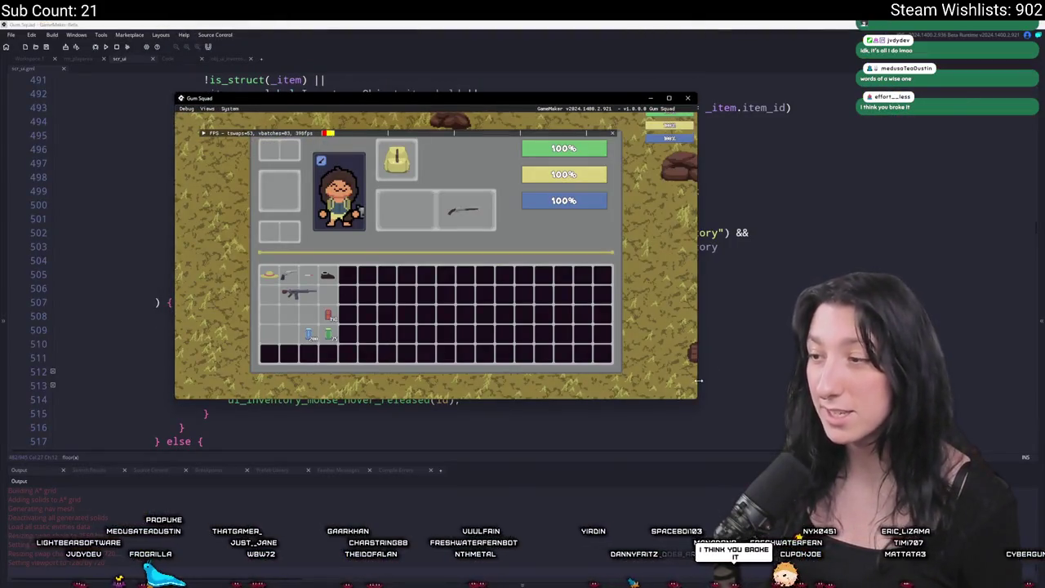
{"action": "left_click_drag", "start_coordinate": [699, 380], "coordinate": [1029, 379]}
{"action": "mouse_move", "coordinate": [461, 294]}
{"action": "left_mouse_down"}
{"action": "mouse_move", "coordinate": [466, 310]}
{"action": "mouse_move", "coordinate": [463, 294]}
{"action": "left_mouse_up"}
{"action": "left_click_drag", "start_coordinate": [555, 98], "coordinate": [453, 45]}
{"action": "mouse_move", "coordinate": [927, 344]}
{"action": "left_mouse_down"}
{"action": "mouse_move", "coordinate": [583, 472]}
{"action": "mouse_move", "coordinate": [544, 474]}
{"action": "mouse_move", "coordinate": [543, 587]}
{"action": "left_mouse_up"}
{"action": "left_click_drag", "start_coordinate": [172, 374], "coordinate": [172, 354]}
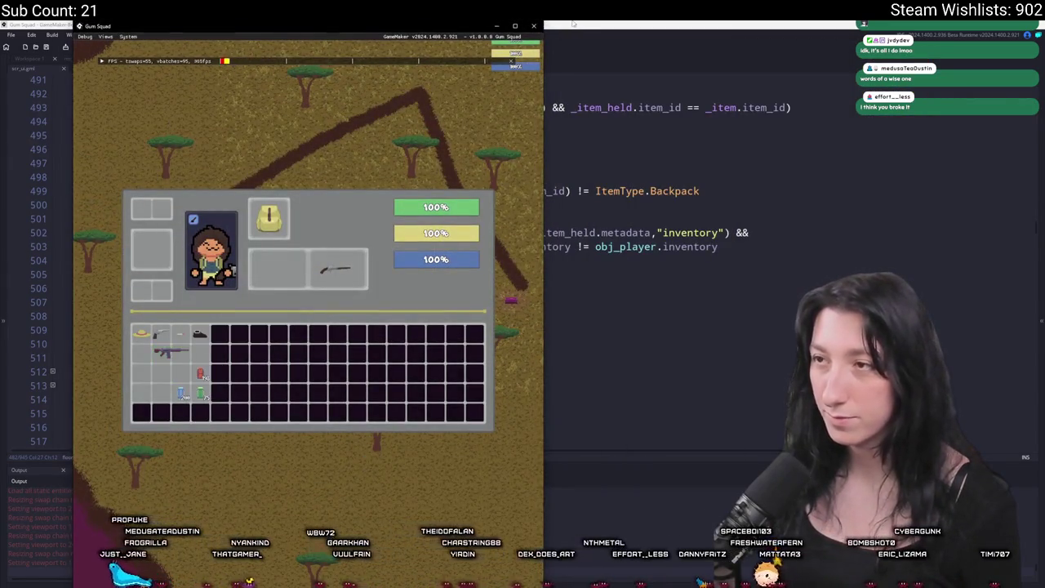
{"action": "left_click", "coordinate": [534, 27]}
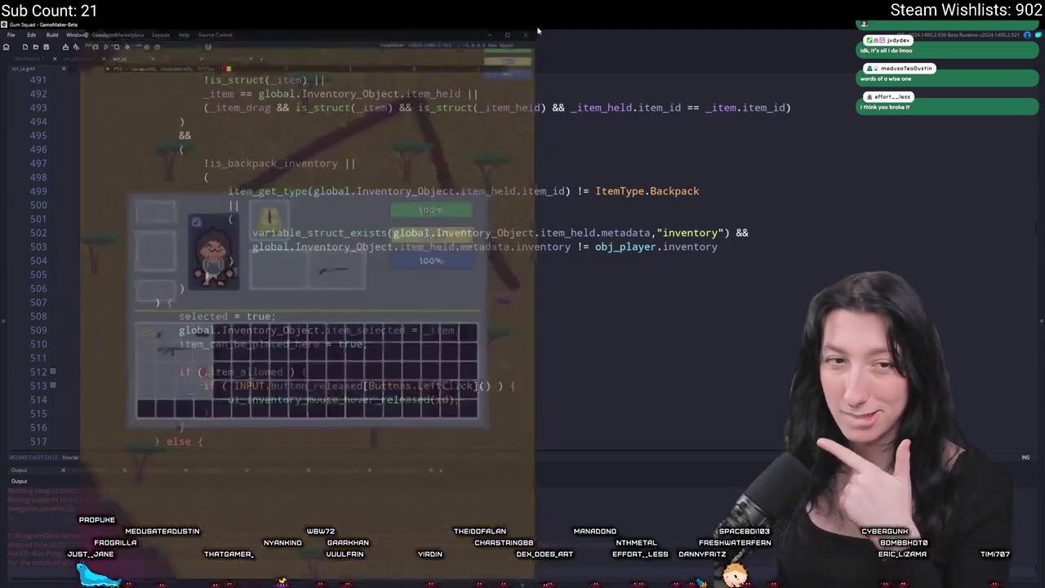
{"action": "scroll", "coordinate": [490, 262], "scroll_direction": "up", "scroll_amount": 10}
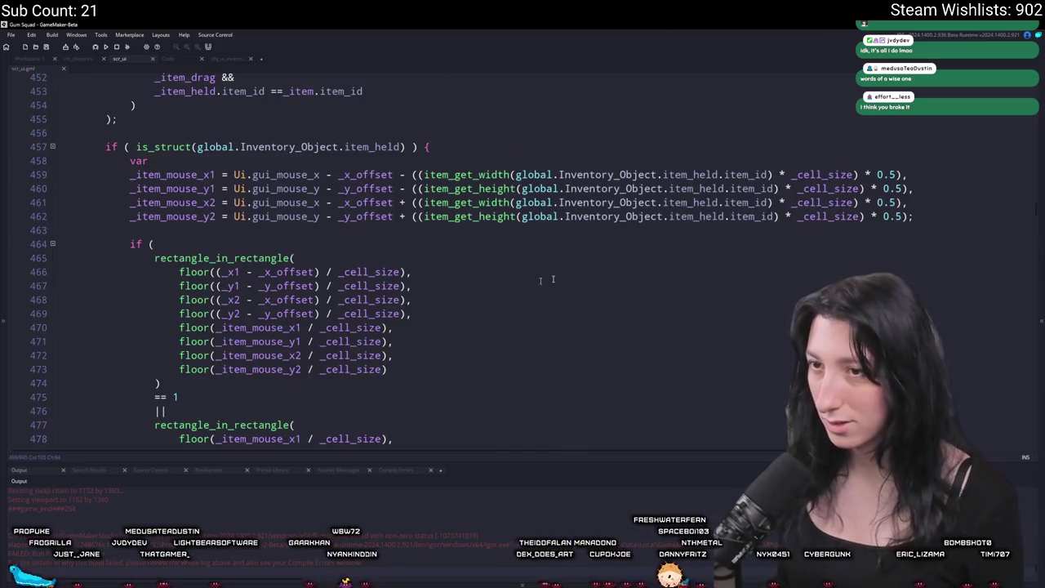
Step: Subtract (_cell_size * 0.5) from the _item_mouse_y1 and _item_mouse_y2 bounds, then build and run the game
{"action": "left_click", "coordinate": [902, 173]}
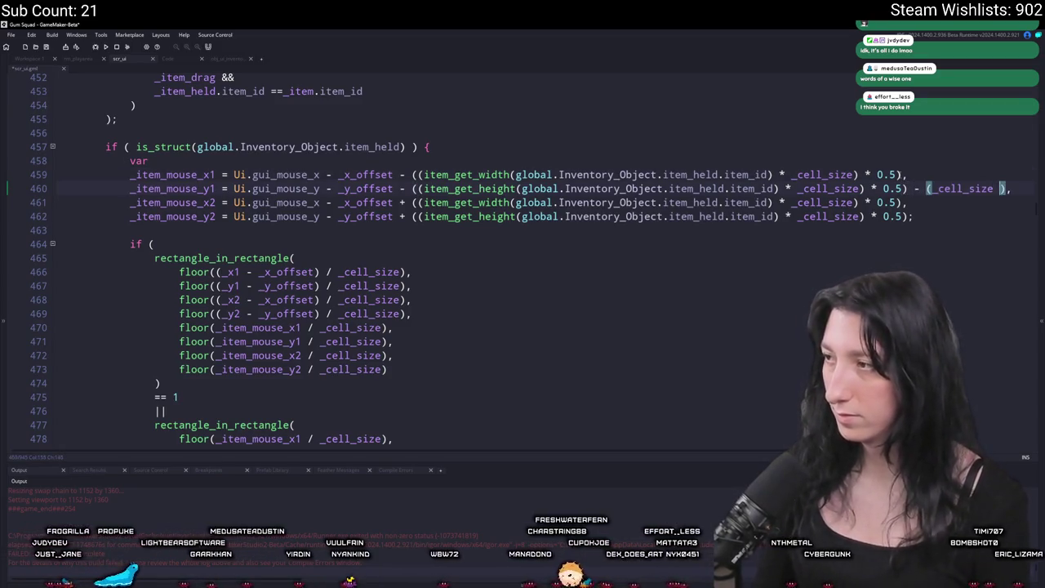
{"action": "type", "text": ".5"}
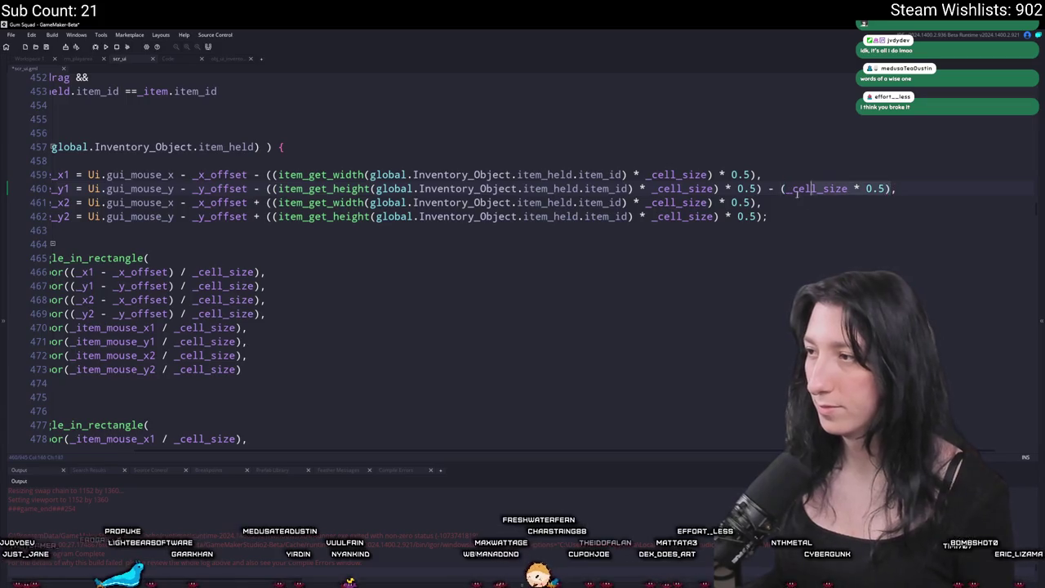
{"action": "left_click", "coordinate": [763, 217]}
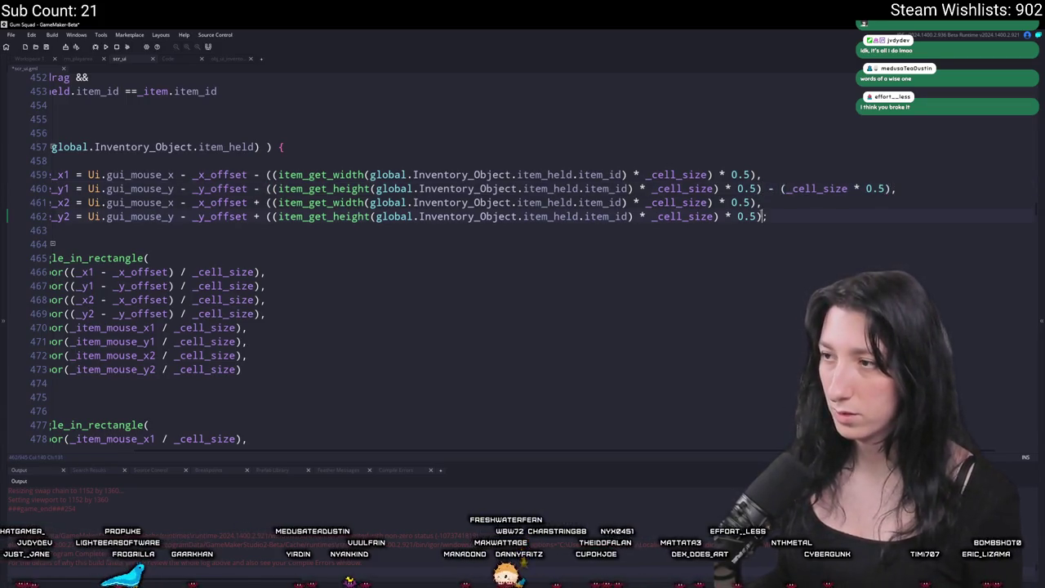
{"action": "type", "text": "- (_cell_size * 0.5)"}
{"action": "key", "text": "F5"}
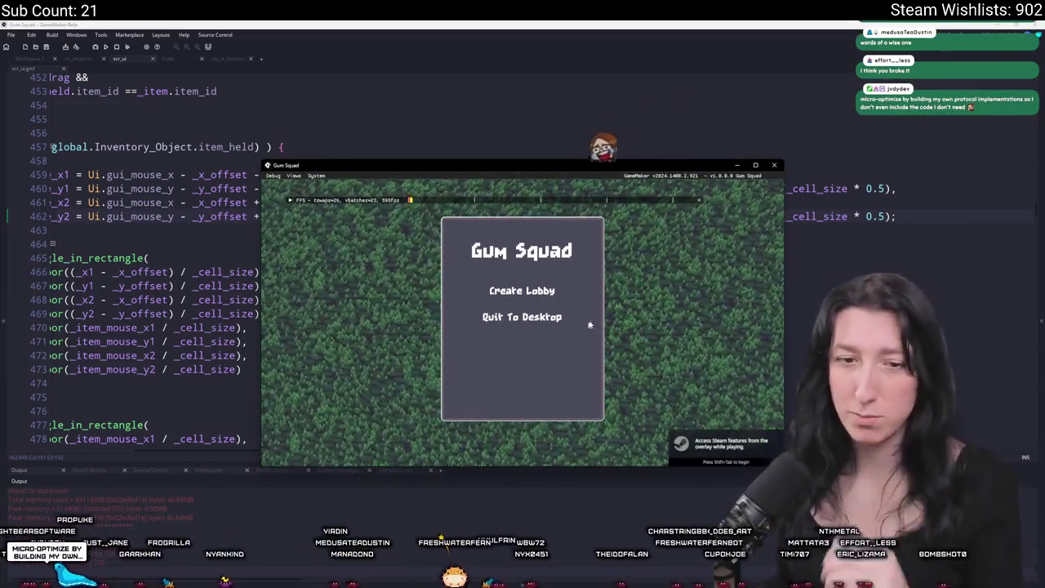
Step: Start a lobby and test moving the rifle between grid and weapon slot, including quick-equip
{"action": "left_click", "coordinate": [543, 283]}
{"action": "key", "text": "Tab"}
{"action": "left_click", "coordinate": [210, 396]}
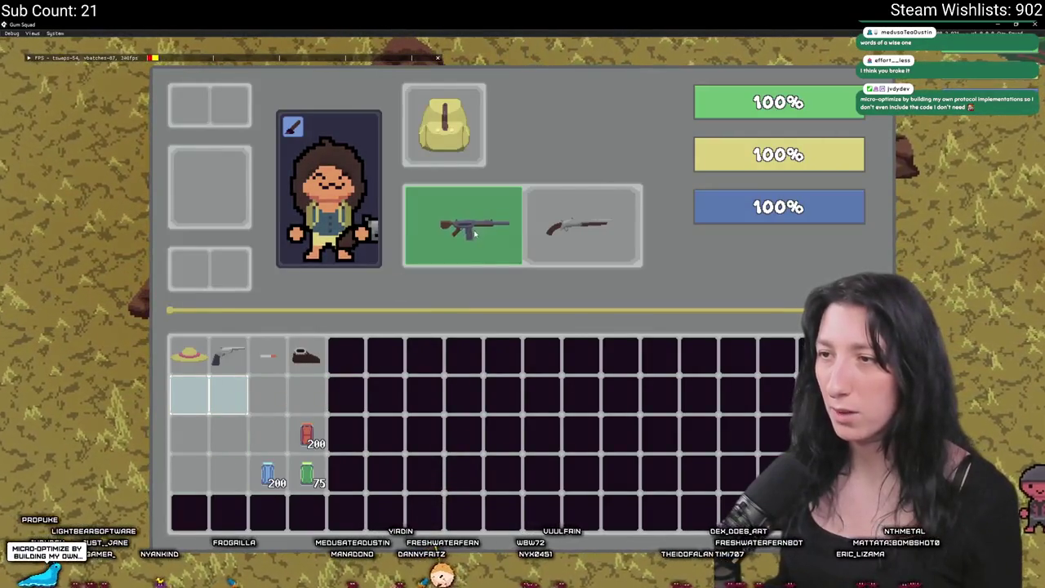
{"action": "left_click", "coordinate": [475, 230]}
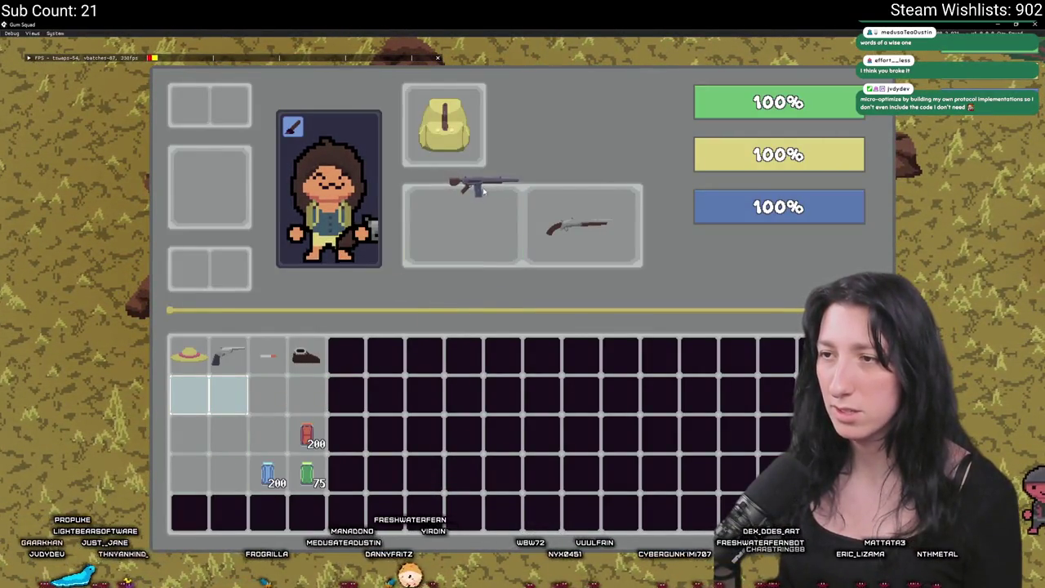
{"action": "left_click", "coordinate": [474, 222]}
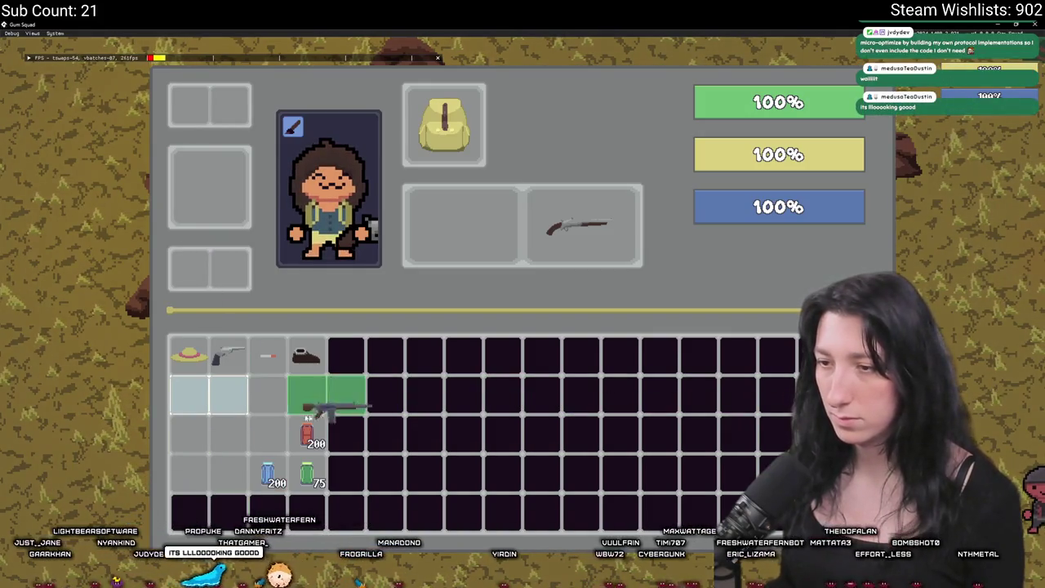
{"action": "left_click", "coordinate": [219, 457]}
{"action": "right_click", "coordinate": [210, 394]}
{"action": "right_click", "coordinate": [463, 227]}
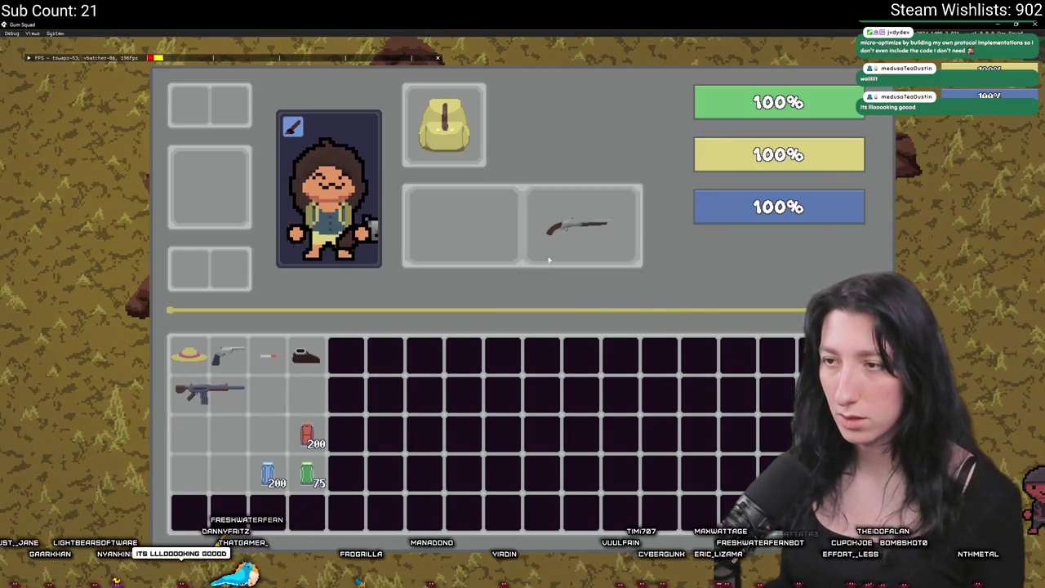
{"action": "right_click", "coordinate": [581, 226]}
Step: In windowed mode, move the rifle into the weapon slot and back into the grid
{"action": "key", "text": "F11"}
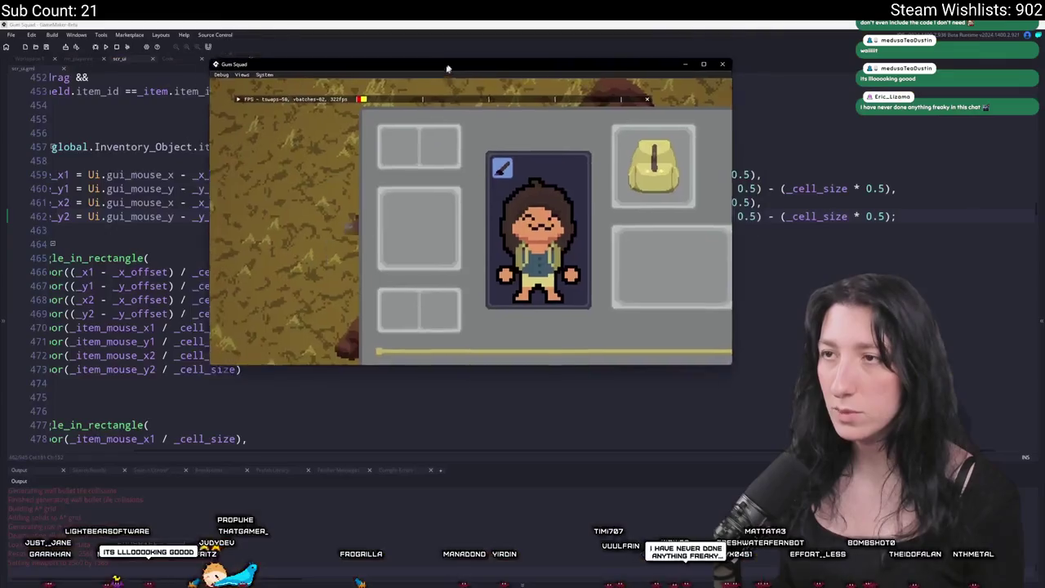
{"action": "left_click", "coordinate": [286, 266]}
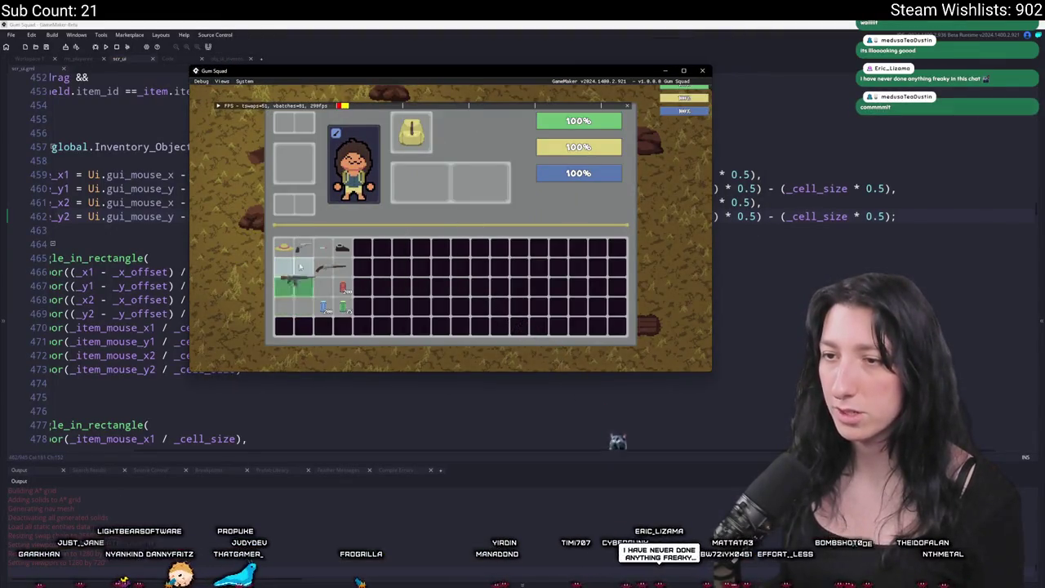
{"action": "left_click", "coordinate": [418, 183]}
{"action": "left_click", "coordinate": [420, 185]}
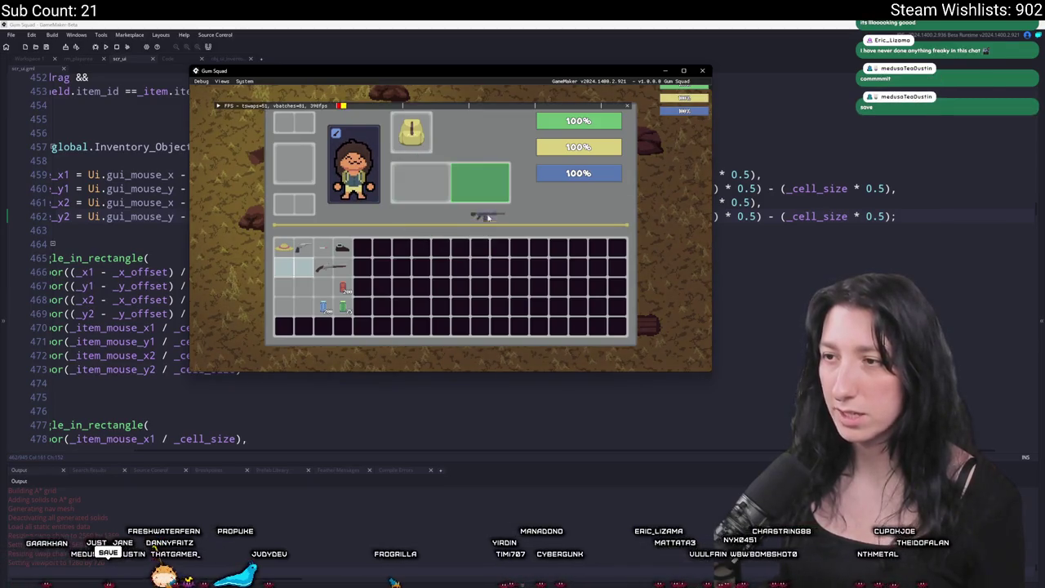
{"action": "left_click", "coordinate": [294, 267]}
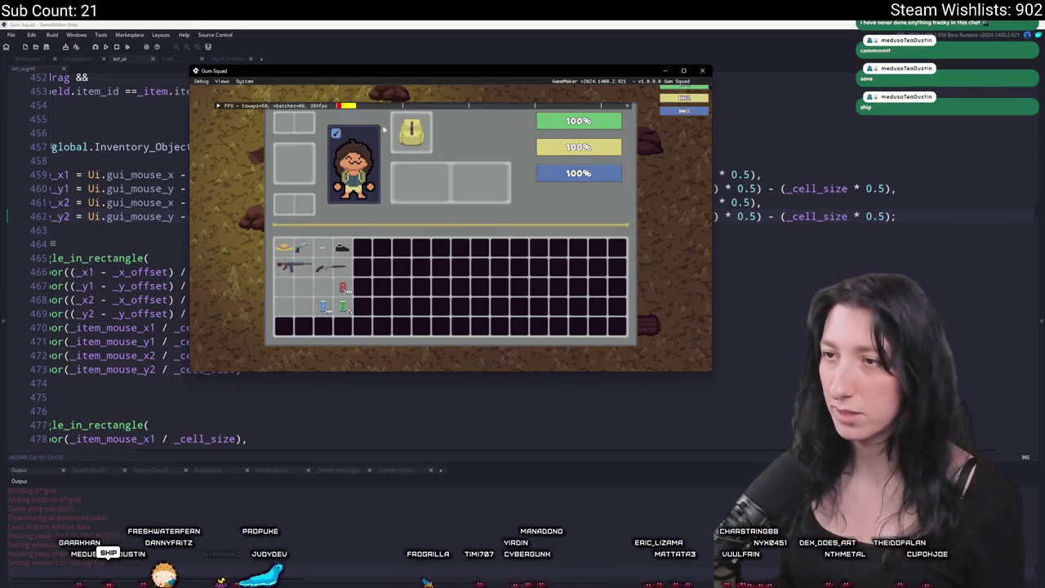
Step: Close the inventory, walk around the world, then reopen and close the inventory
{"action": "key", "text": "Tab"}
{"action": "key", "text": "s"}
{"action": "key", "text": "e"}
{"action": "key", "text": "e"}
{"action": "key", "text": "Tab"}
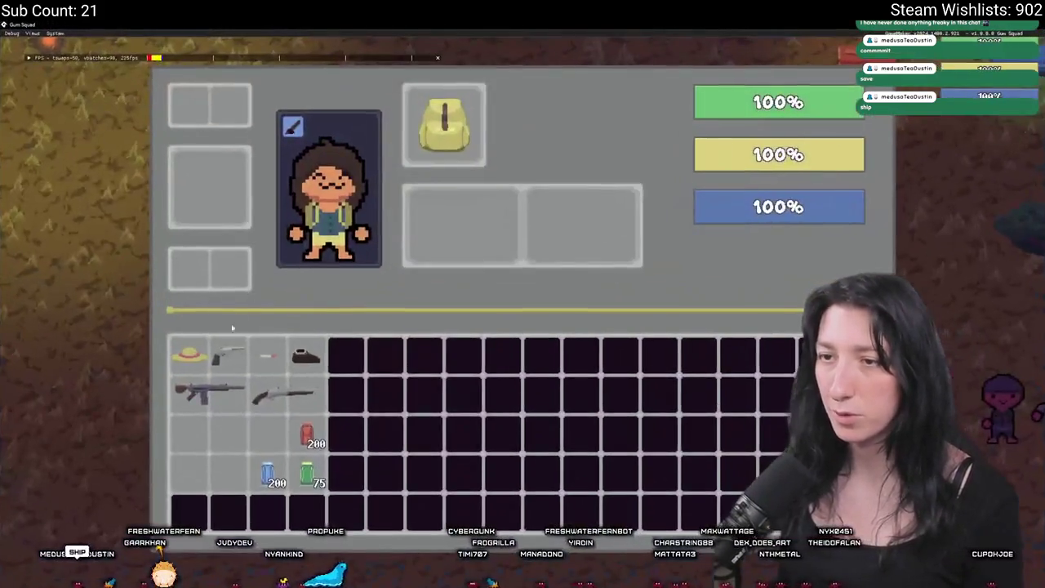
{"action": "key", "text": "Tab"}
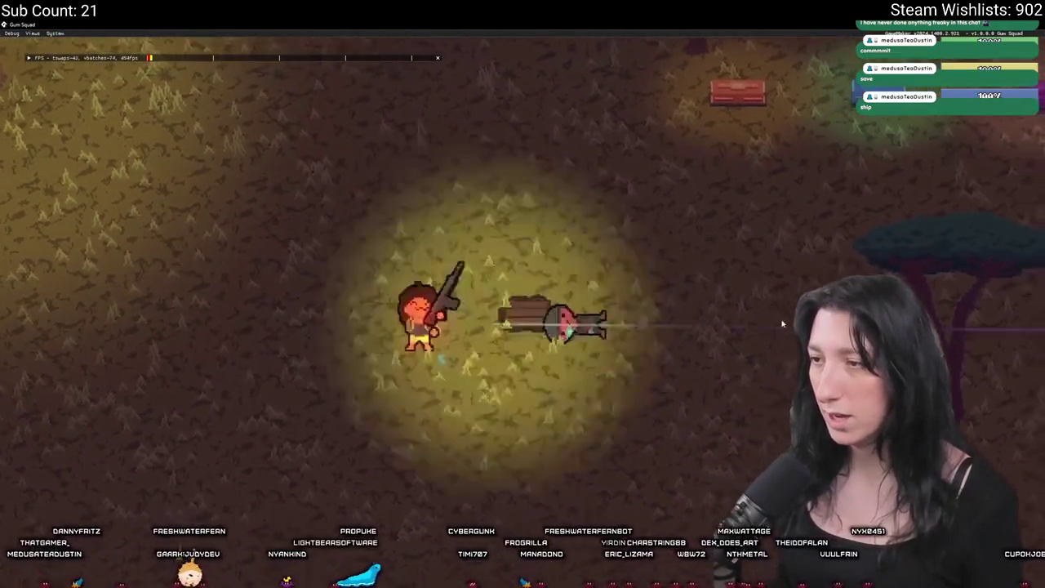
Step: Walk onto the body, loot the vest, and open the character inventory
{"action": "key", "text": "d"}
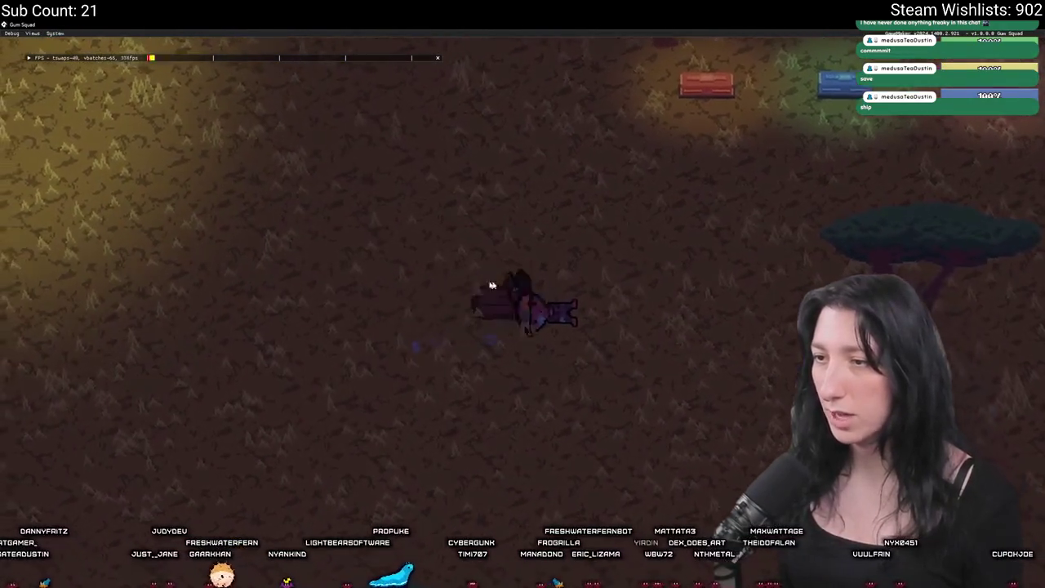
{"action": "key", "text": "e"}
{"action": "left_click", "coordinate": [245, 115]}
{"action": "key", "text": "e"}
{"action": "key", "text": "a"}
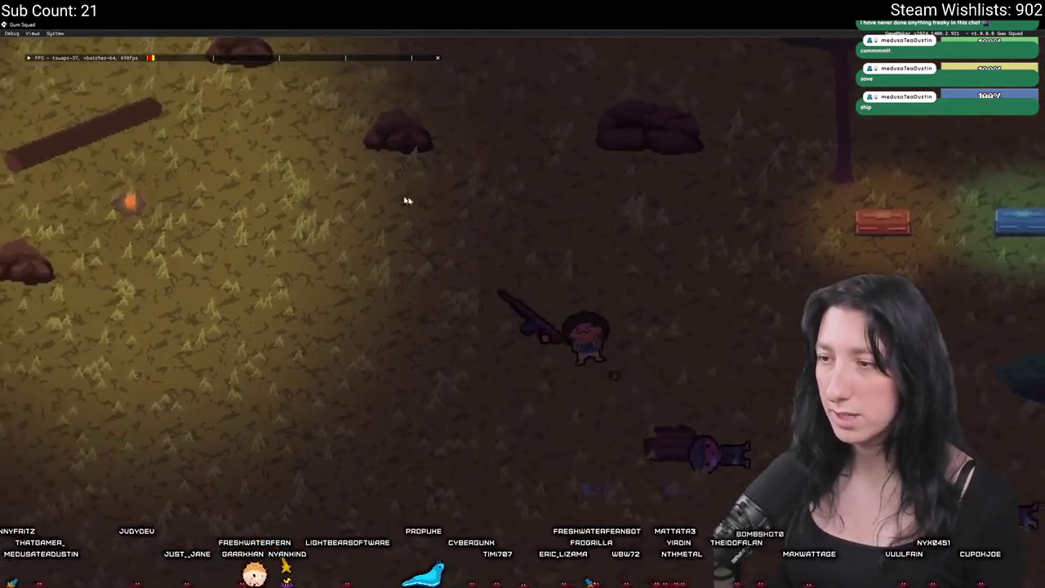
{"action": "key", "text": "e"}
Step: Equip the Kevlar Vest in the armor slot and test moving the revolver, Cinnamon Blaster and Cloth Backpack
{"action": "mouse_move", "coordinate": [178, 422]}
{"action": "left_mouse_down"}
{"action": "mouse_move", "coordinate": [221, 227]}
{"action": "mouse_move", "coordinate": [220, 157]}
{"action": "mouse_move", "coordinate": [215, 256]}
{"action": "mouse_move", "coordinate": [214, 222]}
{"action": "left_mouse_up"}
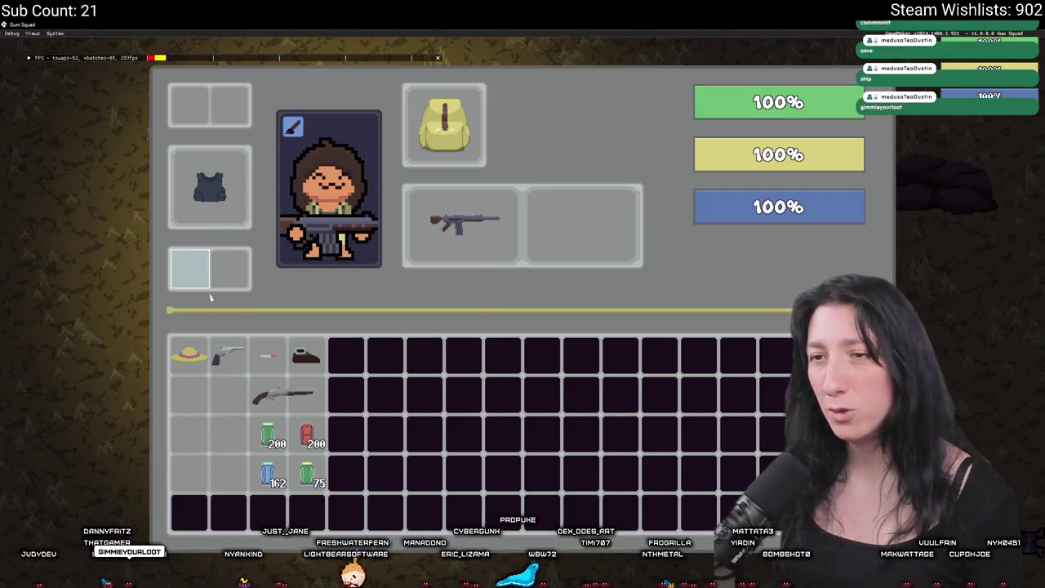
{"action": "mouse_move", "coordinate": [228, 353]}
{"action": "left_mouse_down"}
{"action": "mouse_move", "coordinate": [231, 229]}
{"action": "mouse_move", "coordinate": [245, 508]}
{"action": "mouse_move", "coordinate": [230, 356]}
{"action": "left_mouse_up"}
{"action": "mouse_move", "coordinate": [282, 396]}
{"action": "left_mouse_down"}
{"action": "mouse_move", "coordinate": [260, 337]}
{"action": "mouse_move", "coordinate": [230, 461]}
{"action": "mouse_move", "coordinate": [269, 396]}
{"action": "left_mouse_up"}
{"action": "mouse_move", "coordinate": [453, 222]}
{"action": "left_mouse_down"}
{"action": "mouse_move", "coordinate": [548, 223]}
{"action": "mouse_move", "coordinate": [461, 222]}
{"action": "left_mouse_up"}
{"action": "mouse_move", "coordinate": [459, 149]}
{"action": "left_mouse_down"}
{"action": "mouse_move", "coordinate": [518, 162]}
{"action": "mouse_move", "coordinate": [448, 130]}
{"action": "mouse_move", "coordinate": [458, 276]}
{"action": "mouse_move", "coordinate": [437, 104]}
{"action": "mouse_move", "coordinate": [441, 118]}
{"action": "left_mouse_up"}
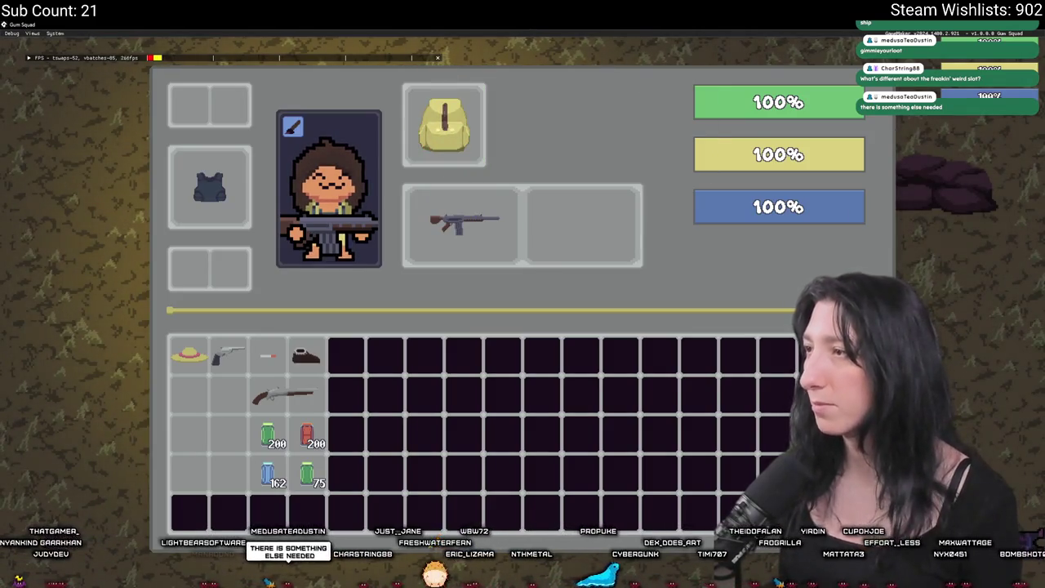
Step: Window and widen the game, put the rifle in the weapon slot, reshuffle the Cinnamon Blaster, then close the game
{"action": "key", "text": "F11"}
{"action": "left_click_drag", "start_coordinate": [722, 153], "coordinate": [902, 155]}
{"action": "left_click_drag", "start_coordinate": [515, 237], "coordinate": [518, 202]}
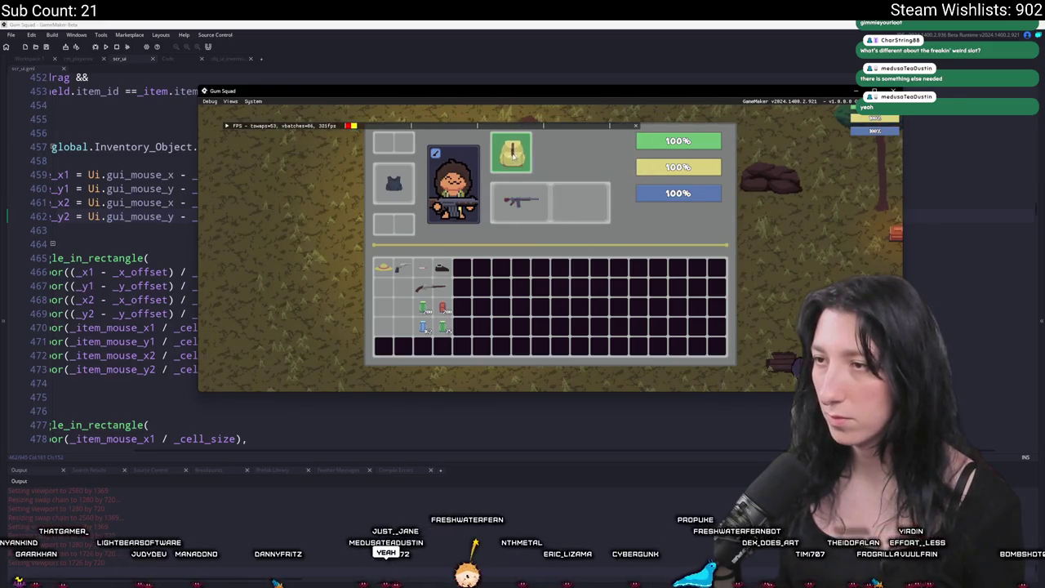
{"action": "mouse_move", "coordinate": [416, 289]}
{"action": "left_click_drag", "start_coordinate": [416, 290], "coordinate": [382, 298]}
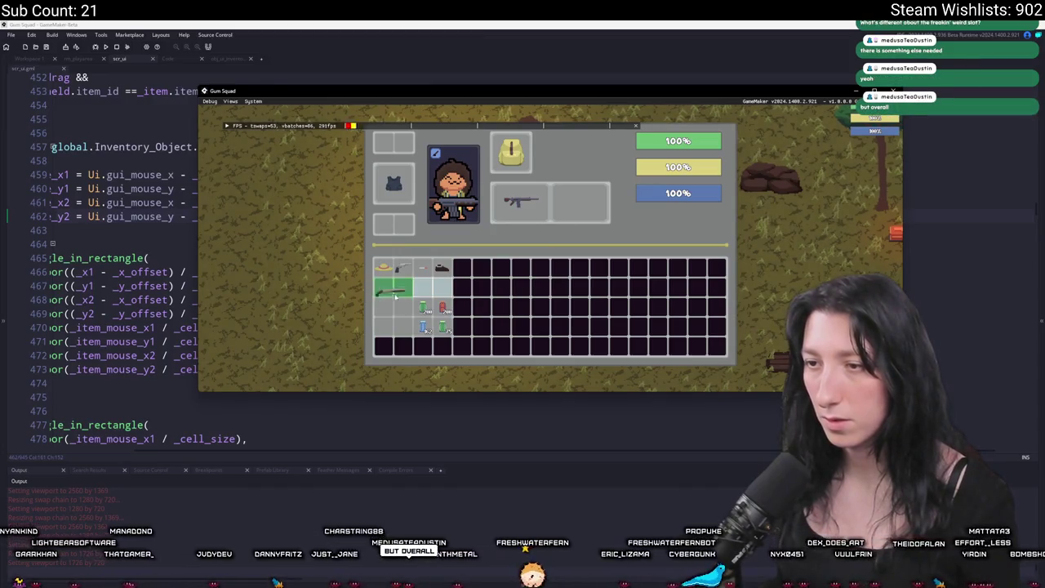
{"action": "left_click_drag", "start_coordinate": [400, 338], "coordinate": [400, 338]}
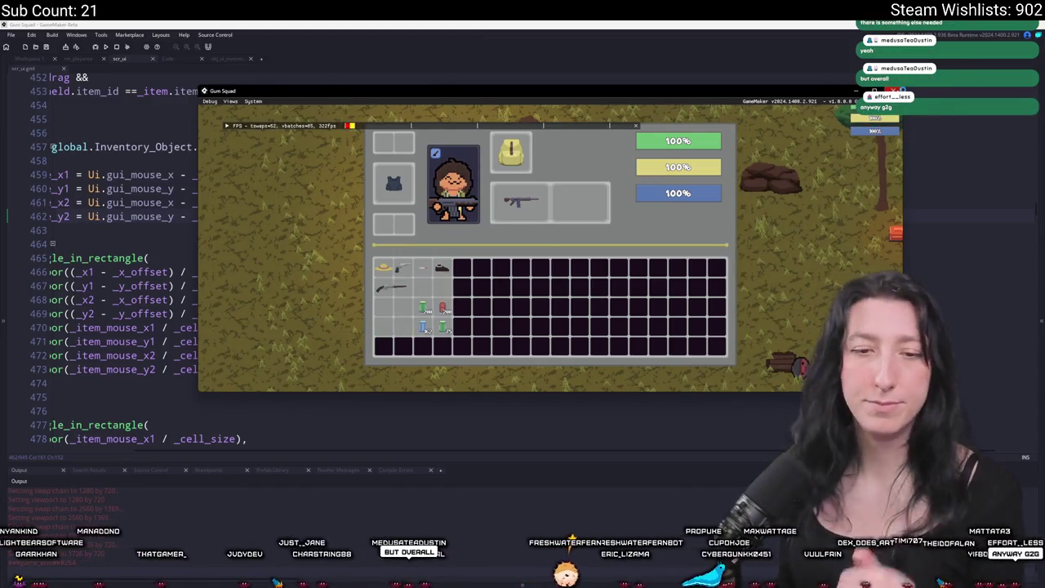
{"action": "key", "text": "Escape"}
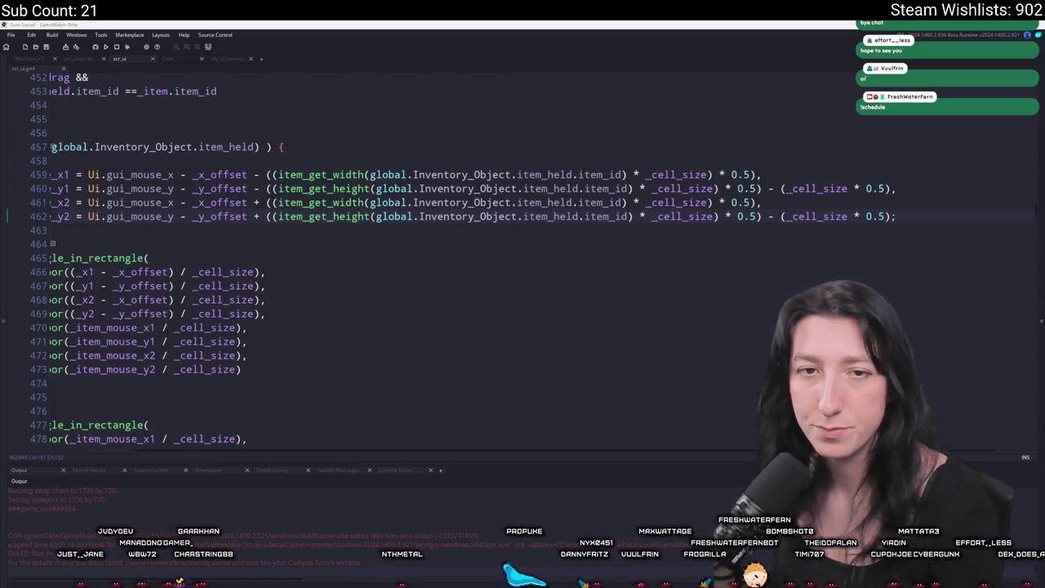
{"action": "left_click", "coordinate": [85, 58]}
{"action": "left_click", "coordinate": [168, 60]}
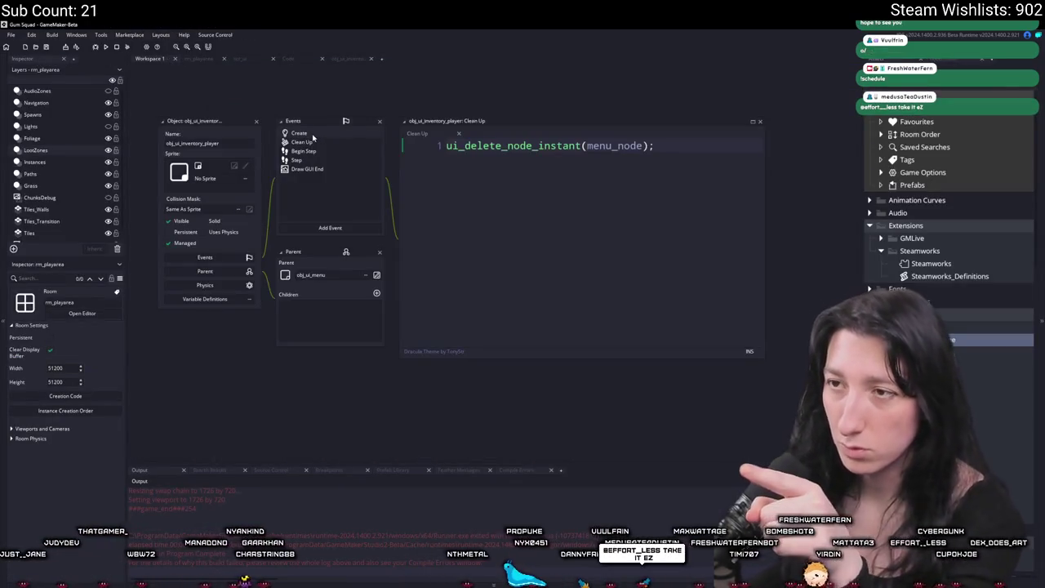
{"action": "double_click", "coordinate": [322, 133]}
{"action": "scroll", "coordinate": [282, 208], "scroll_direction": "up", "scroll_amount": 5}
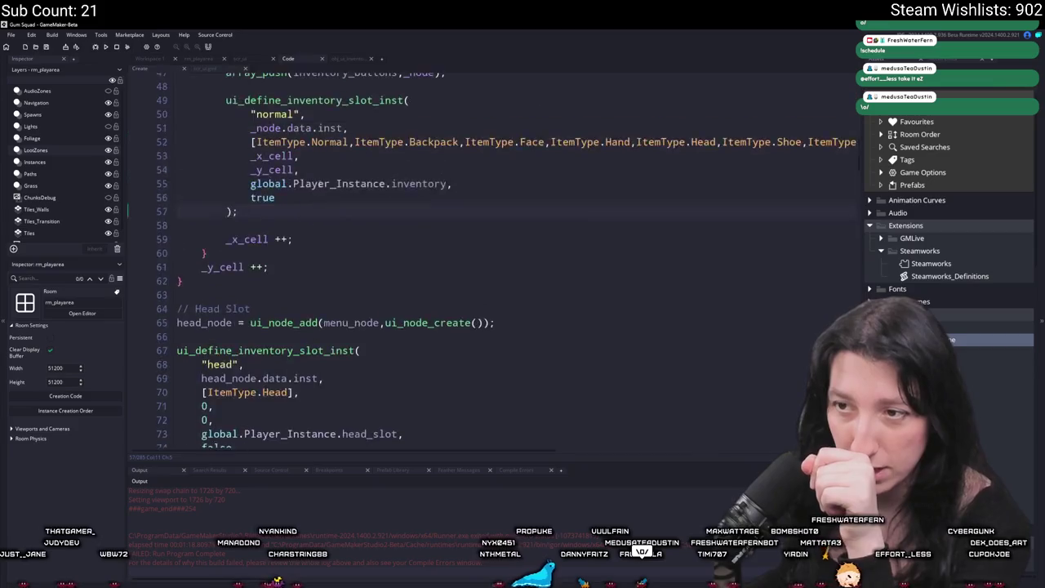
{"action": "double_click", "coordinate": [282, 211]}
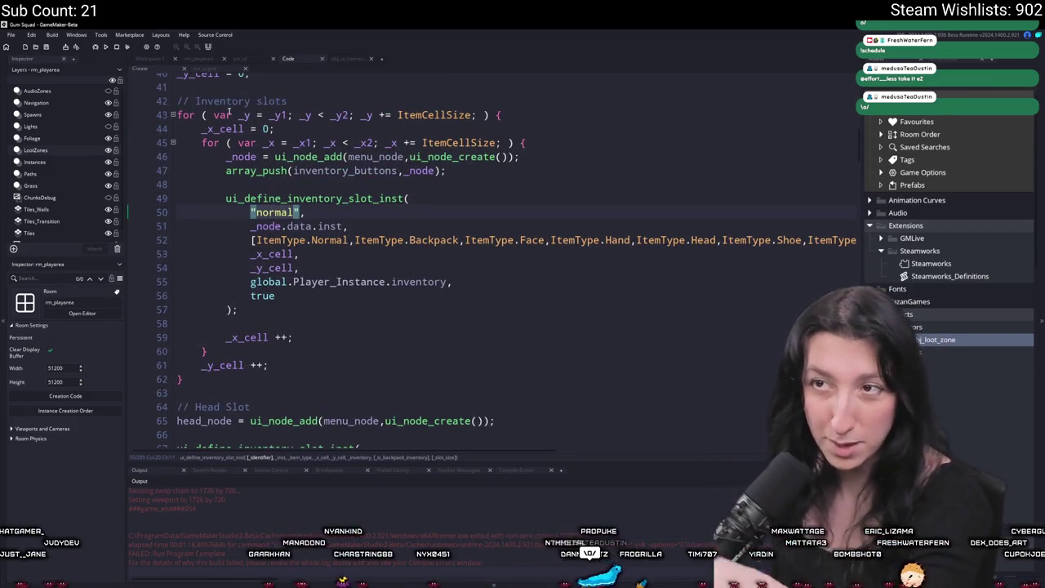
{"action": "left_click", "coordinate": [258, 59]}
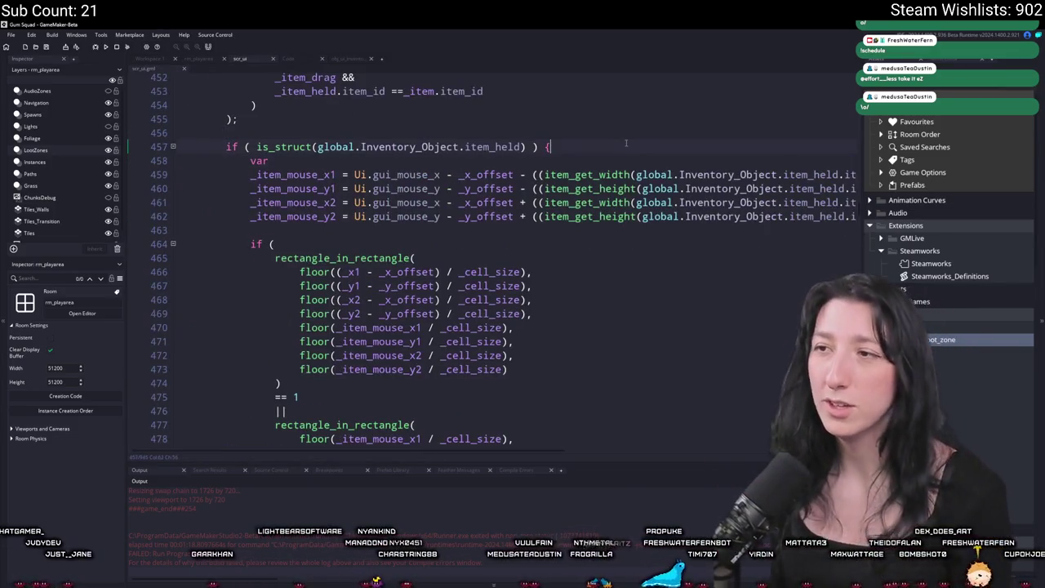
Step: Indent the offset lines under the normal-slot condition and add an empty else branch
{"action": "key", "text": "Return"}
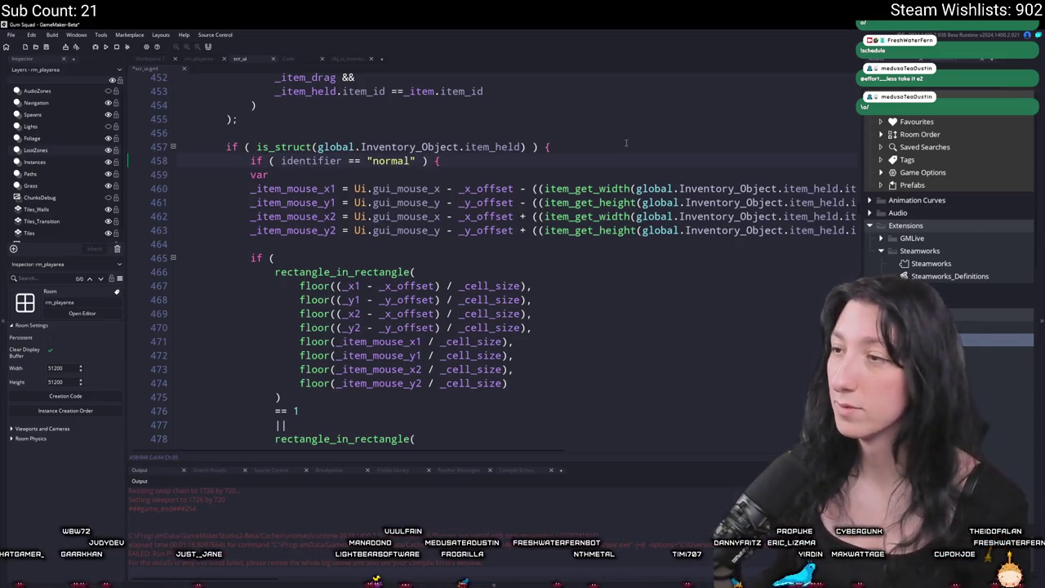
{"action": "key", "text": "End"}
{"action": "key", "text": "Return"}
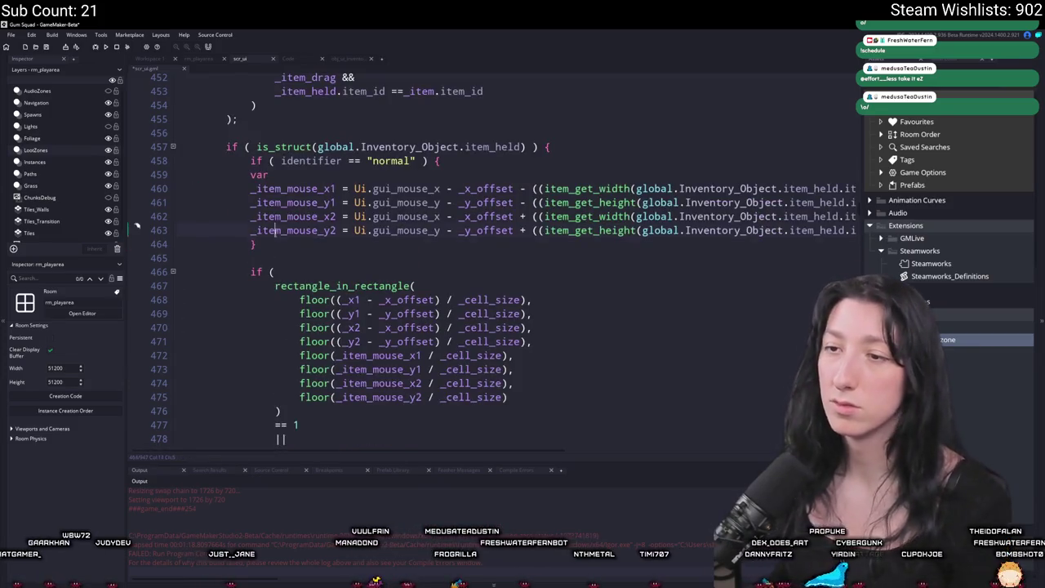
{"action": "key", "text": "shift+Up"}
{"action": "key", "text": "shift+Up"}
{"action": "key", "text": "shift+Up"}
{"action": "key", "text": "Tab"}
{"action": "key", "text": "Down"}
{"action": "type", "text": "e"}
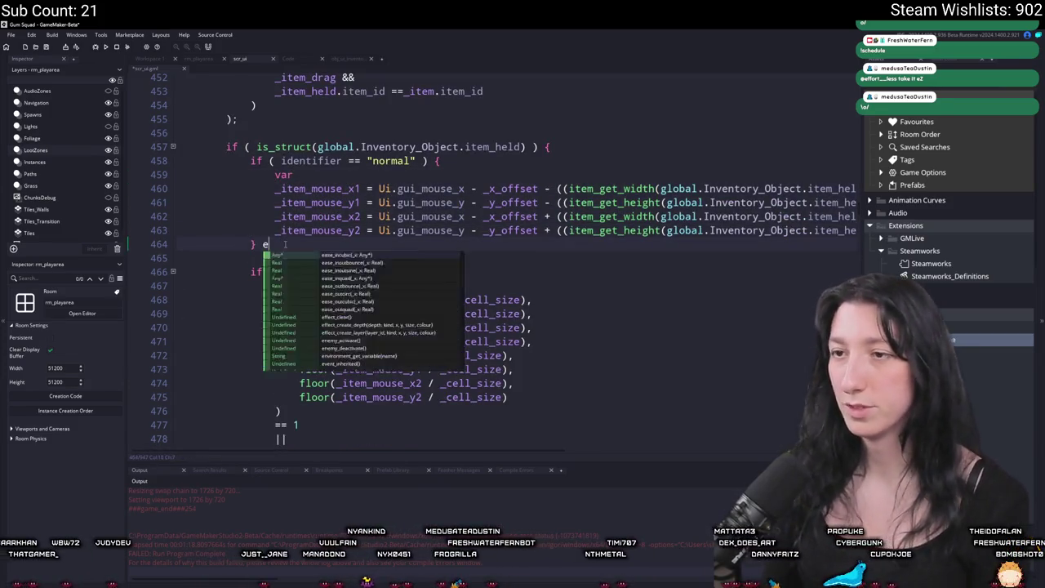
{"action": "type", "text": "lse {"}
{"action": "key", "text": "Return"}
{"action": "type", "text": "}"}
Step: Paste the offset lines into the else branch without the half-cell subtraction, then run the game
{"action": "key", "text": "Up"}
{"action": "key", "text": "Up"}
{"action": "key", "text": "End"}
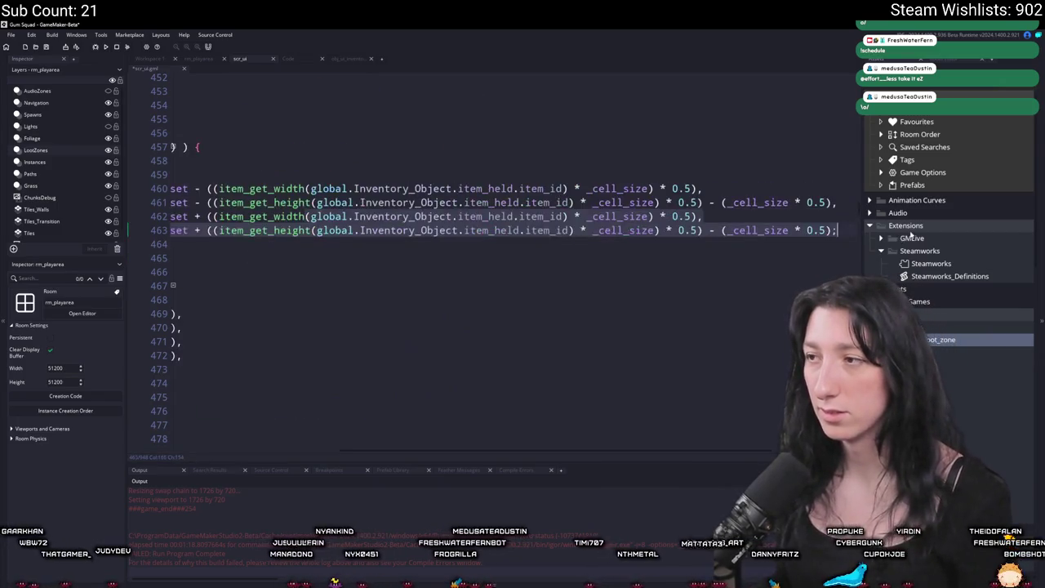
{"action": "key", "text": "shift+Up"}
{"action": "key", "text": "shift+Up"}
{"action": "key", "text": "shift+Up"}
{"action": "left_click", "coordinate": [272, 171], "text": "shift"}
{"action": "key", "text": "ctrl+c"}
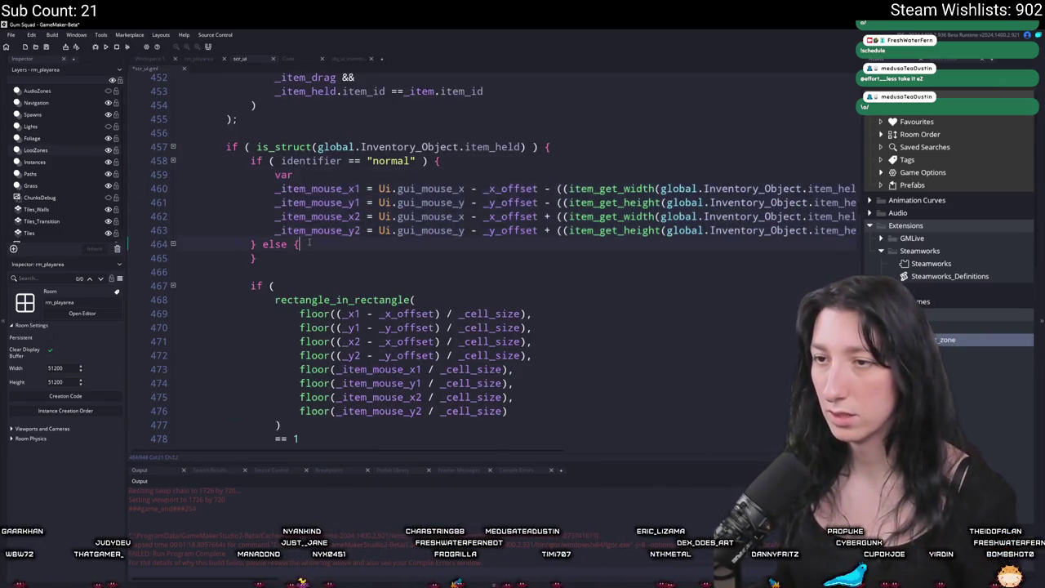
{"action": "key", "text": "ctrl+v"}
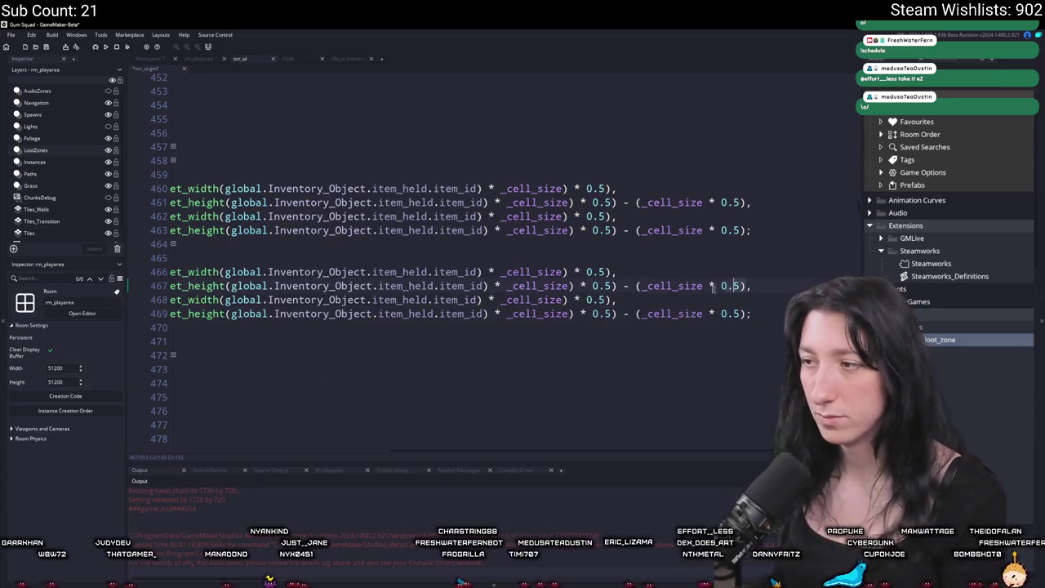
{"action": "key", "text": "shift+End"}
{"action": "key", "text": "shift+Left"}
{"action": "key", "text": "Delete"}
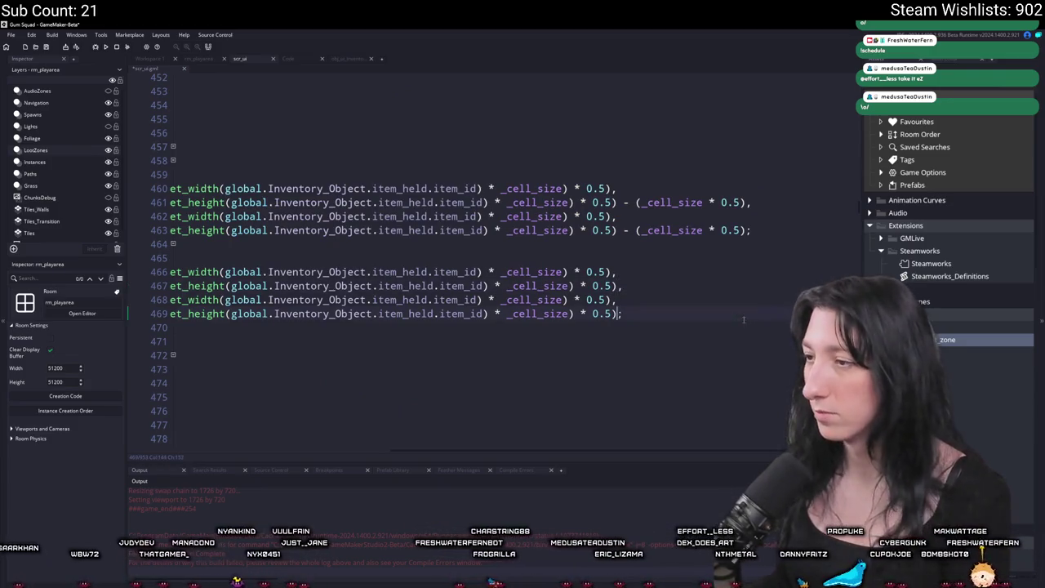
{"action": "key", "text": "ctrl+shift+Left"}
{"action": "key", "text": "ctrl+shift+Left"}
{"action": "key", "text": "ctrl+shift+Left"}
{"action": "key", "text": "Delete"}
{"action": "key", "text": "F5"}
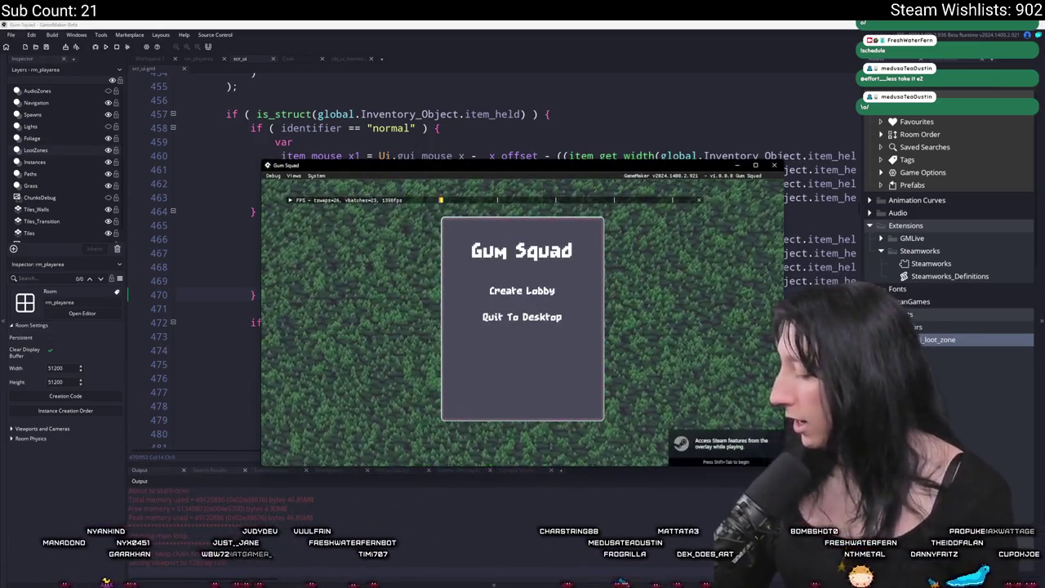
Step: Enter a lobby, open the inventory, and equip the assault rifle in the weapon slot
{"action": "double_click", "coordinate": [518, 167]}
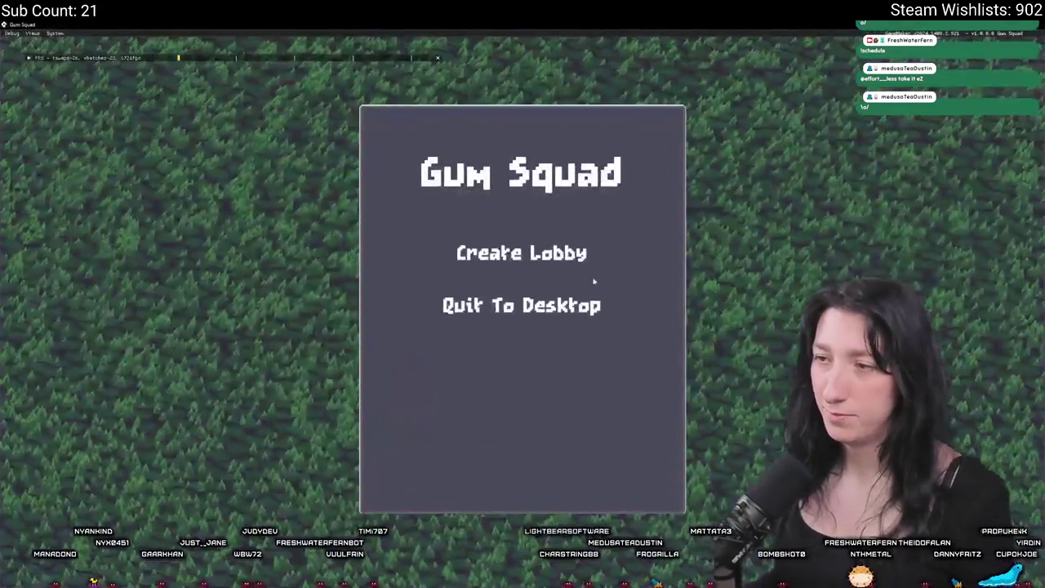
{"action": "left_click", "coordinate": [572, 255]}
{"action": "key", "text": "i"}
{"action": "mouse_move", "coordinate": [208, 392]}
{"action": "left_mouse_down"}
{"action": "mouse_move", "coordinate": [228, 427]}
{"action": "mouse_move", "coordinate": [208, 225]}
{"action": "mouse_move", "coordinate": [208, 356]}
{"action": "mouse_move", "coordinate": [218, 170]}
{"action": "mouse_move", "coordinate": [214, 228]}
{"action": "mouse_move", "coordinate": [435, 208]}
{"action": "mouse_move", "coordinate": [214, 229]}
{"action": "mouse_move", "coordinate": [214, 245]}
{"action": "mouse_move", "coordinate": [214, 141]}
{"action": "mouse_move", "coordinate": [216, 174]}
{"action": "mouse_move", "coordinate": [452, 214]}
{"action": "mouse_move", "coordinate": [453, 187]}
{"action": "mouse_move", "coordinate": [462, 278]}
{"action": "mouse_move", "coordinate": [392, 245]}
{"action": "mouse_move", "coordinate": [289, 389]}
{"action": "left_mouse_up"}
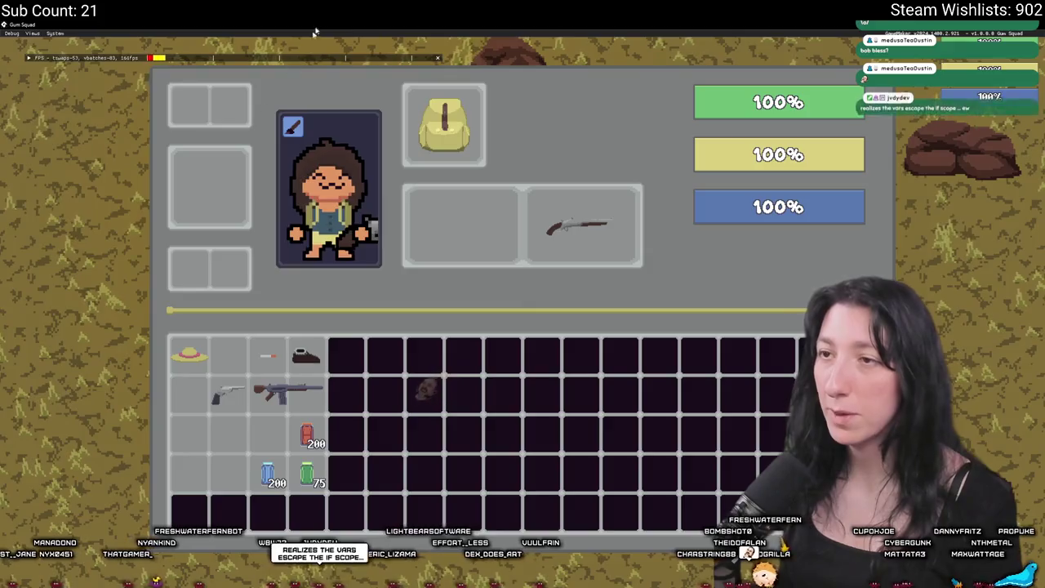
Step: With the game windowed, check the rifle's held position and test moving other items and the hat
{"action": "key", "text": "F11"}
{"action": "left_click_drag", "start_coordinate": [594, 137], "coordinate": [1037, 137]}
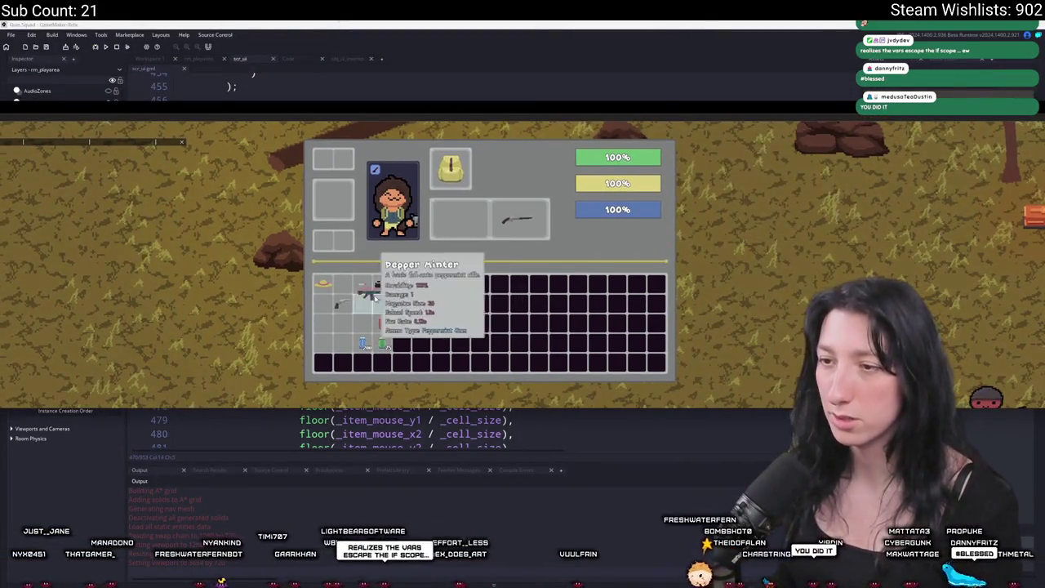
{"action": "mouse_move", "coordinate": [363, 304]}
{"action": "left_mouse_down"}
{"action": "mouse_move", "coordinate": [339, 320]}
{"action": "mouse_move", "coordinate": [343, 331]}
{"action": "mouse_move", "coordinate": [462, 217]}
{"action": "mouse_move", "coordinate": [338, 201]}
{"action": "mouse_move", "coordinate": [343, 164]}
{"action": "mouse_move", "coordinate": [367, 311]}
{"action": "mouse_move", "coordinate": [344, 161]}
{"action": "left_mouse_up"}
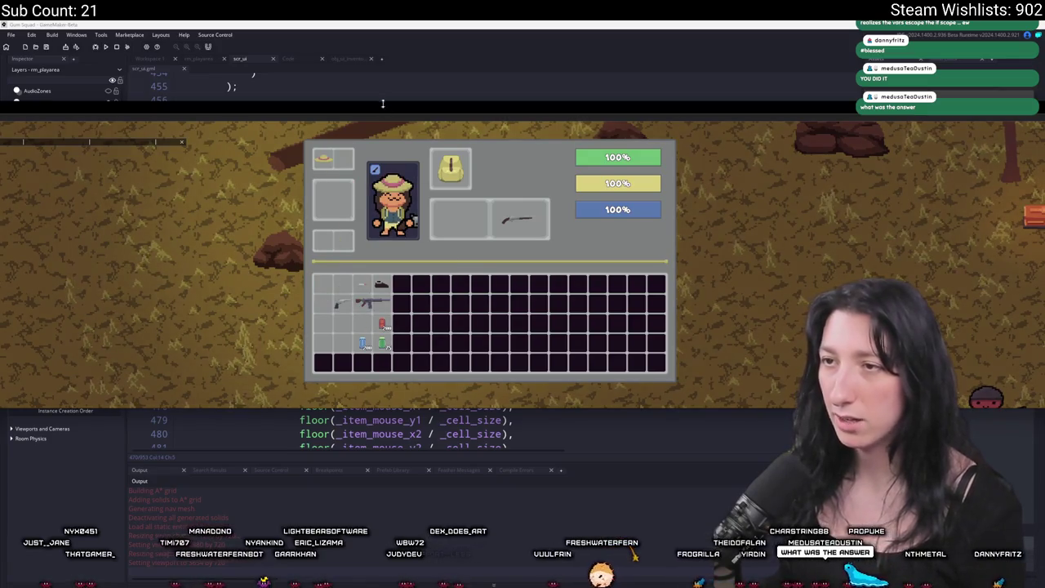
{"action": "key", "text": "alt+Return"}
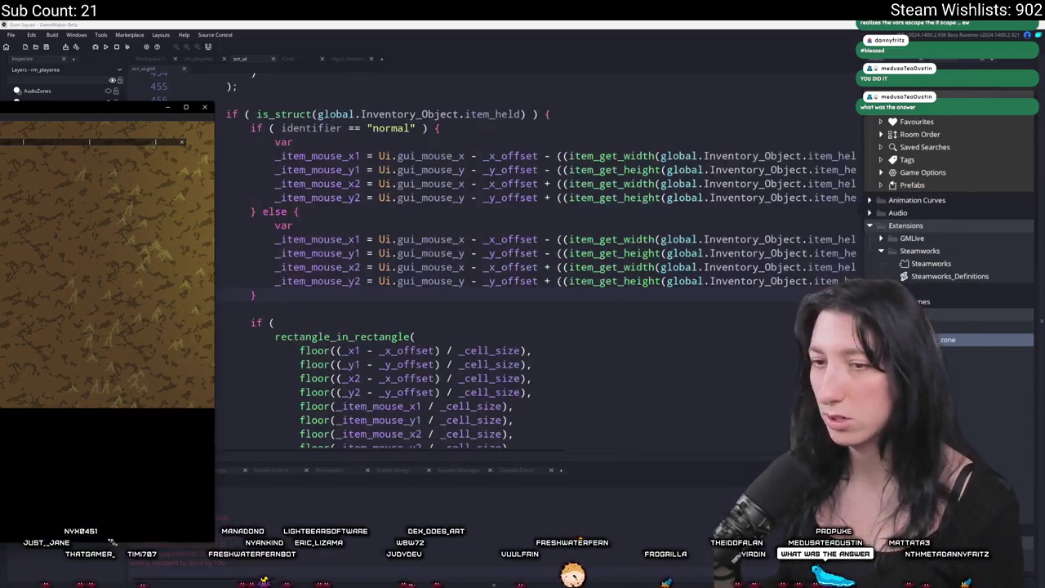
{"action": "mouse_move", "coordinate": [123, 112]}
{"action": "left_mouse_down"}
{"action": "mouse_move", "coordinate": [596, 153]}
{"action": "mouse_move", "coordinate": [580, 31]}
{"action": "mouse_move", "coordinate": [587, 21]}
{"action": "mouse_move", "coordinate": [612, 57]}
{"action": "mouse_move", "coordinate": [606, 70]}
{"action": "mouse_move", "coordinate": [627, 35]}
{"action": "left_mouse_up"}
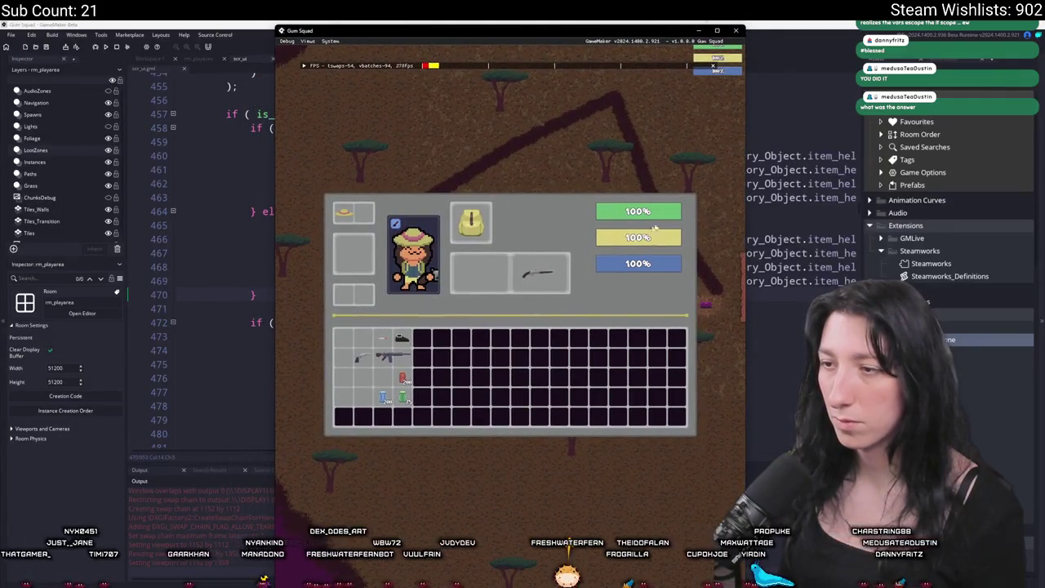
{"action": "mouse_move", "coordinate": [539, 274]}
{"action": "left_mouse_down"}
{"action": "mouse_move", "coordinate": [349, 374]}
{"action": "mouse_move", "coordinate": [534, 274]}
{"action": "mouse_move", "coordinate": [487, 261]}
{"action": "left_mouse_up"}
{"action": "left_click_drag", "start_coordinate": [480, 304], "coordinate": [480, 274]}
{"action": "left_click_drag", "start_coordinate": [402, 338], "coordinate": [368, 262]}
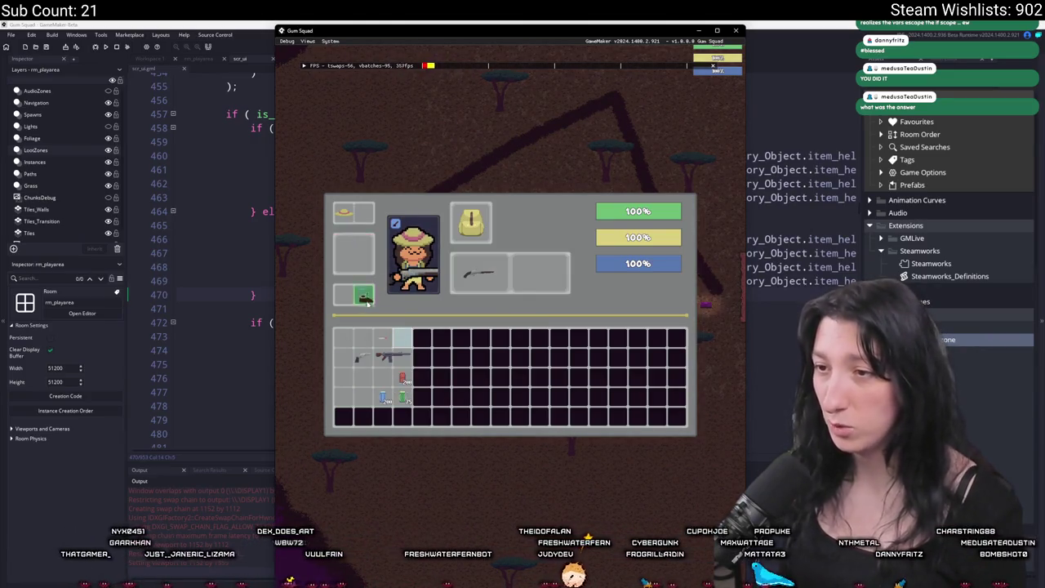
{"action": "mouse_move", "coordinate": [366, 297]}
{"action": "left_mouse_down"}
{"action": "mouse_move", "coordinate": [356, 246]}
{"action": "mouse_move", "coordinate": [327, 294]}
{"action": "left_mouse_up"}
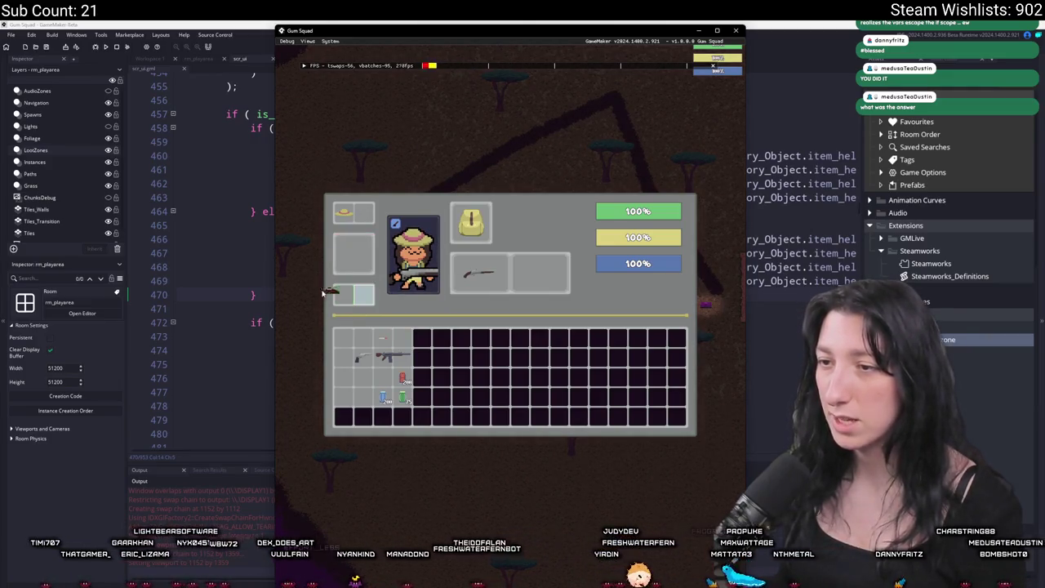
{"action": "left_click_drag", "start_coordinate": [349, 215], "coordinate": [350, 216]}
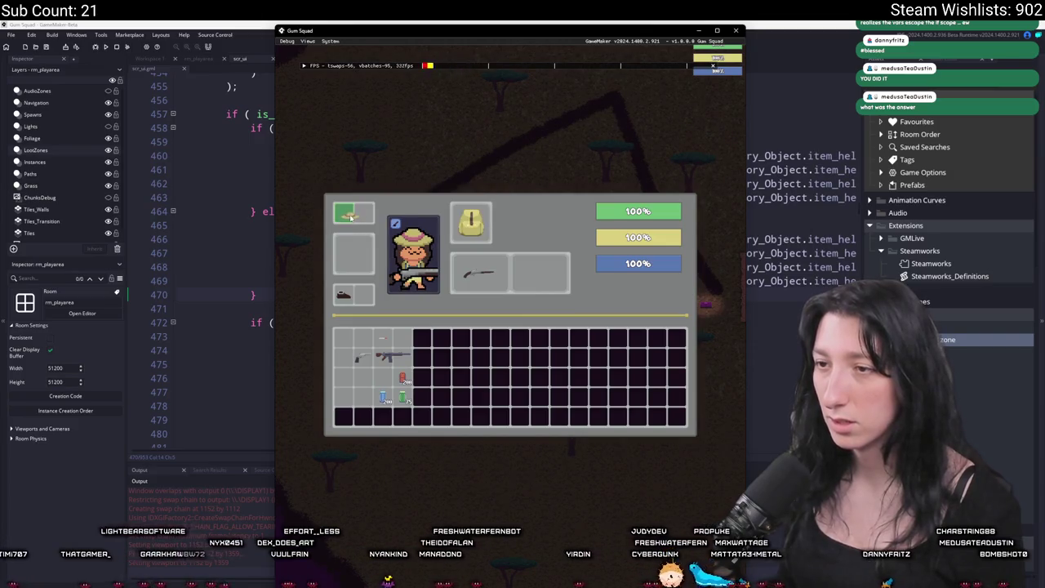
Step: Leave the game and rebuild and relaunch it with the new code
{"action": "double_click", "coordinate": [613, 31]}
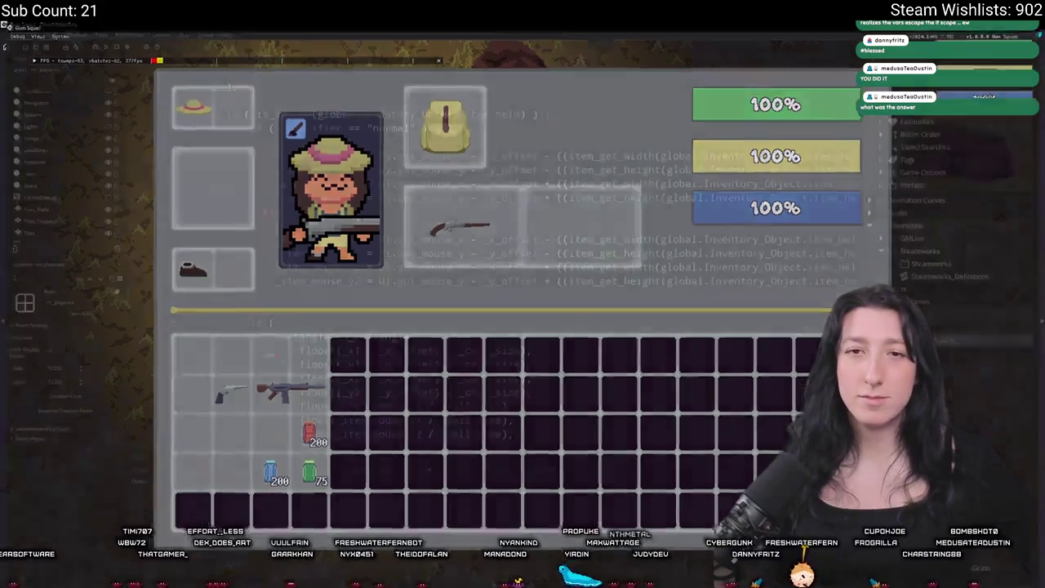
{"action": "key", "text": "alt+Tab"}
{"action": "left_click", "coordinate": [109, 47]}
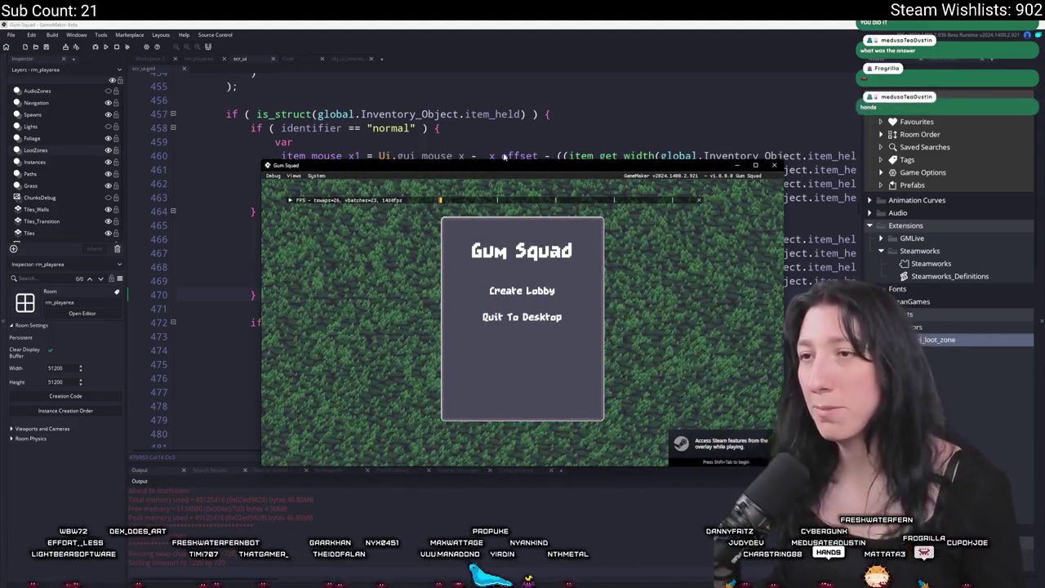
Step: Create a lobby, open the inventory, and reposition and widen the game window
{"action": "left_click", "coordinate": [522, 291]}
{"action": "key", "text": "Tab"}
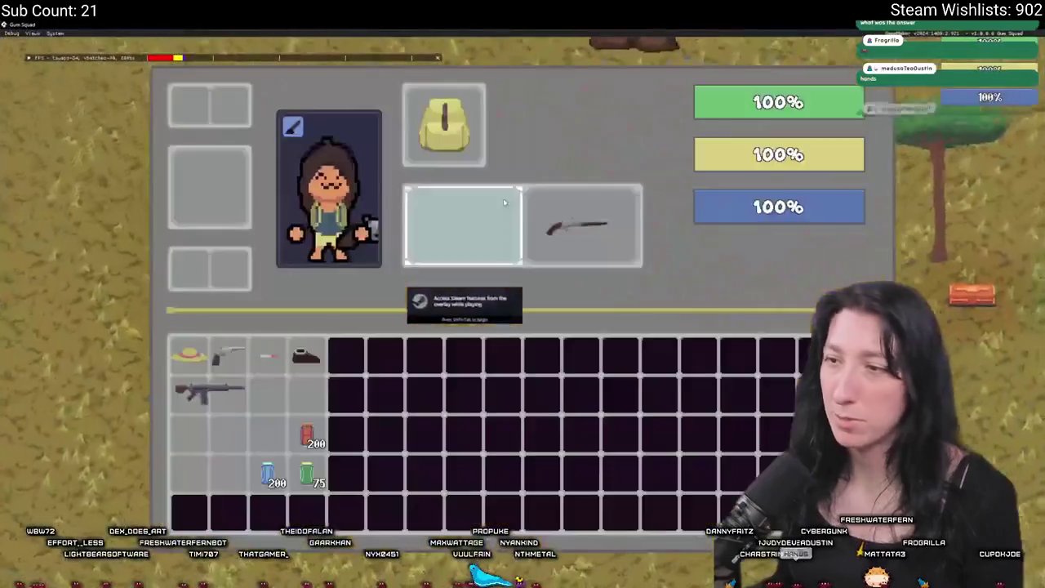
{"action": "left_click_drag", "start_coordinate": [541, 166], "coordinate": [372, 88]}
{"action": "left_click_drag", "start_coordinate": [616, 224], "coordinate": [897, 224]}
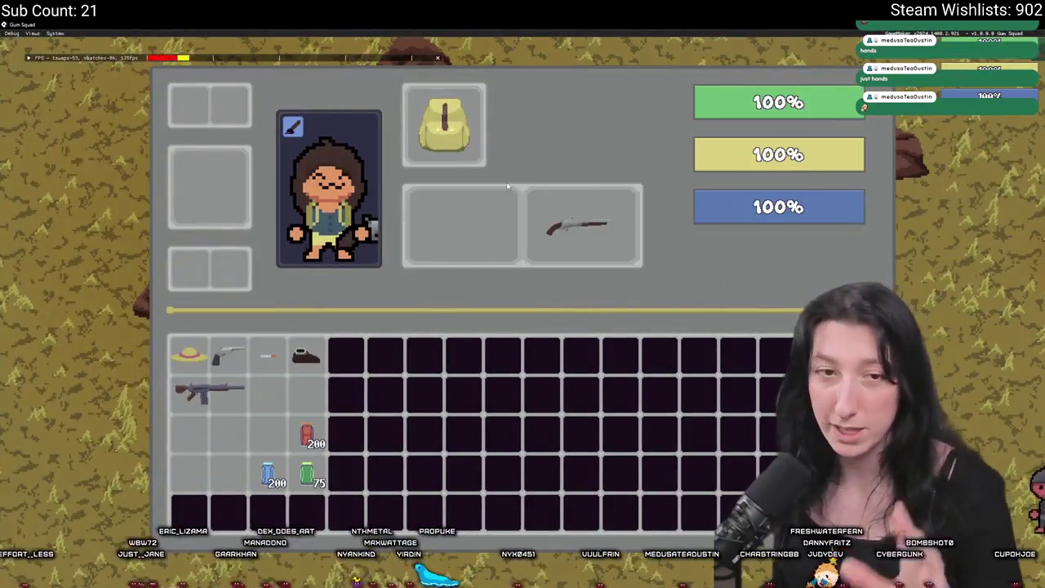
Step: Walk right, attack the nearby enemies, then go to the chest and open it
{"action": "key", "text": "Tab"}
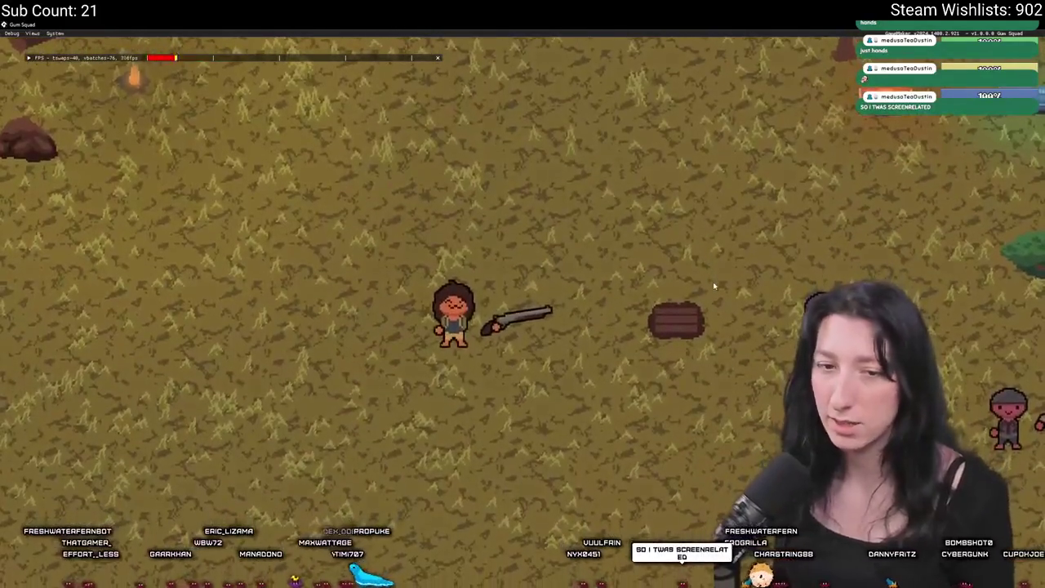
{"action": "key", "text": "d"}
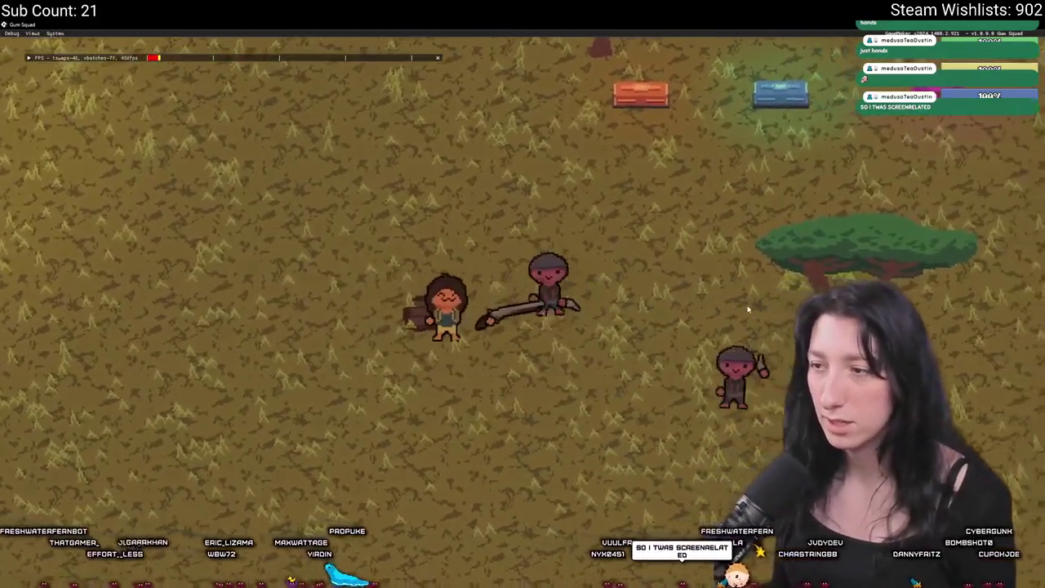
{"action": "left_click", "coordinate": [748, 308]}
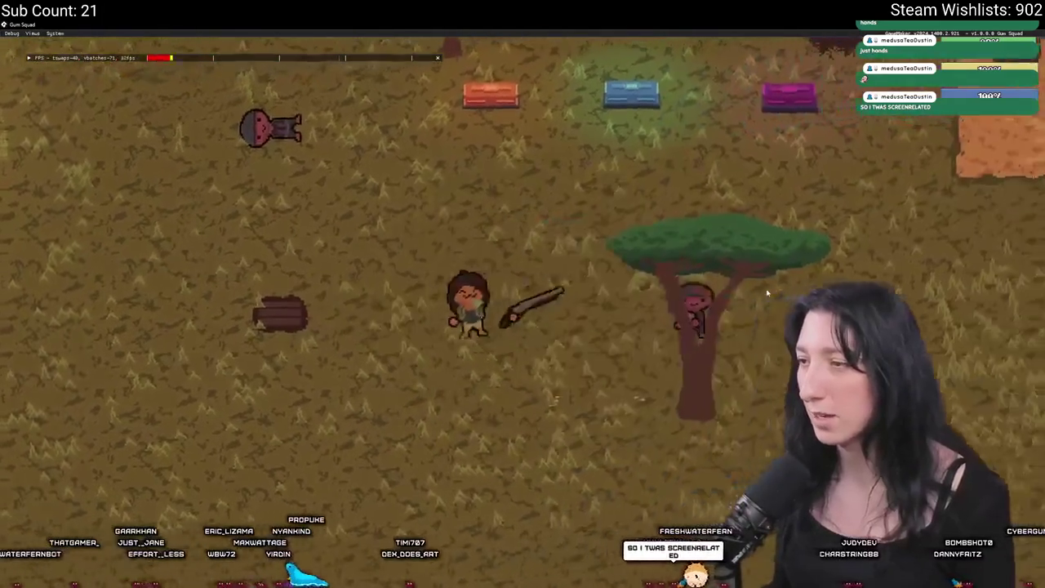
{"action": "left_click", "coordinate": [625, 360]}
{"action": "key", "text": "w"}
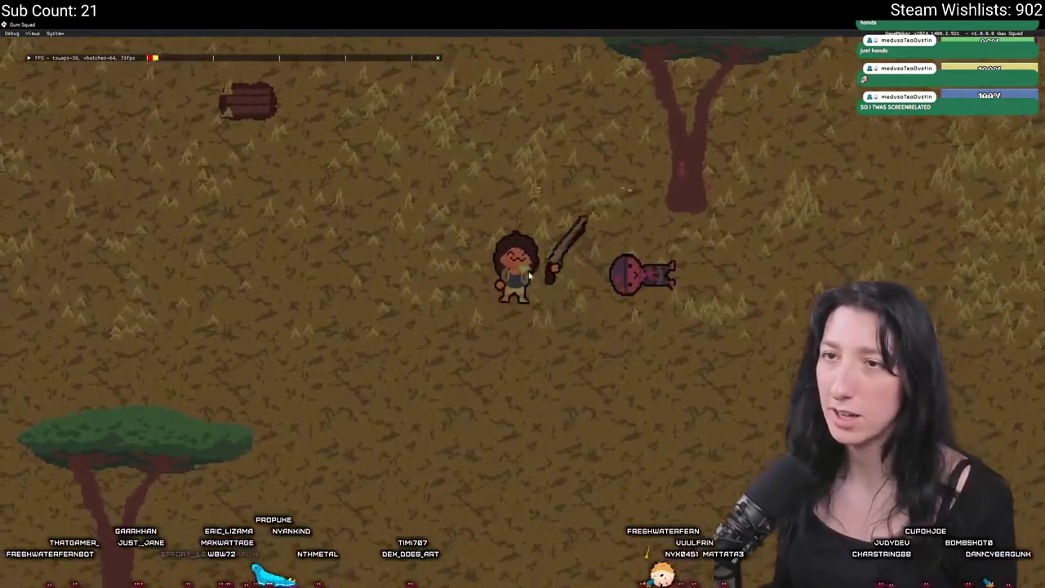
{"action": "key", "text": "d"}
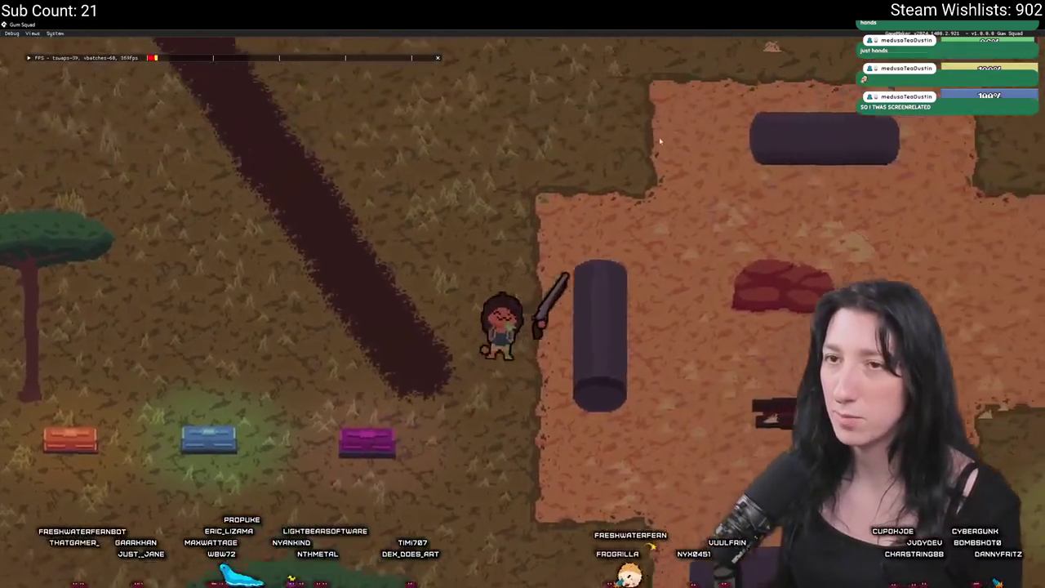
{"action": "key", "text": "s"}
{"action": "key", "text": "Tab"}
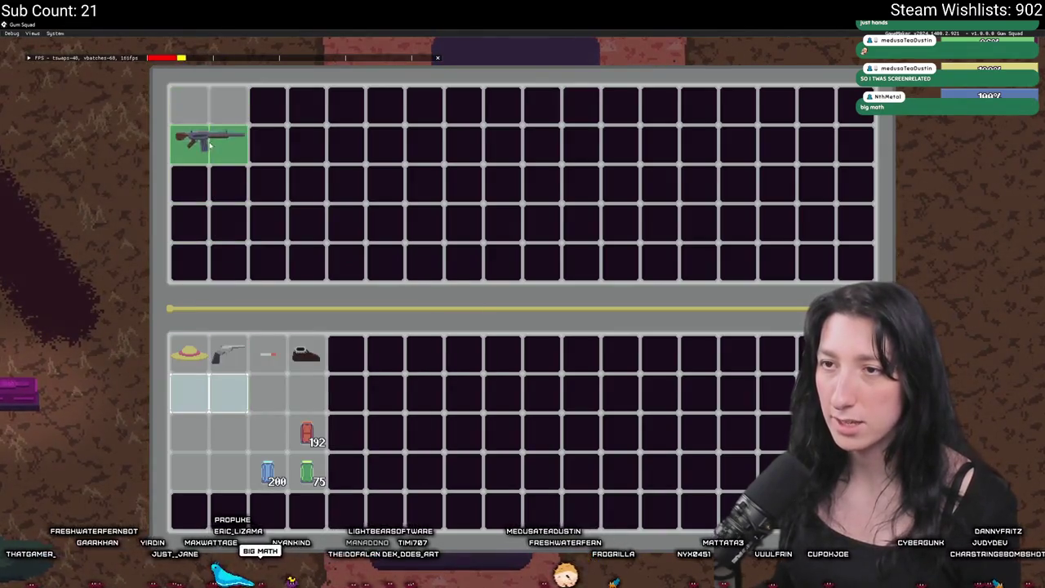
Step: With the game windowed, move the rifle down one row in the chest grid
{"action": "key", "text": "F11"}
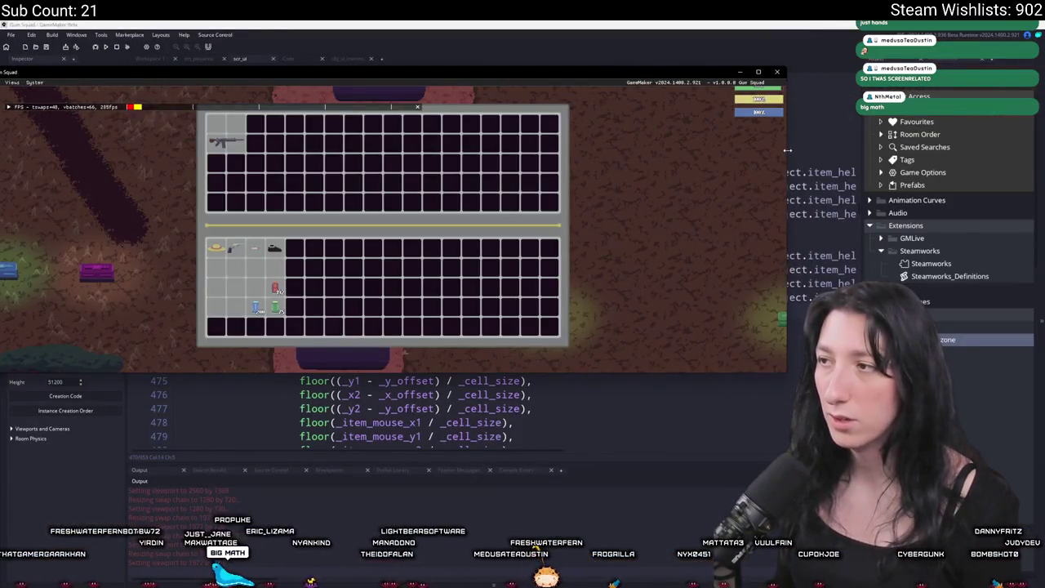
{"action": "left_click_drag", "start_coordinate": [400, 67], "coordinate": [725, 106]}
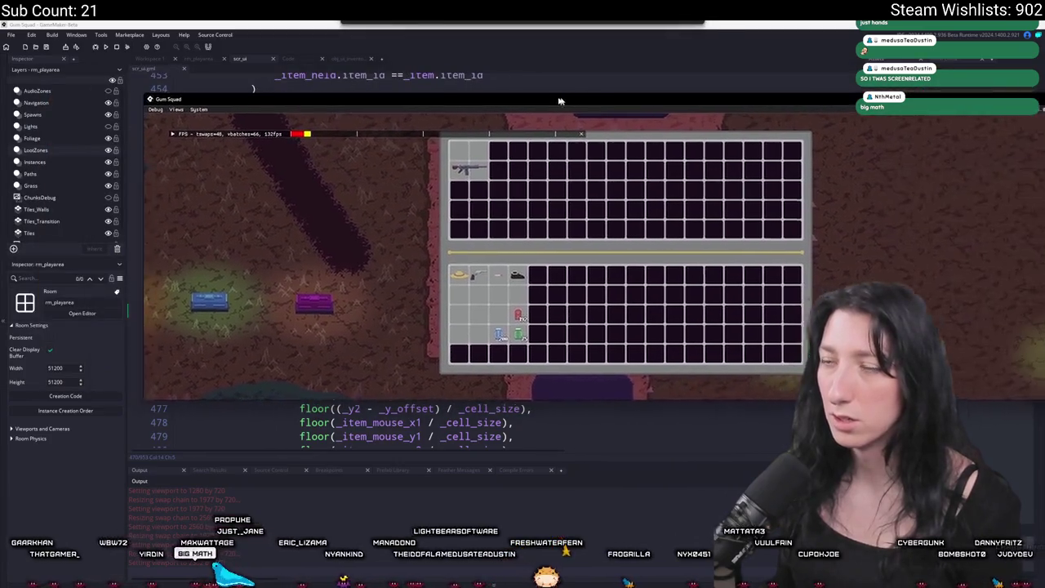
{"action": "left_click_drag", "start_coordinate": [568, 101], "coordinate": [459, 96]}
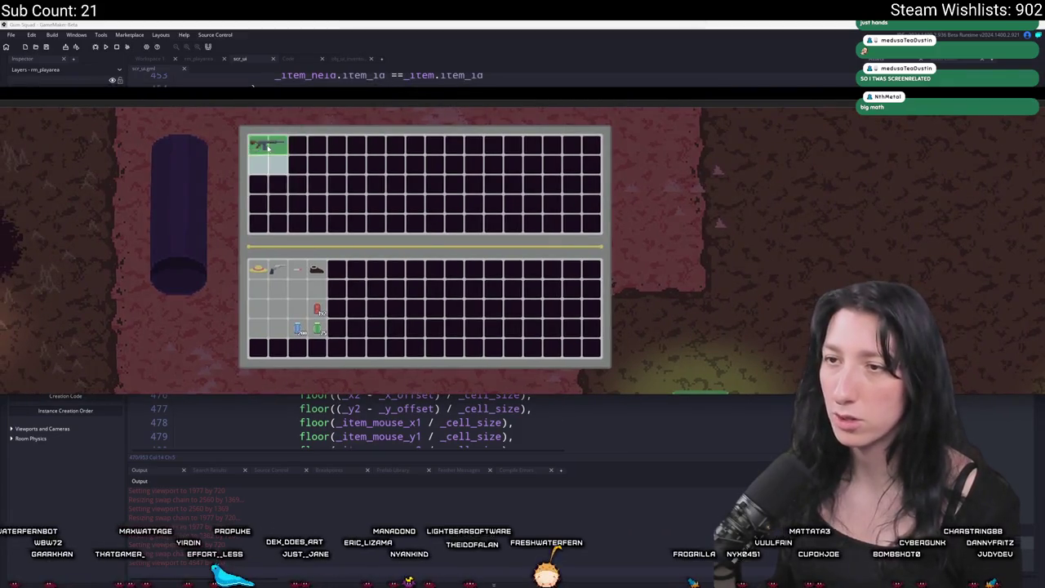
{"action": "left_click_drag", "start_coordinate": [268, 147], "coordinate": [262, 162]}
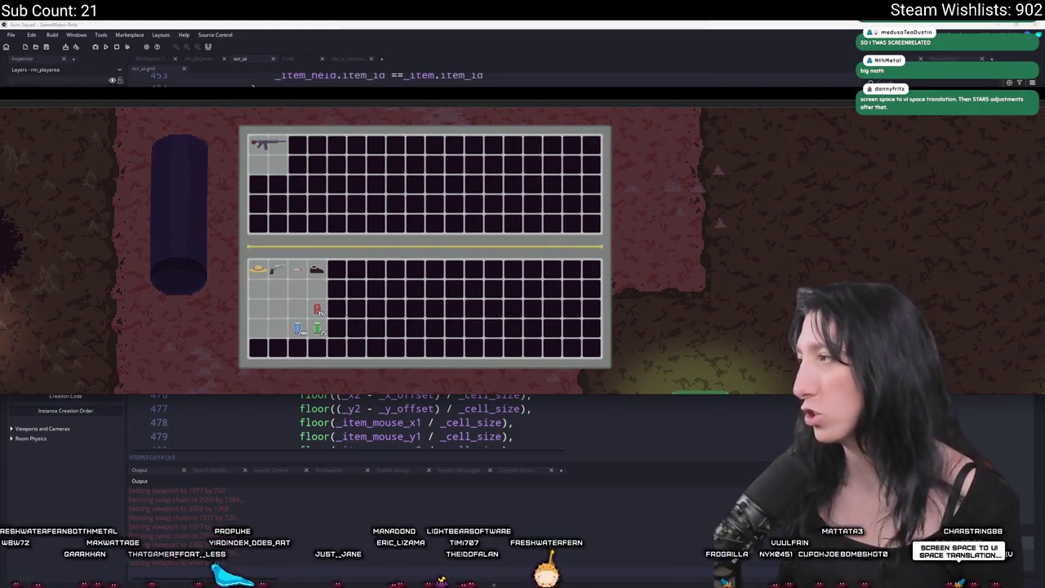
{"action": "mouse_move", "coordinate": [523, 96]}
{"action": "left_mouse_down"}
{"action": "mouse_move", "coordinate": [49, 97]}
{"action": "mouse_move", "coordinate": [23, 135]}
{"action": "mouse_move", "coordinate": [49, 4]}
{"action": "left_mouse_up"}
Step: Walk the character around the log, then bring up the 19 changed files in GitHub Desktop
{"action": "key", "text": "Tab"}
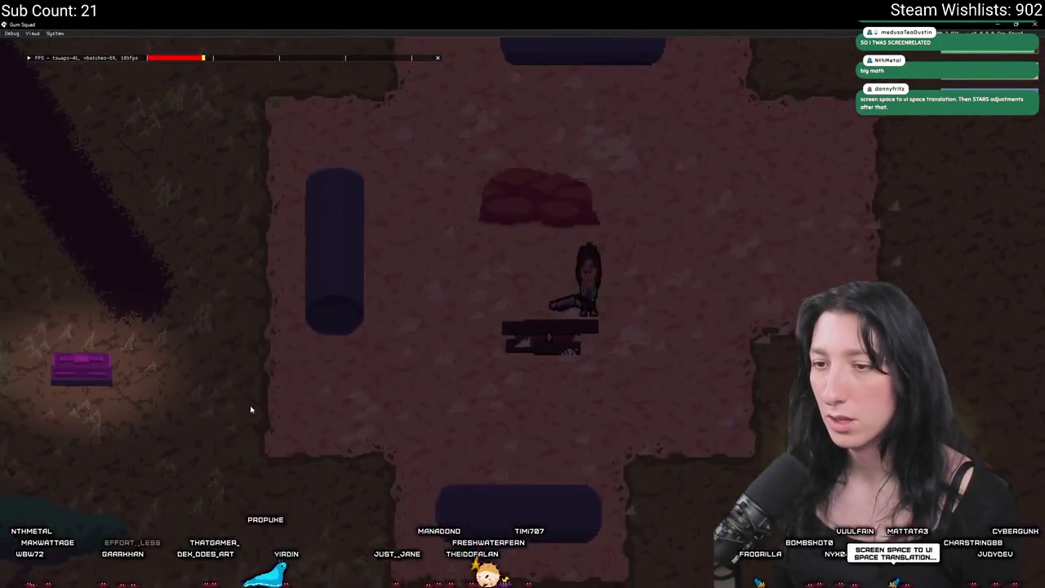
{"action": "key", "text": "a"}
{"action": "key", "text": "Tab"}
{"action": "key", "text": "Tab"}
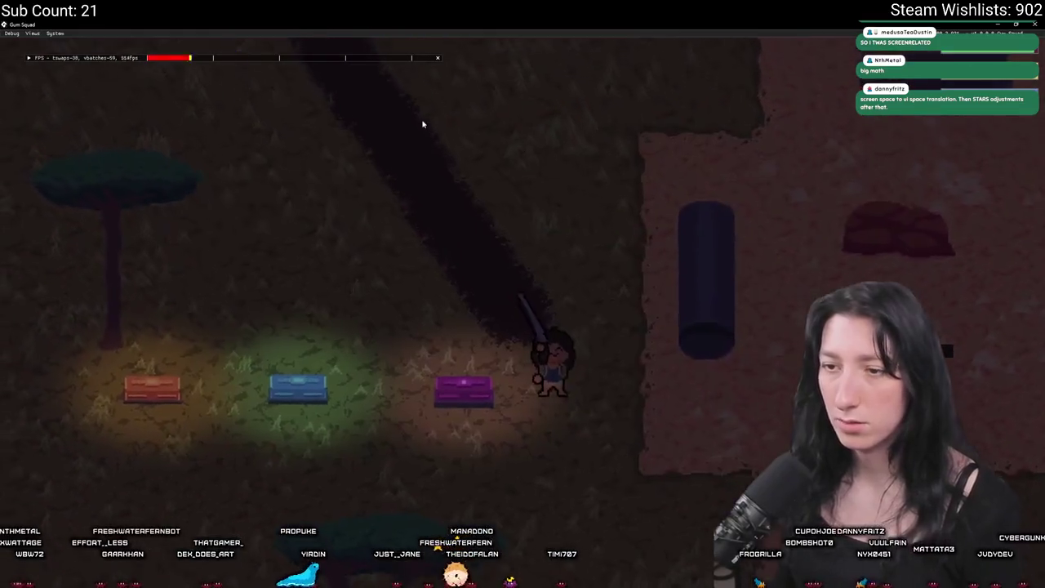
{"action": "key", "text": "s"}
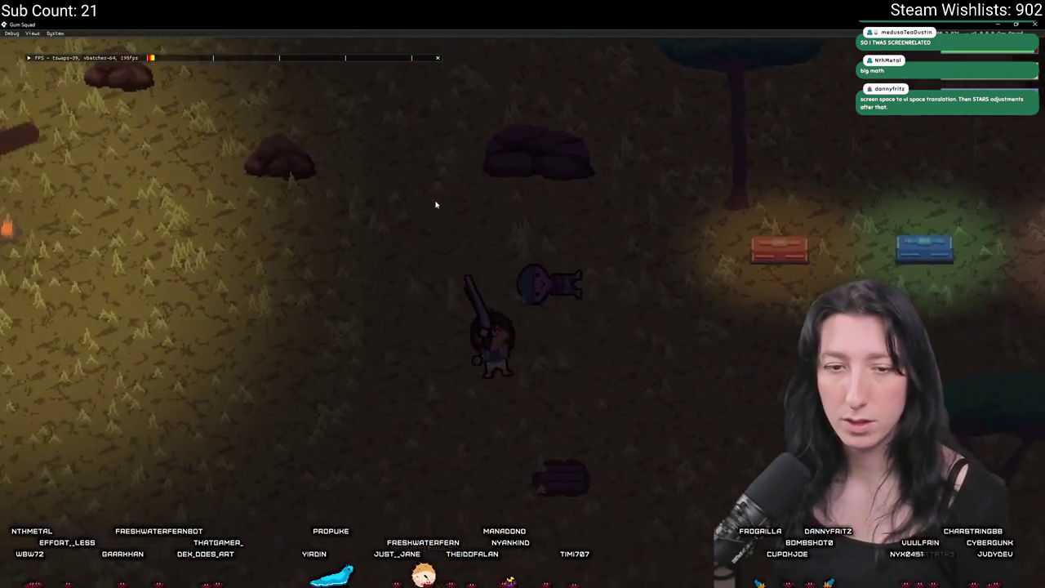
{"action": "key", "text": "w"}
{"action": "key", "text": "a"}
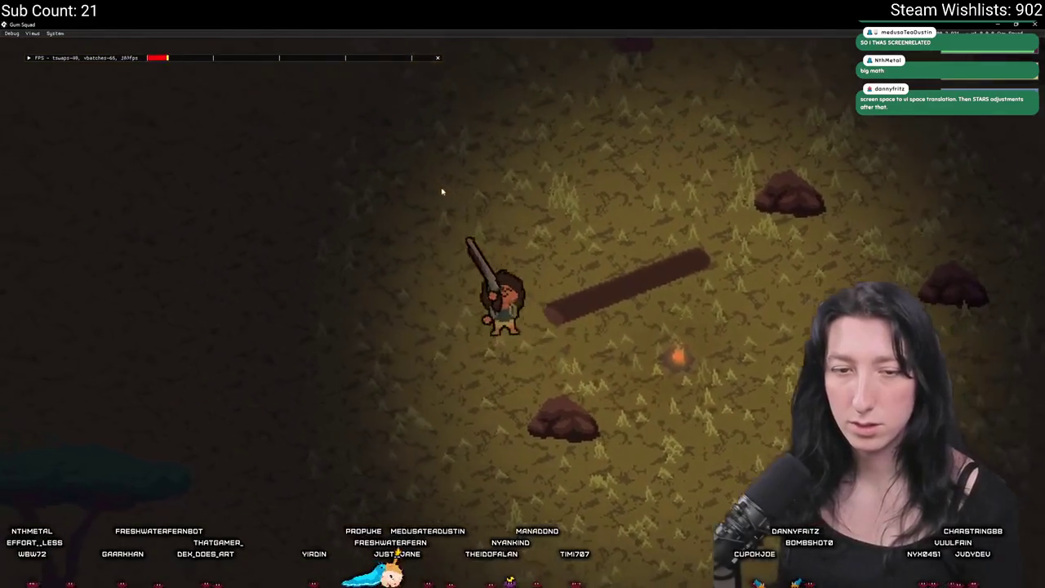
{"action": "key", "text": "a"}
{"action": "key", "text": "d"}
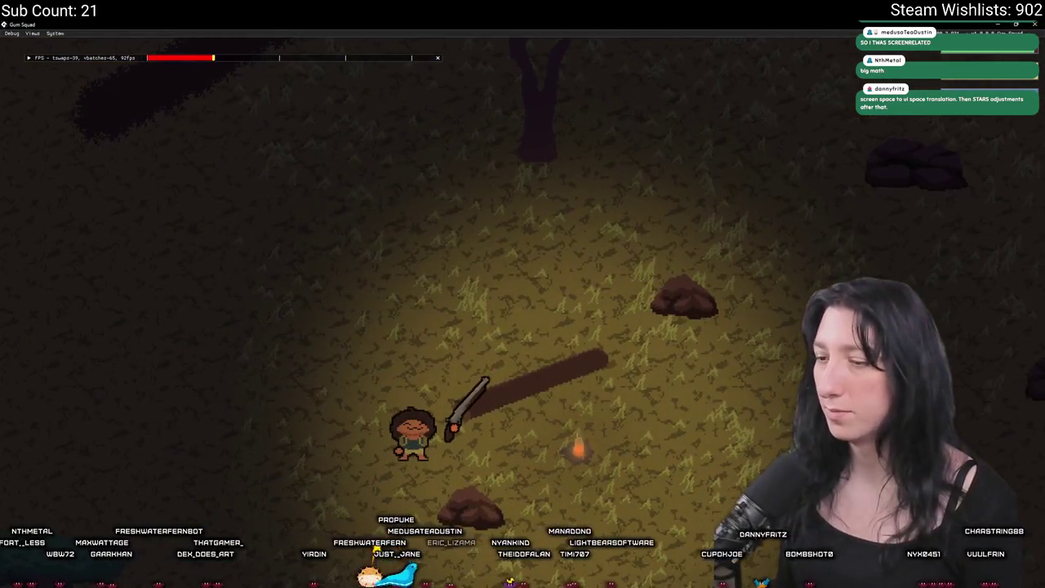
{"action": "key", "text": "alt+Tab"}
{"action": "key", "text": "ctrl+1"}
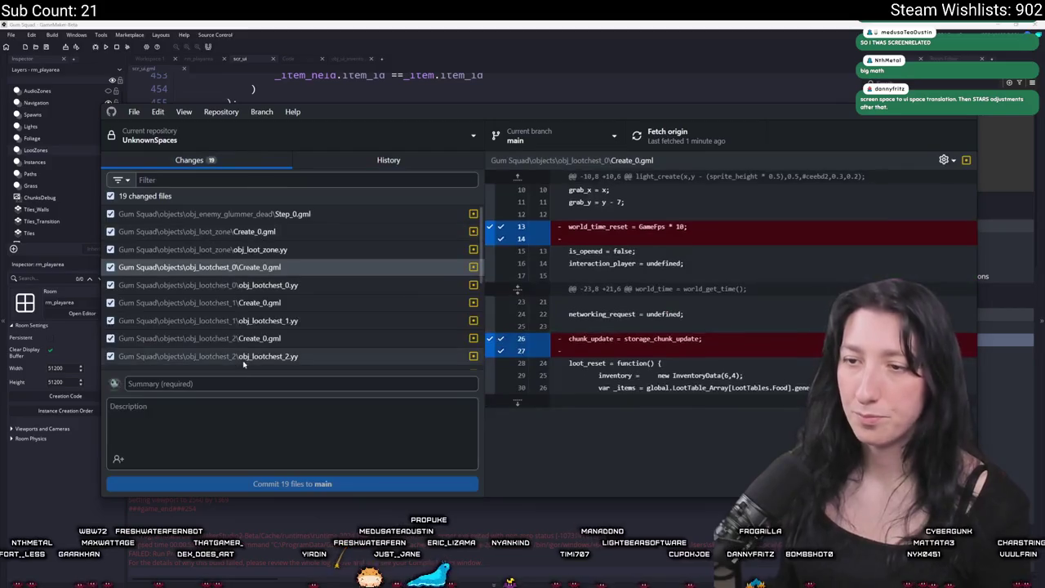
Step: Commit the 19 changed files to main with the summary 'Made the UI so much better <3'
{"action": "type", "text": "Made the UI"}
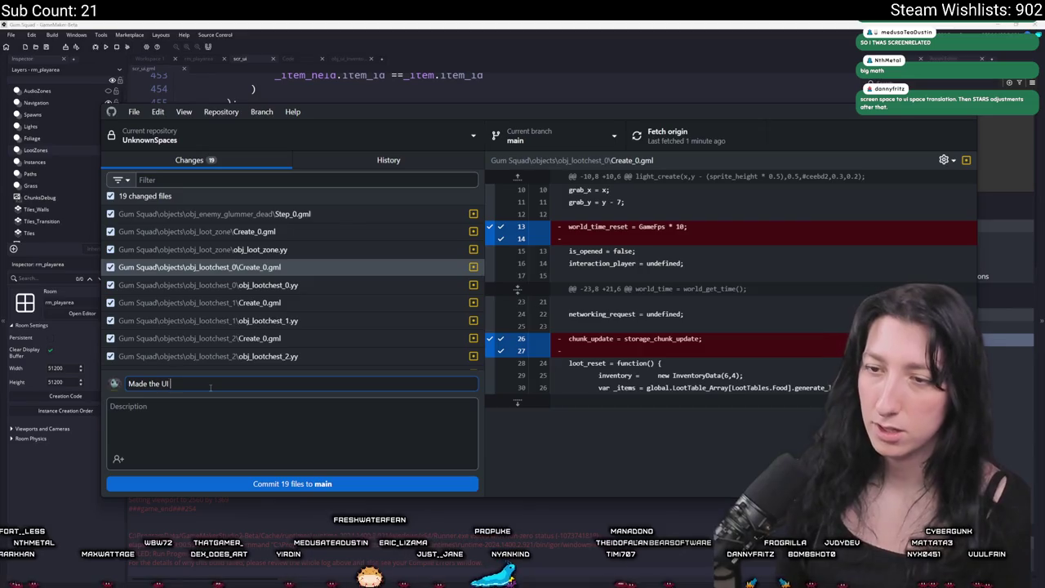
{"action": "type", "text": " so much better <3"}
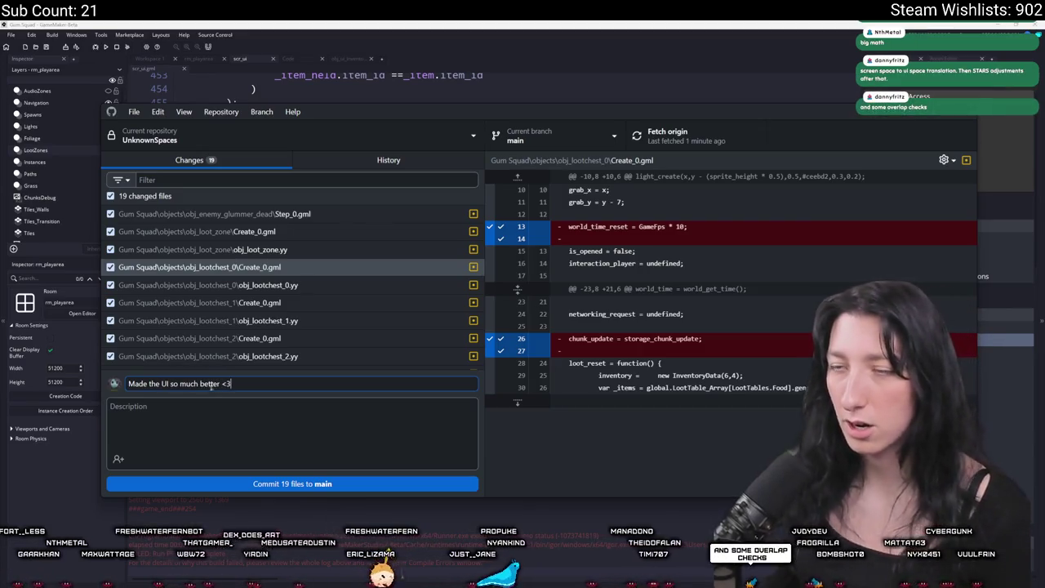
{"action": "key", "text": "alt+Tab"}
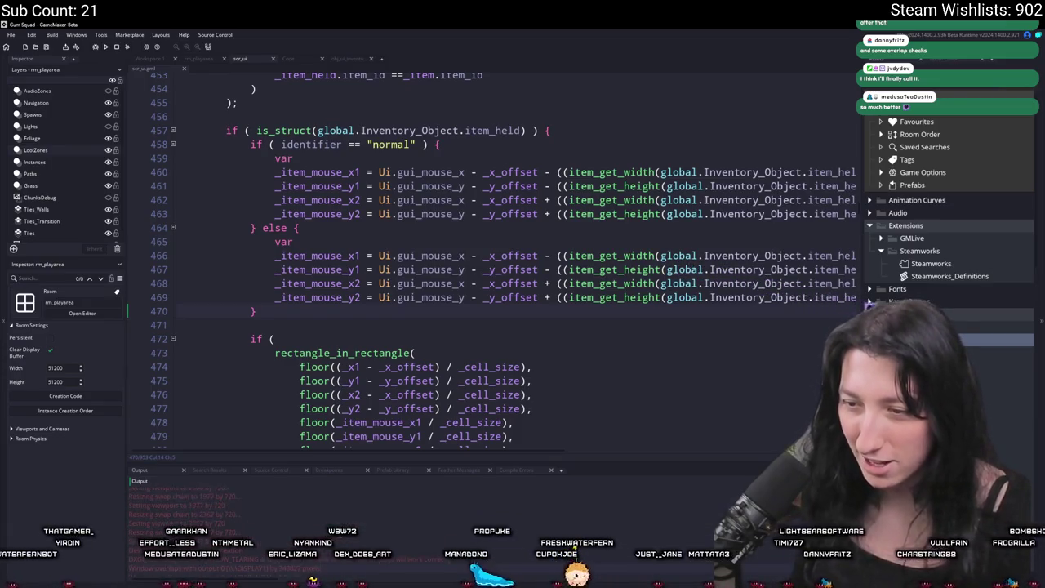
{"action": "key", "text": "alt+Tab"}
{"action": "left_click", "coordinate": [234, 479]}
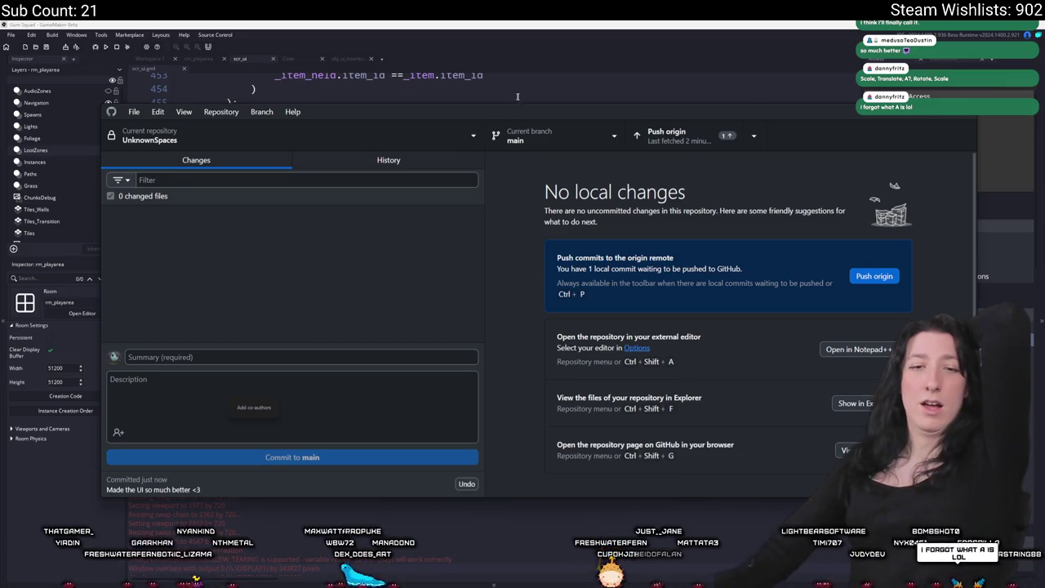
Step: Push the commit to origin, check the History tab, and return to GameMaker
{"action": "left_click", "coordinate": [658, 135]}
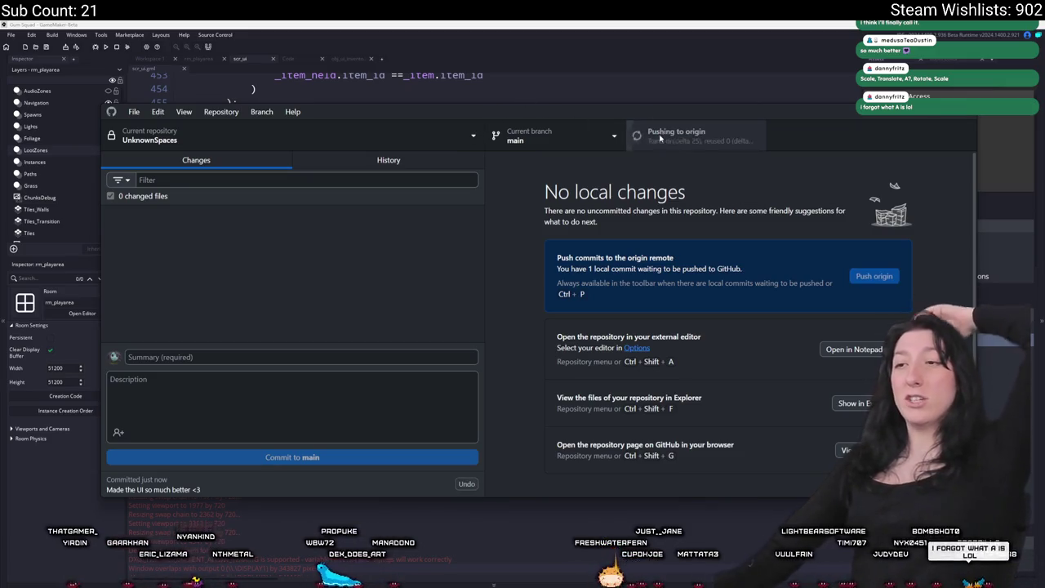
{"action": "left_click", "coordinate": [389, 159]}
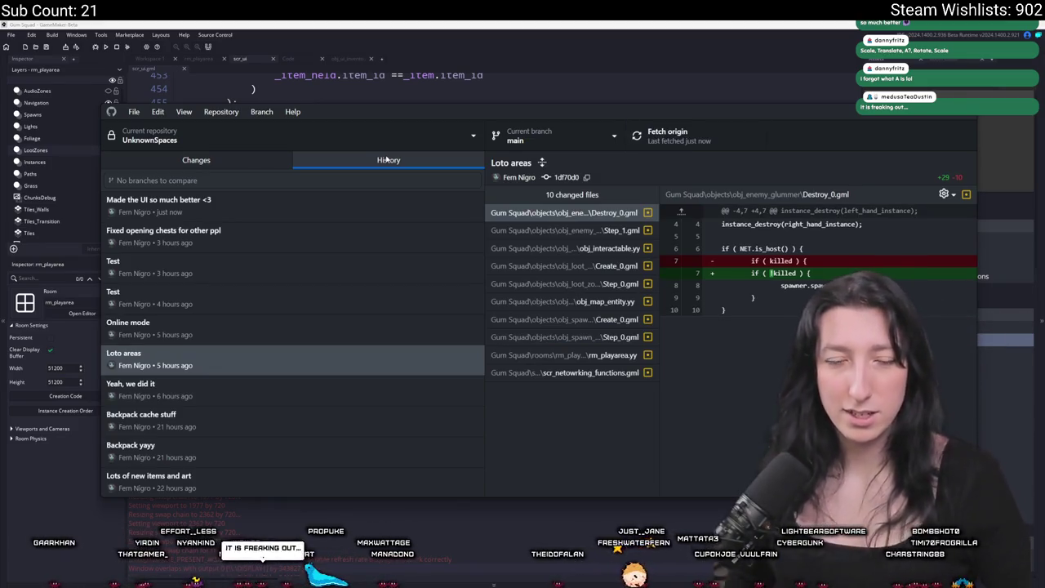
{"action": "left_click", "coordinate": [316, 501]}
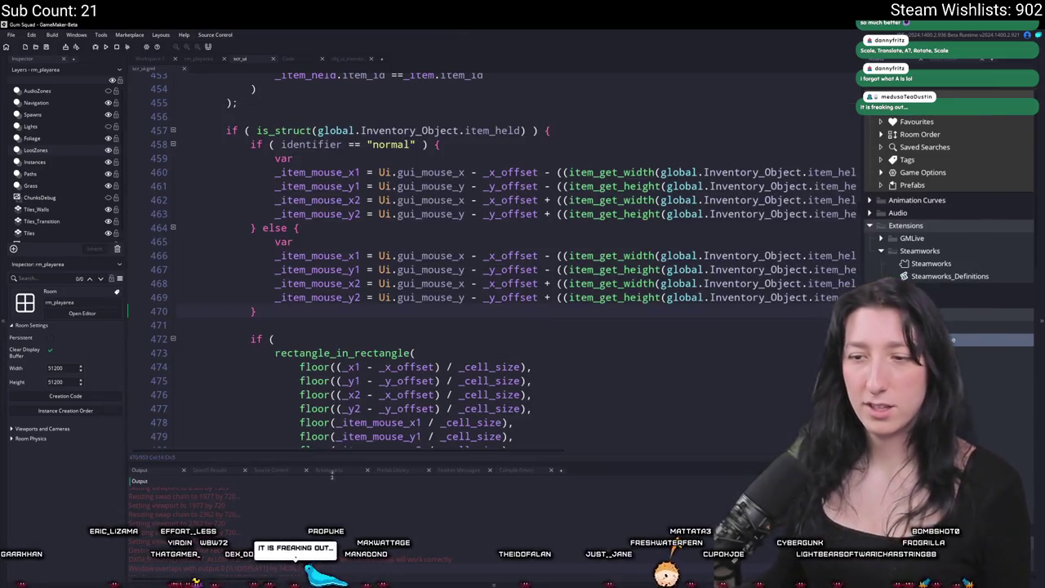
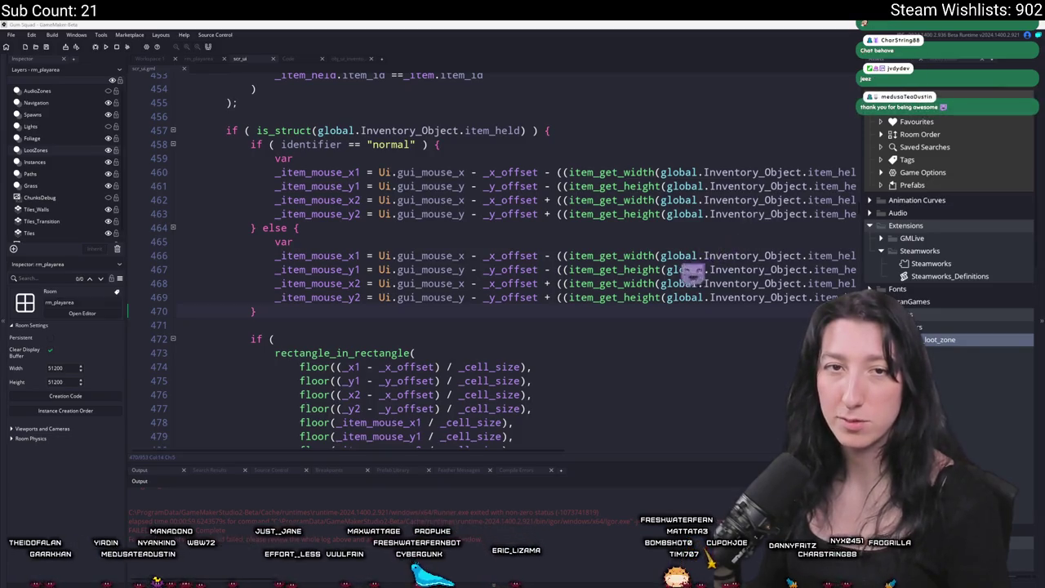
Step: Leave GameMaker for Twitch's Software and Game Development directory, then switch over to Discord
{"action": "left_click_drag", "start_coordinate": [0, 288], "coordinate": [3, 288]}
{"action": "key", "text": "alt+Tab"}
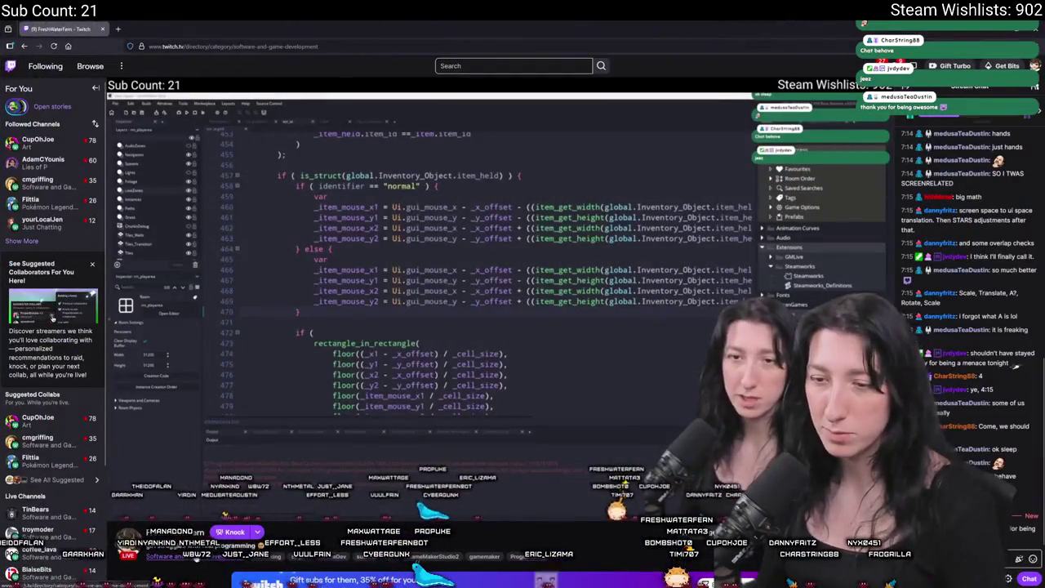
{"action": "key", "text": "alt+Left"}
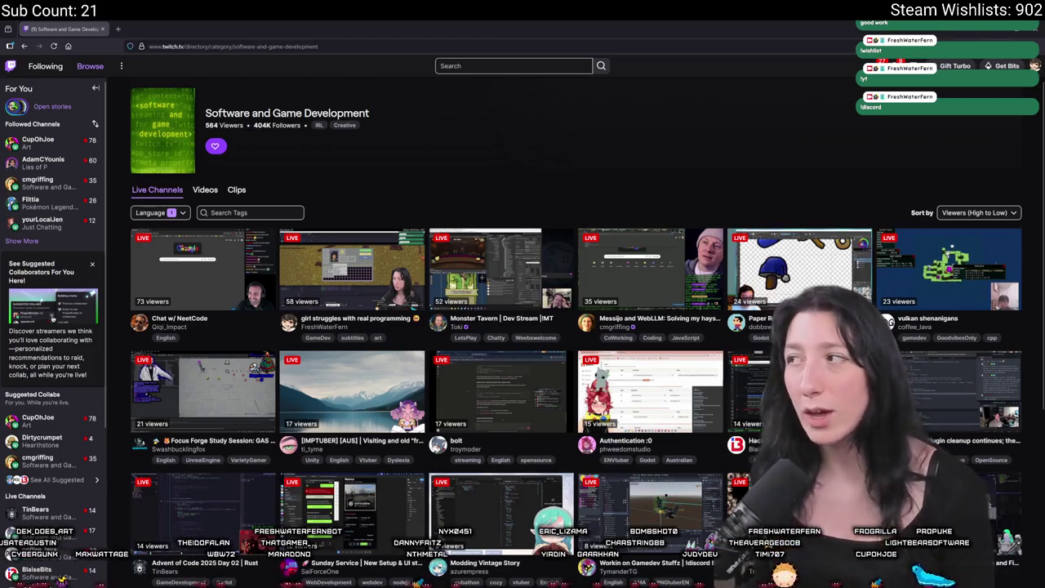
{"action": "key", "text": "alt+Tab"}
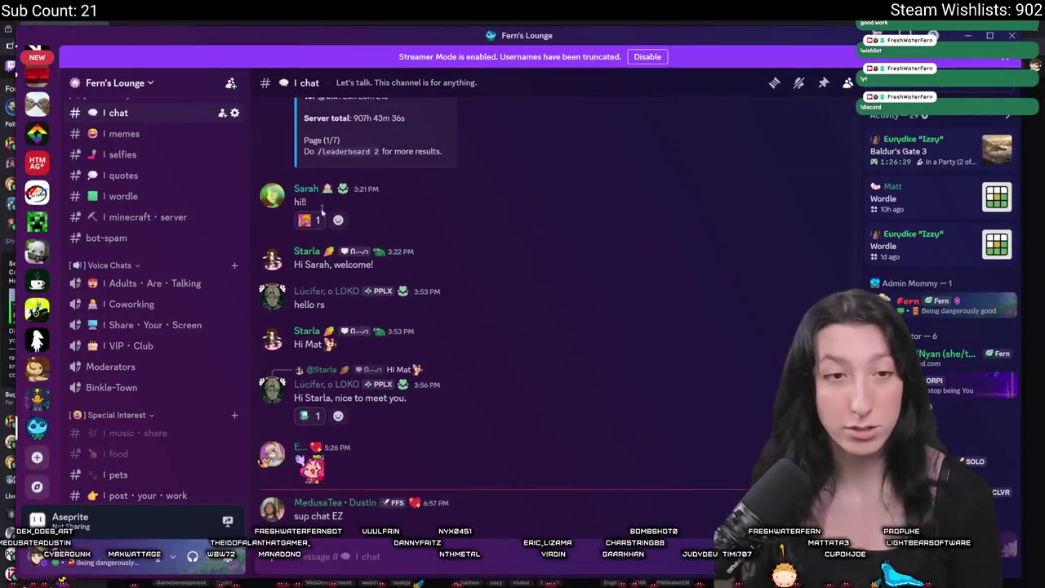
Step: Scroll the community server's channel list, then join and leave the Coworking voice channel
{"action": "scroll", "coordinate": [122, 327], "scroll_direction": "up", "scroll_amount": 5}
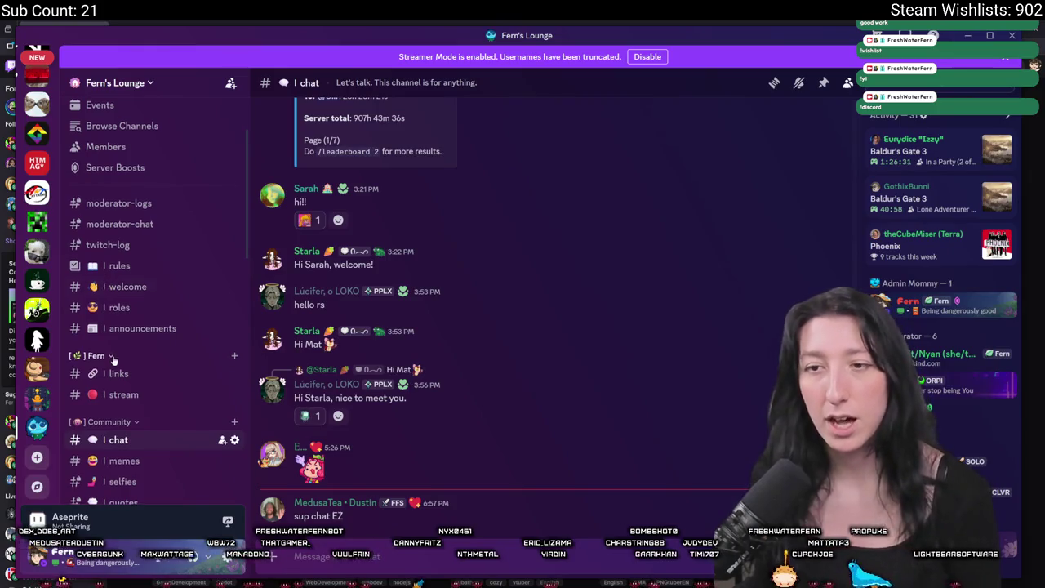
{"action": "scroll", "coordinate": [113, 359], "scroll_direction": "down", "scroll_amount": 5}
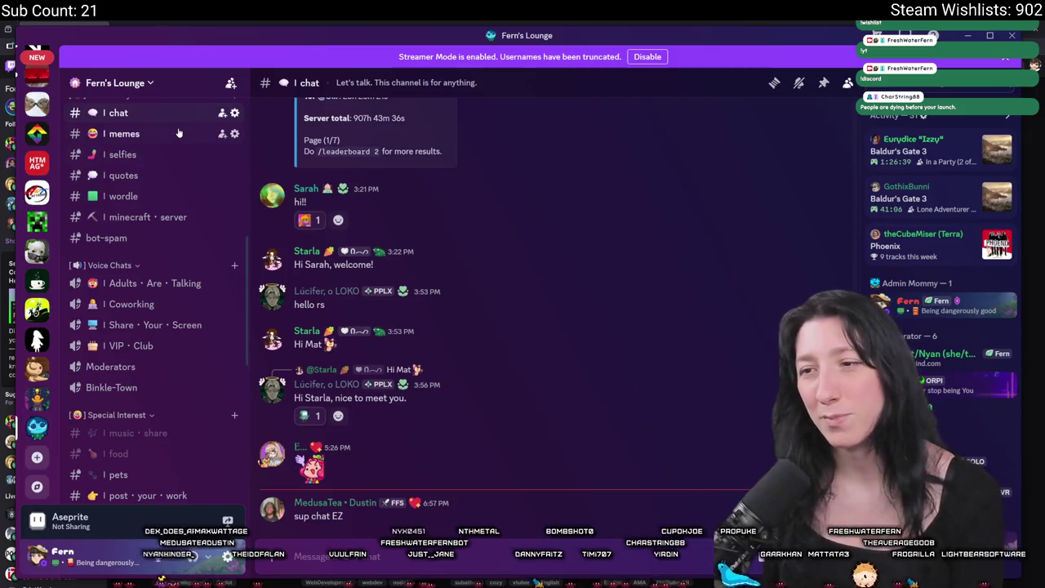
{"action": "scroll", "coordinate": [123, 245], "scroll_direction": "down", "scroll_amount": 3}
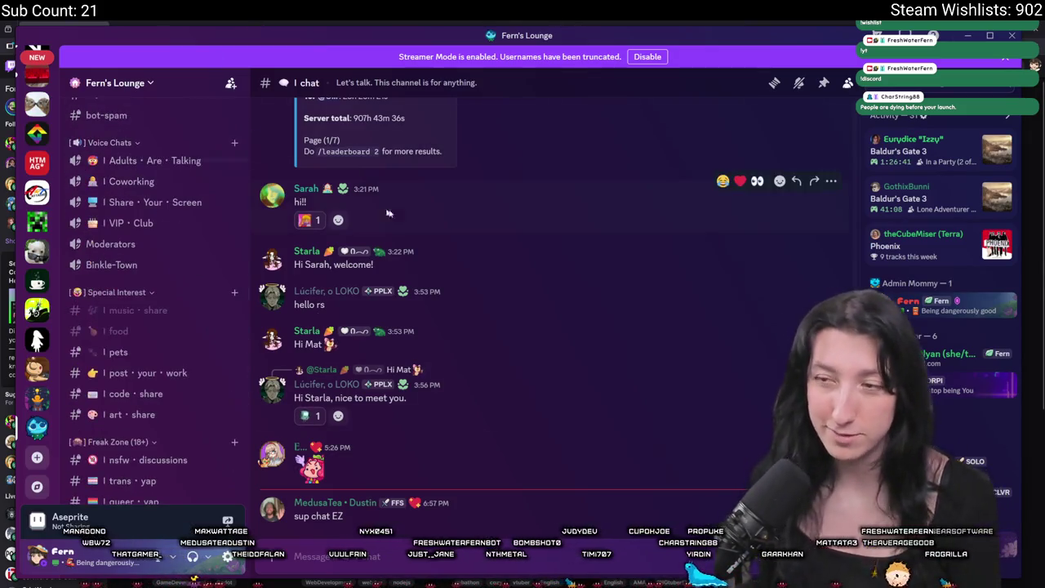
{"action": "scroll", "coordinate": [123, 311], "scroll_direction": "down", "scroll_amount": 3}
{"action": "scroll", "coordinate": [126, 187], "scroll_direction": "up", "scroll_amount": 3}
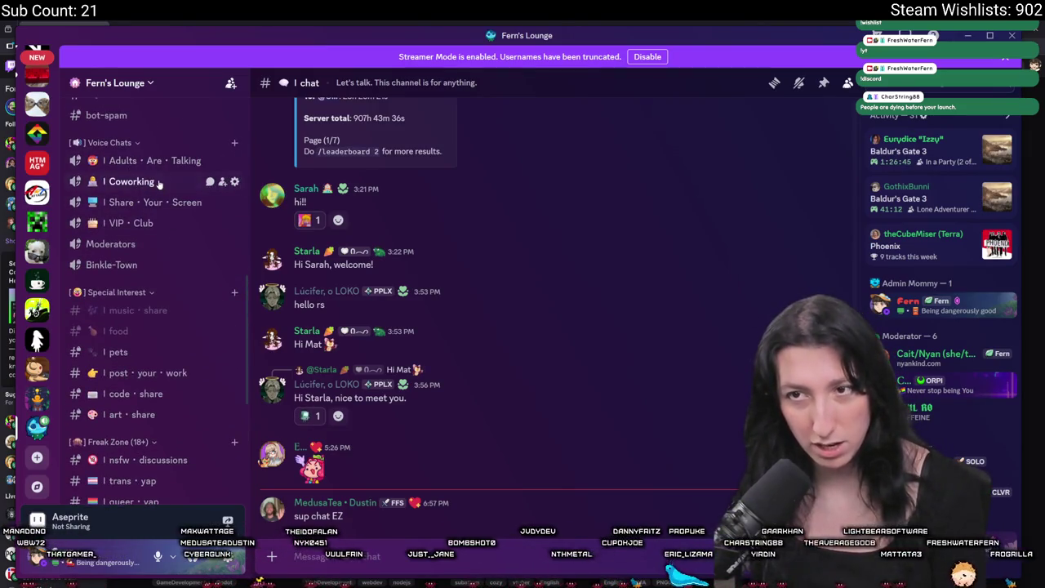
{"action": "left_click", "coordinate": [131, 181]}
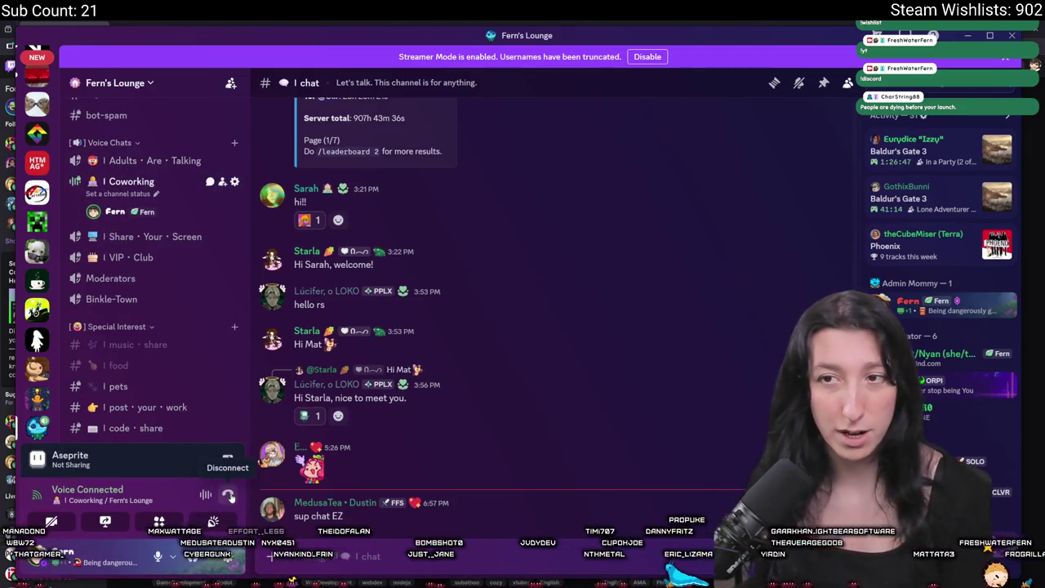
{"action": "left_click", "coordinate": [228, 496]}
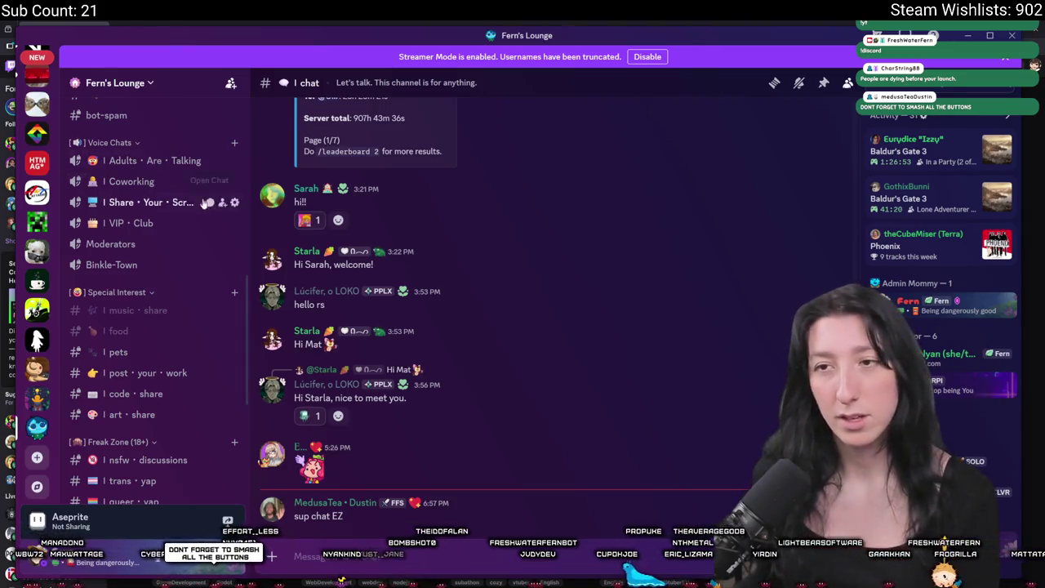
Step: View #minecraft-server and #chat, then return to the Twitch directory
{"action": "scroll", "coordinate": [168, 301], "scroll_direction": "up", "scroll_amount": 5}
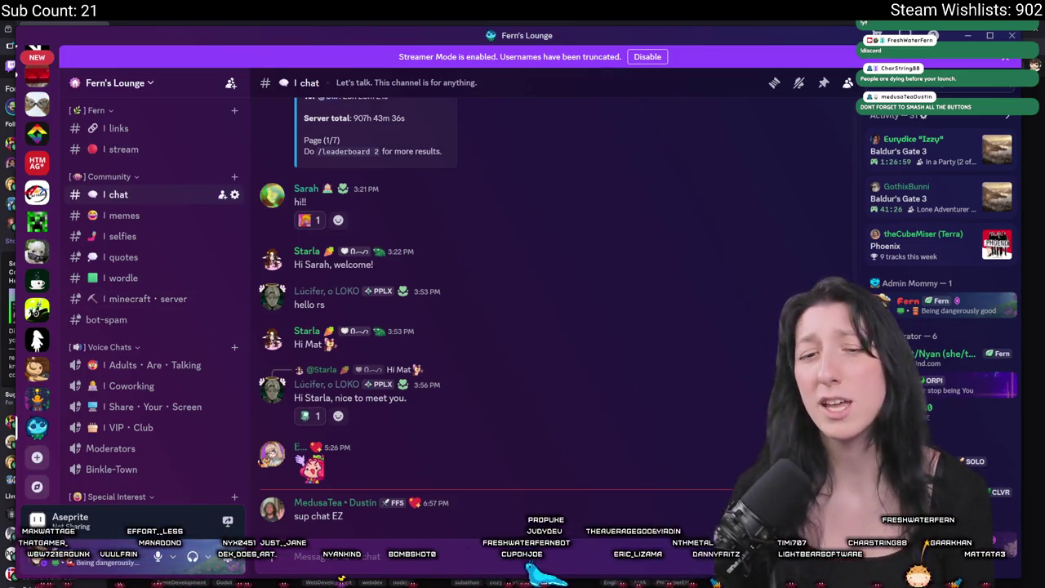
{"action": "left_click", "coordinate": [125, 300]}
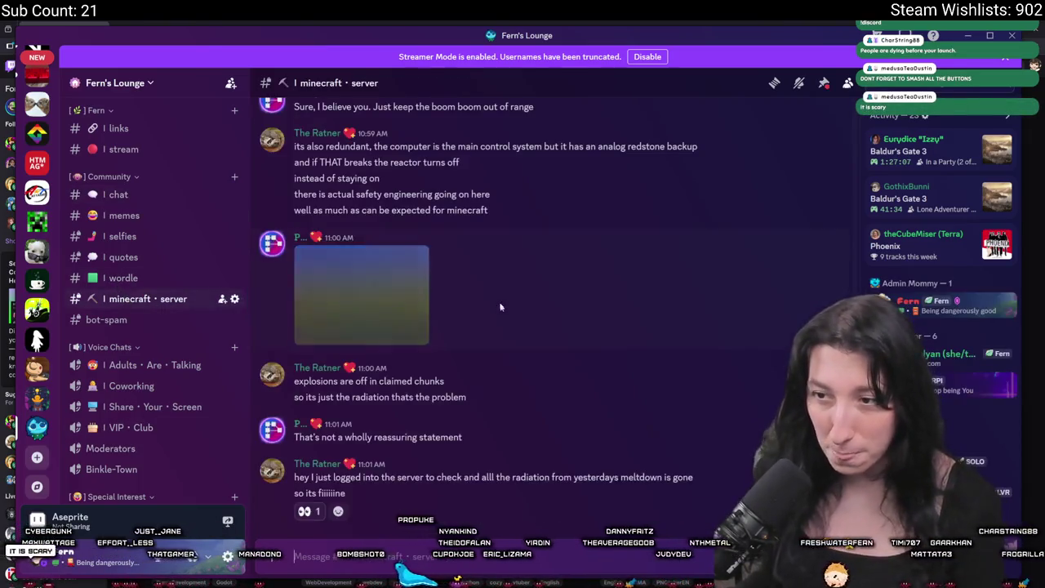
{"action": "left_click", "coordinate": [104, 193]}
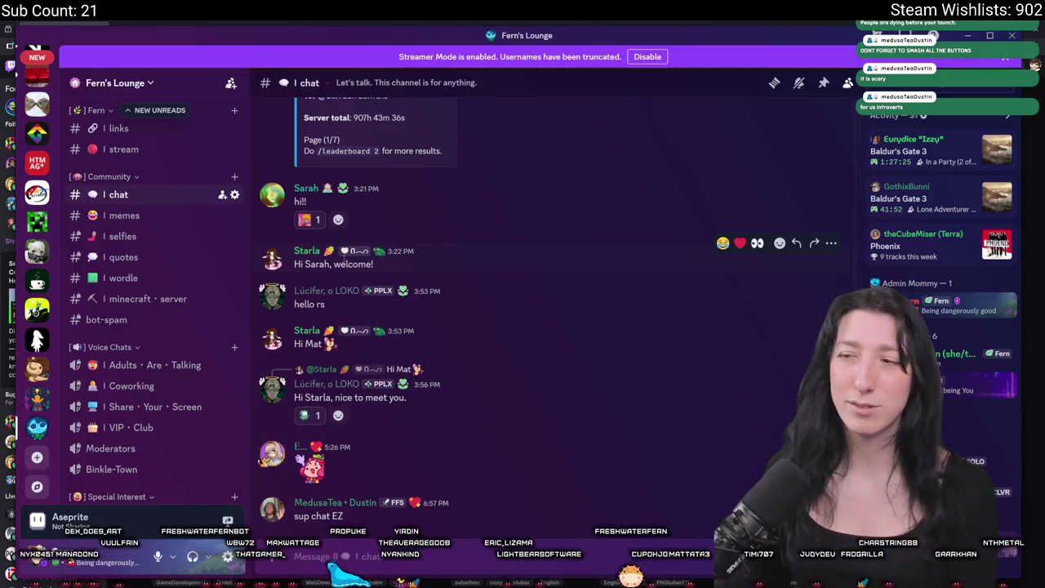
{"action": "key", "text": "alt+Tab"}
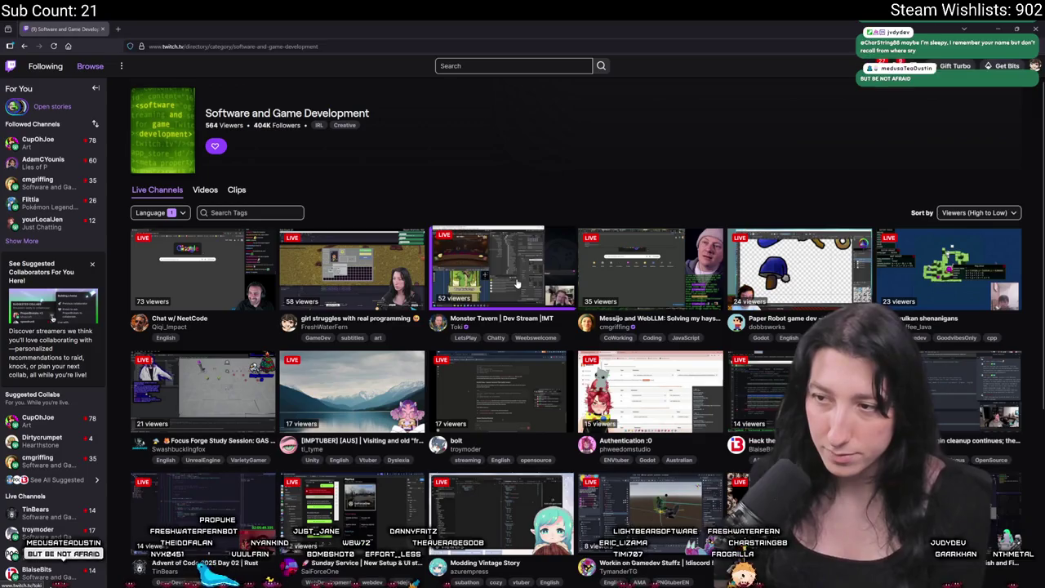
Step: Open the Monster Tavern | Dev Stream channel page from the directory
{"action": "left_click", "coordinate": [499, 269]}
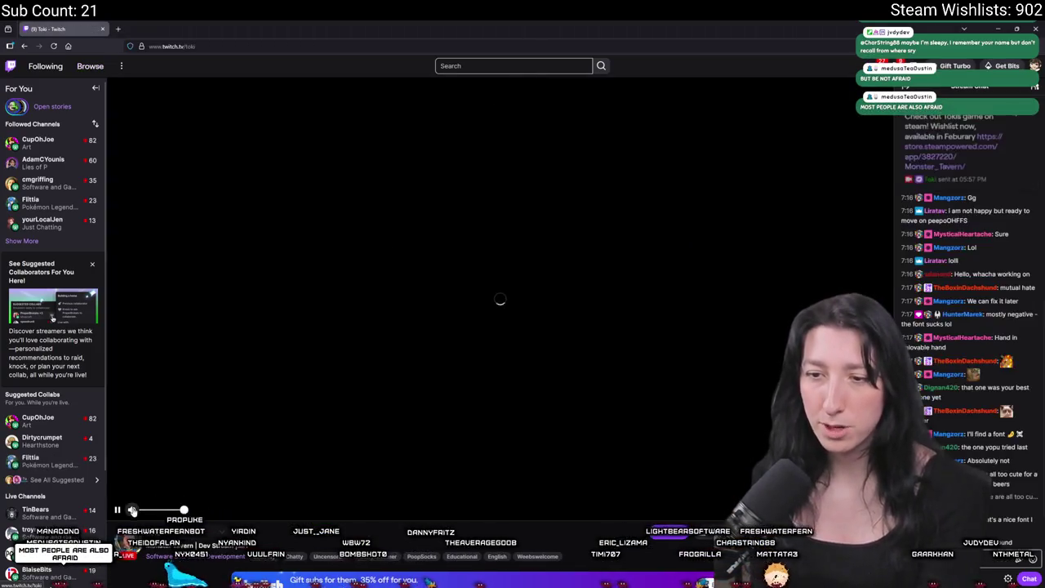
{"action": "scroll", "coordinate": [276, 489], "scroll_direction": "down", "scroll_amount": 3}
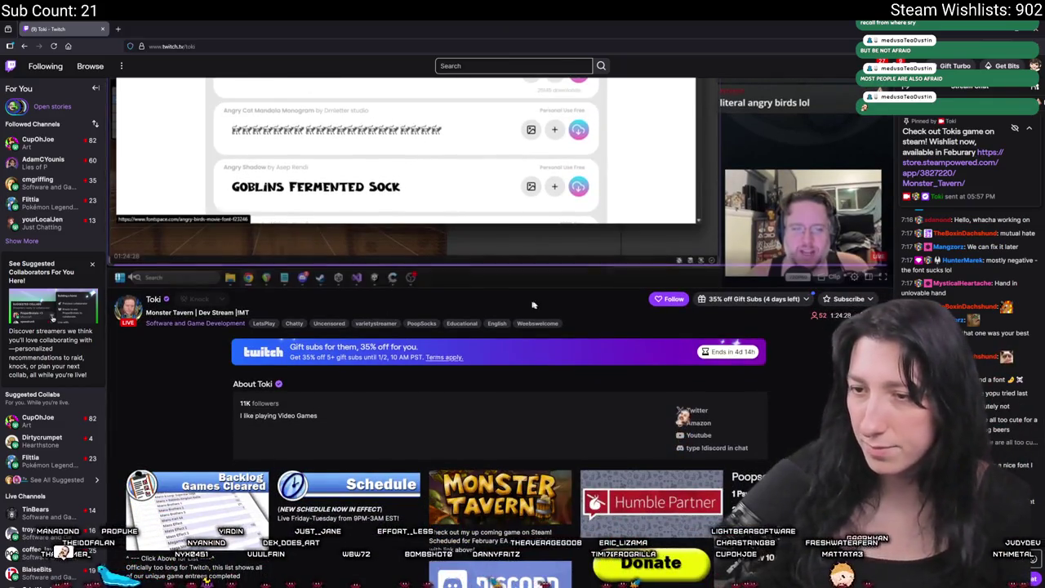
{"action": "scroll", "coordinate": [531, 352], "scroll_direction": "up", "scroll_amount": 3}
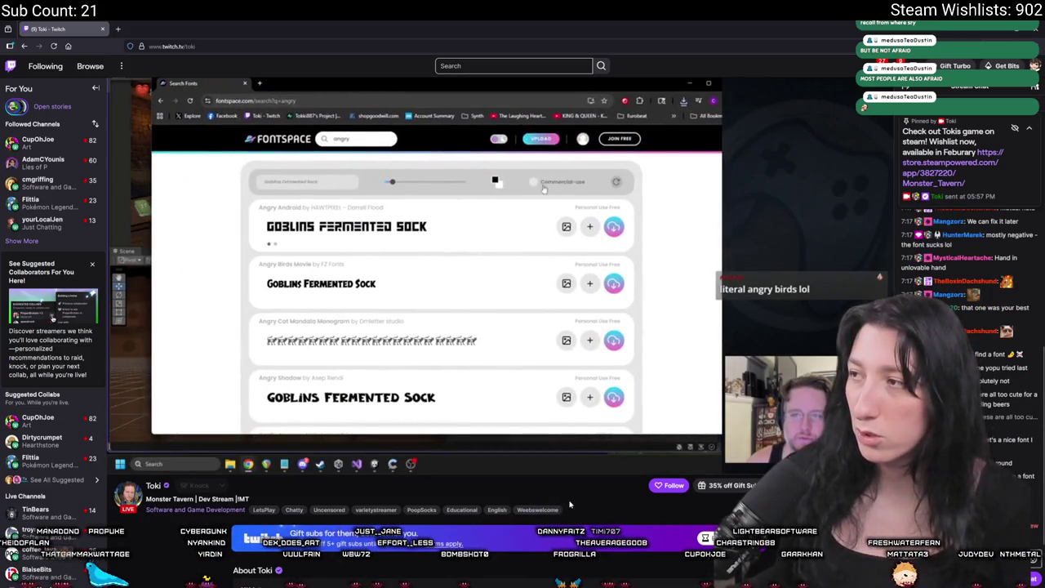
{"action": "scroll", "coordinate": [510, 222], "scroll_direction": "down", "scroll_amount": 1}
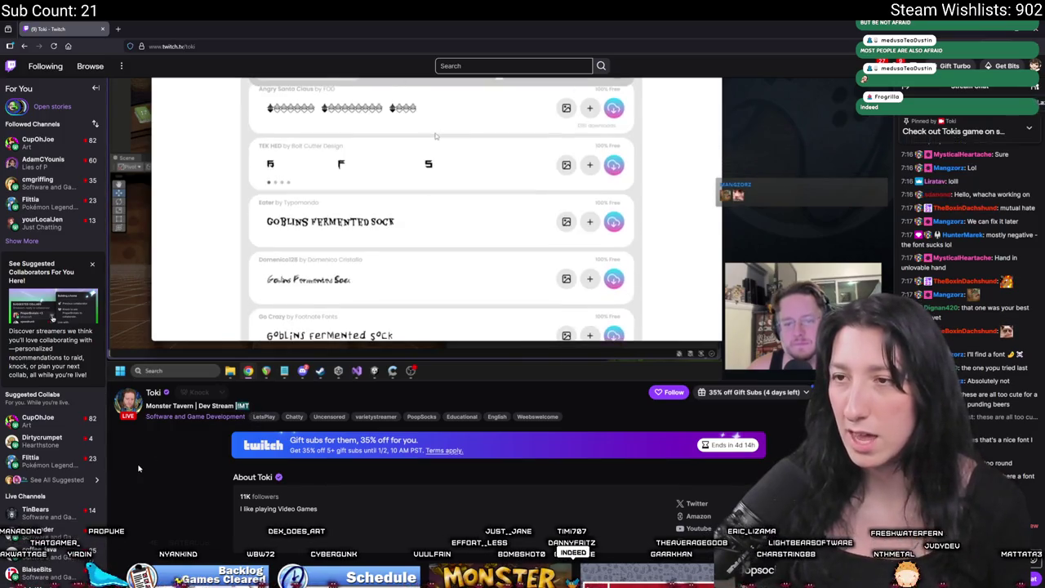
Step: Read through the About panels and open the Monster Tavern Steam link in a new tab
{"action": "scroll", "coordinate": [441, 424], "scroll_direction": "down", "scroll_amount": 2}
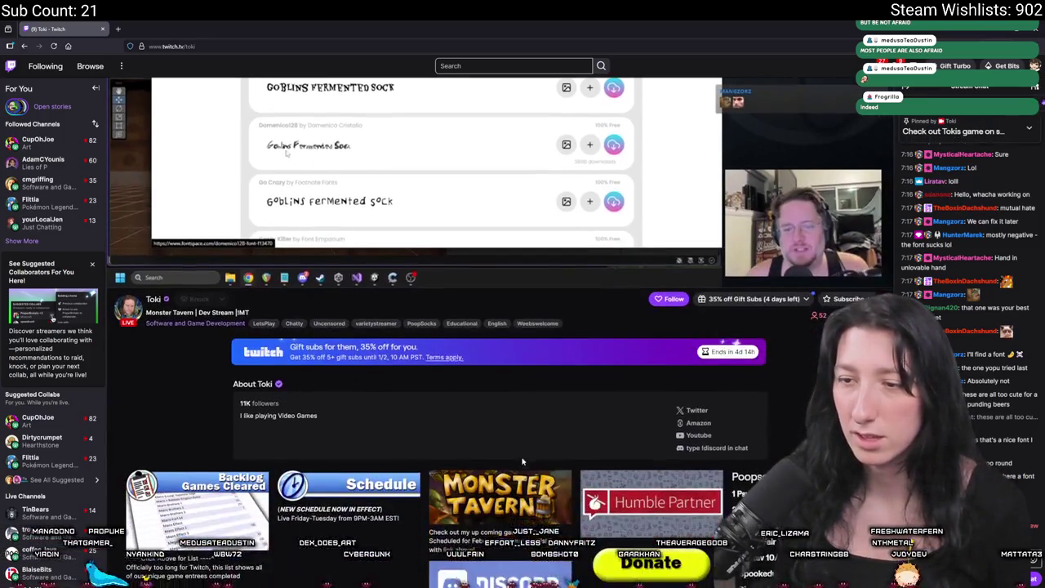
{"action": "scroll", "coordinate": [519, 392], "scroll_direction": "down", "scroll_amount": 1}
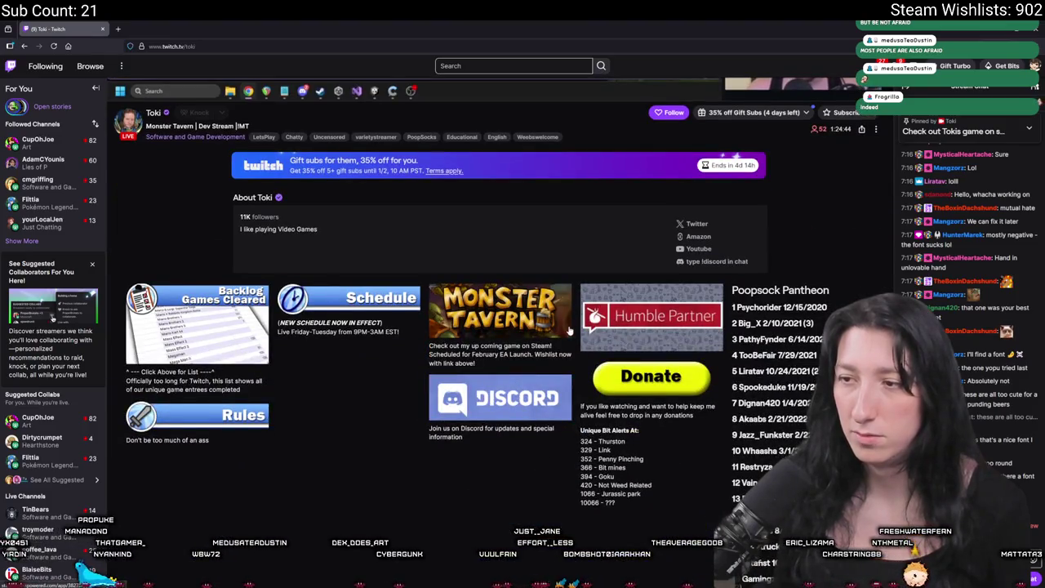
{"action": "scroll", "coordinate": [501, 227], "scroll_direction": "up", "scroll_amount": 4}
{"action": "scroll", "coordinate": [253, 316], "scroll_direction": "down", "scroll_amount": 2}
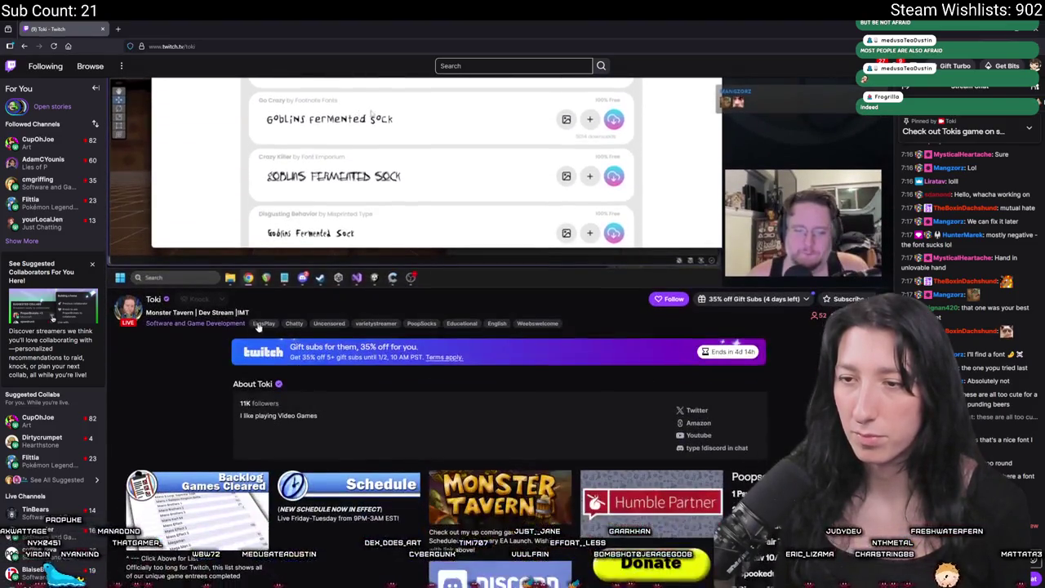
{"action": "middle_click", "coordinate": [518, 503]}
{"action": "scroll", "coordinate": [517, 503], "scroll_direction": "up", "scroll_amount": 3}
{"action": "left_click", "coordinate": [159, 25]}
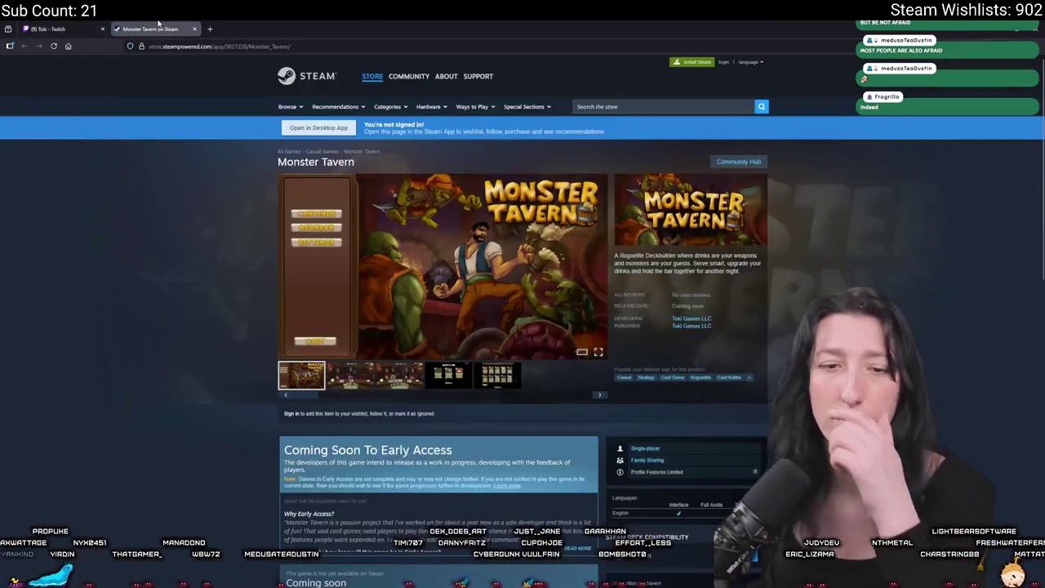
{"action": "left_click", "coordinate": [436, 290]}
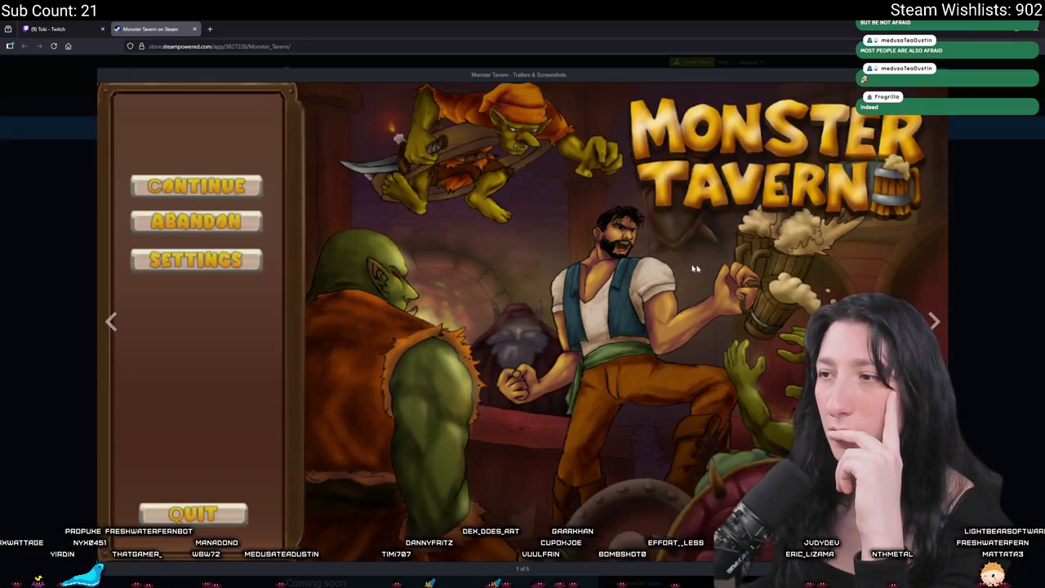
{"action": "left_click", "coordinate": [935, 325]}
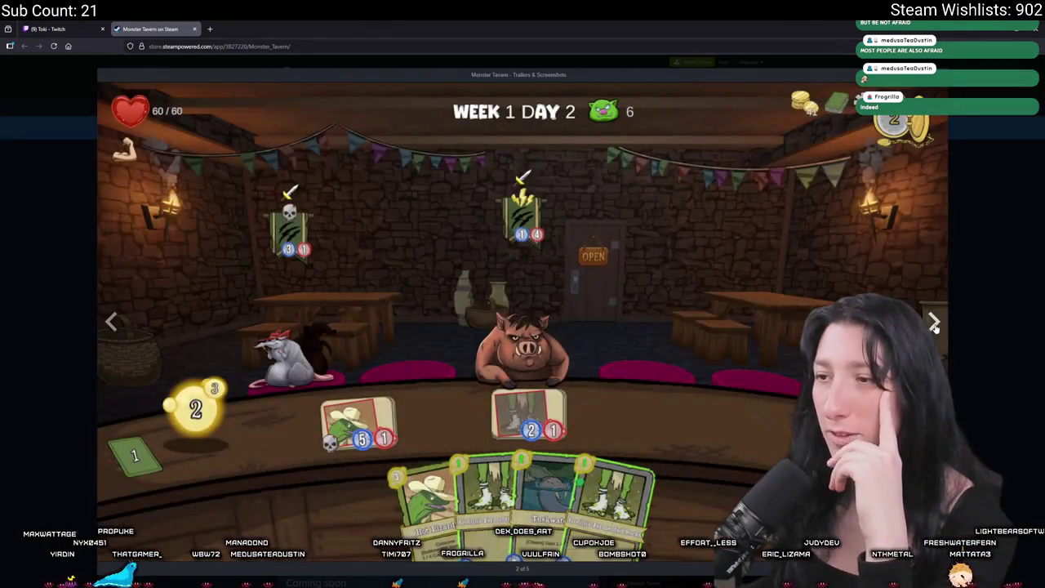
{"action": "left_click", "coordinate": [935, 325]}
{"action": "left_click", "coordinate": [935, 325]}
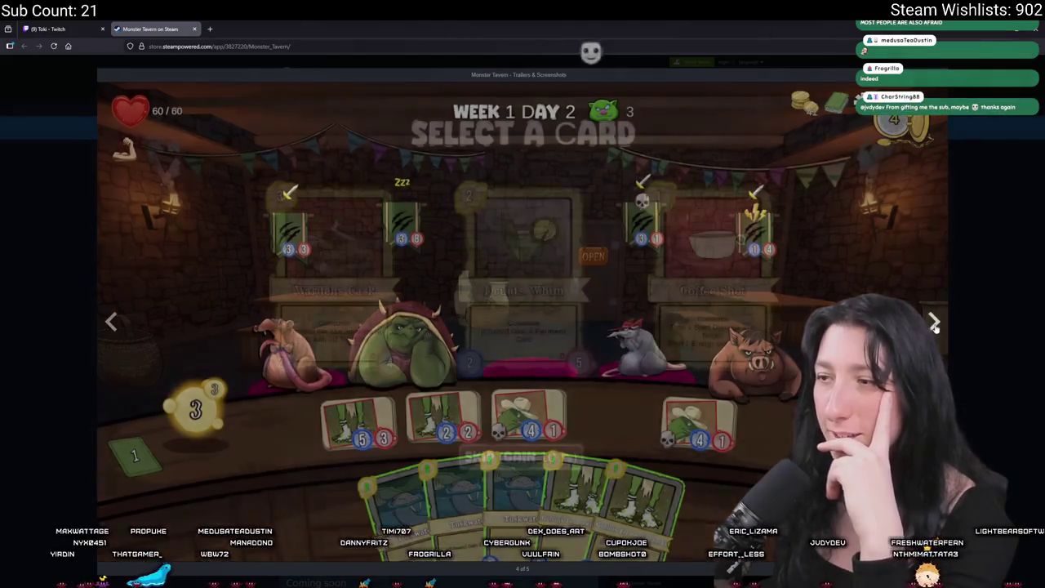
{"action": "left_click", "coordinate": [112, 321]}
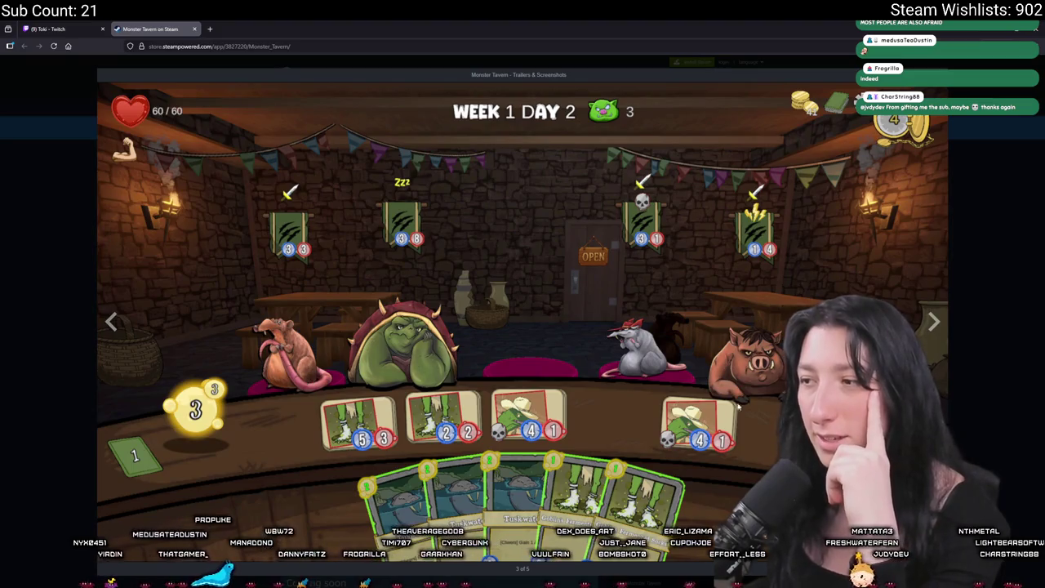
{"action": "left_click", "coordinate": [113, 321]}
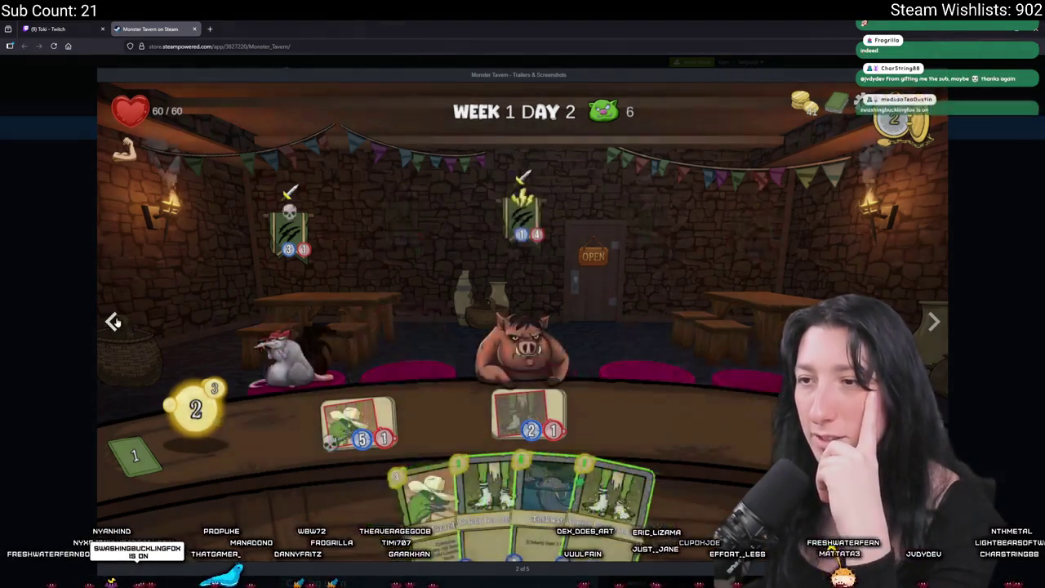
{"action": "left_click", "coordinate": [112, 321]}
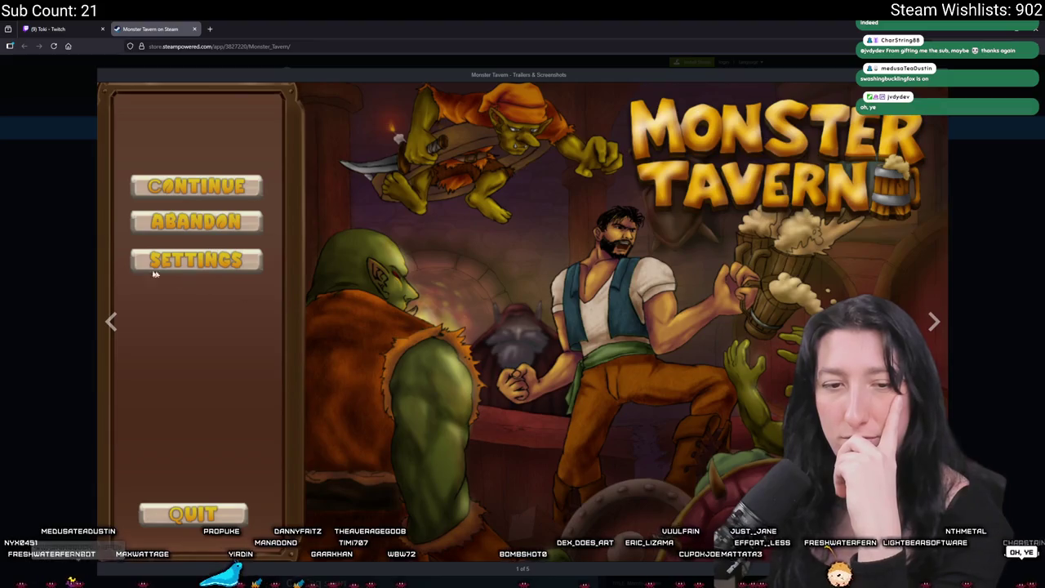
{"action": "left_click", "coordinate": [29, 232]}
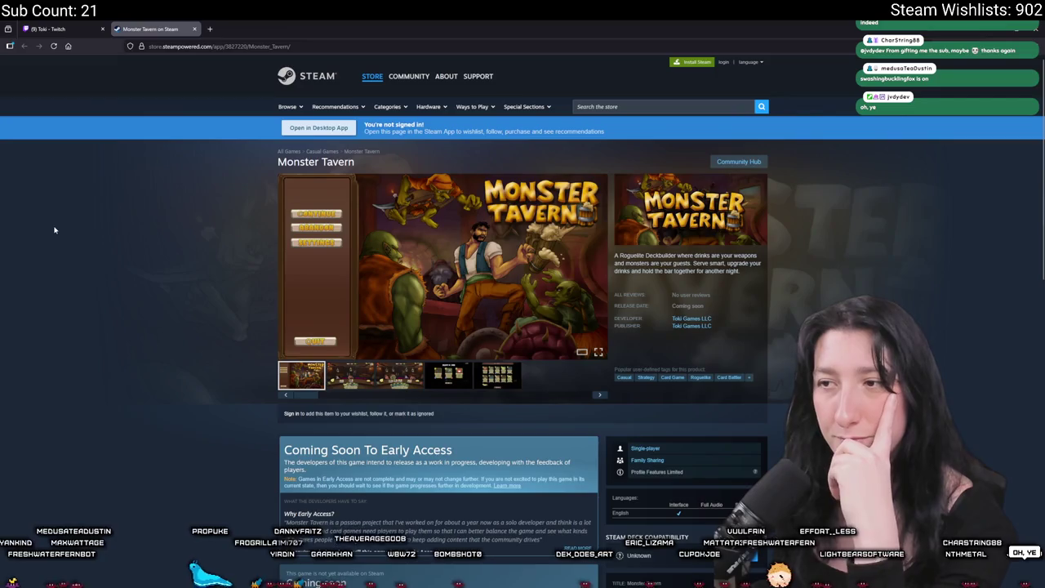
{"action": "left_click", "coordinate": [193, 29]}
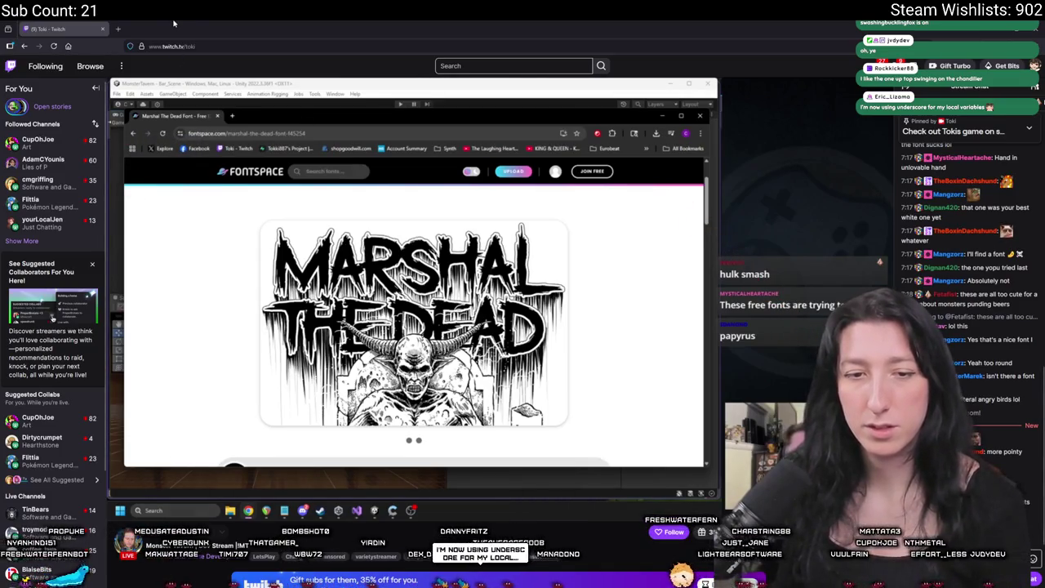
Step: Open the other developer's twitch.tv channel in a new tab, correcting the misspelled address
{"action": "left_click", "coordinate": [118, 28]}
{"action": "type", "text": "twitch.tv/"}
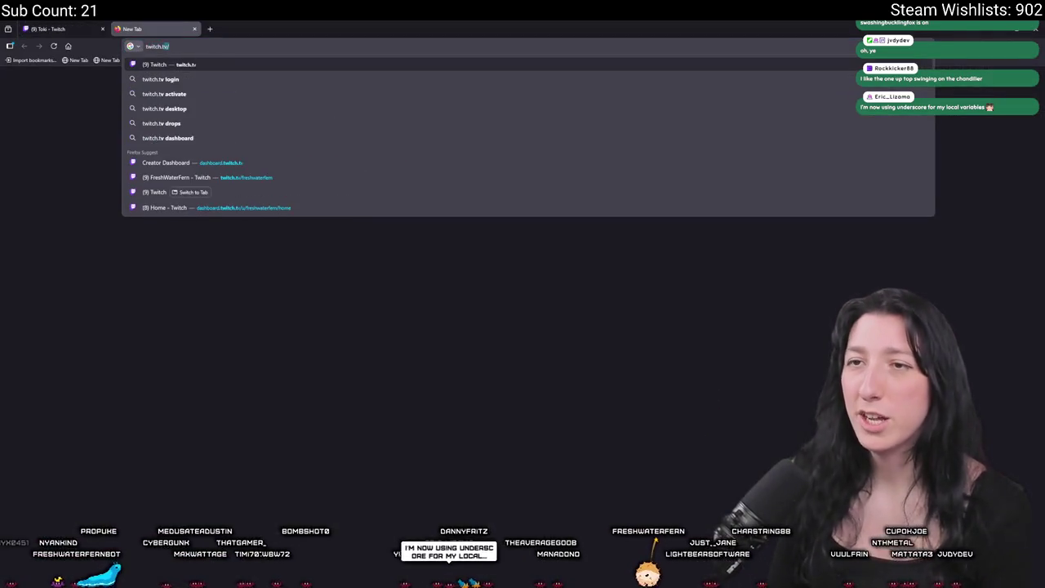
{"action": "type", "text": "swashingbucklingfox"}
{"action": "key", "text": "Return"}
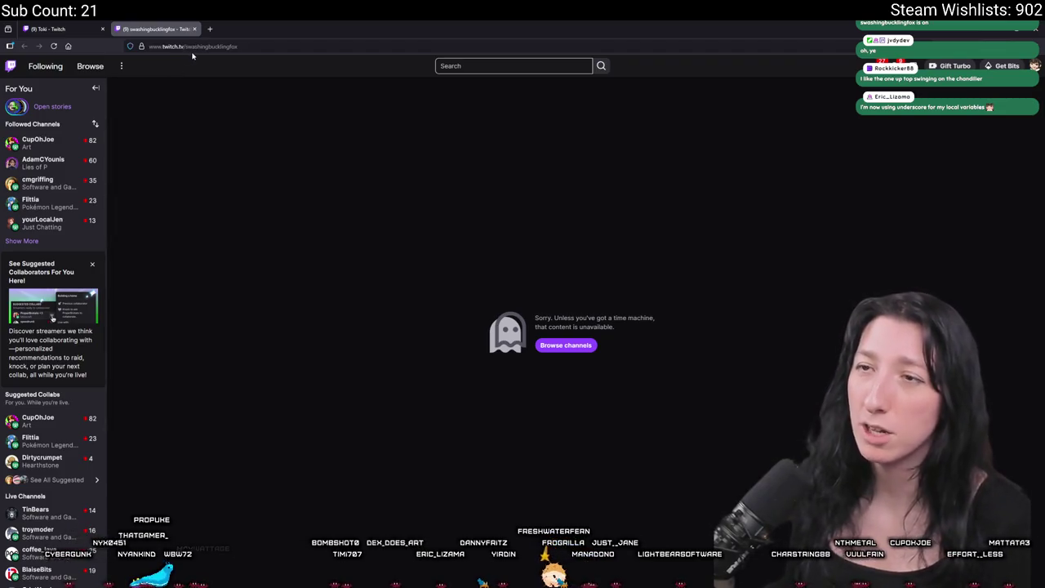
{"action": "left_click", "coordinate": [196, 46]}
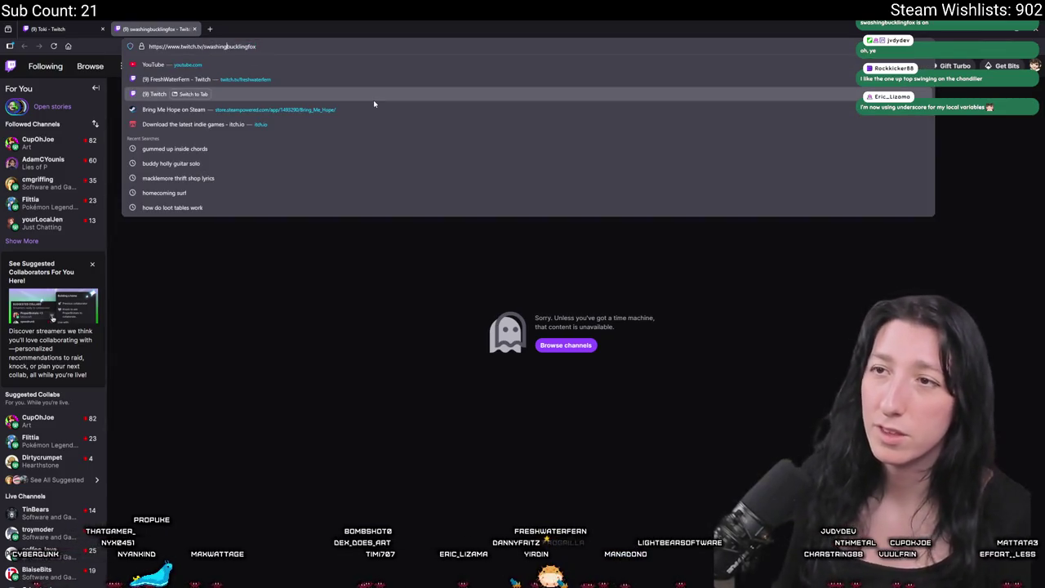
{"action": "key", "text": "Return"}
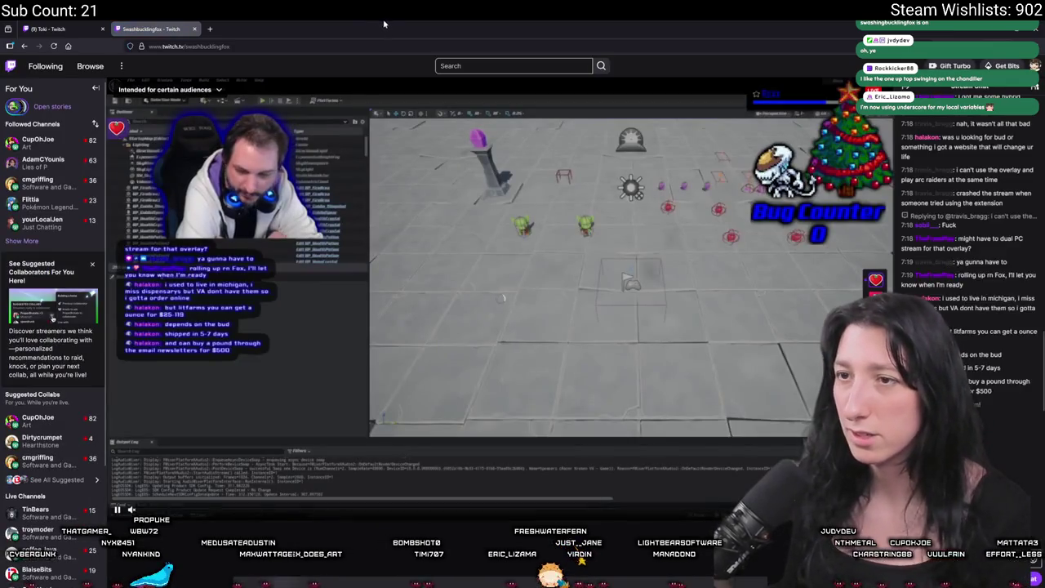
Step: Check the channel's web address and scroll through his live Unreal Engine stream page
{"action": "left_click", "coordinate": [344, 45]}
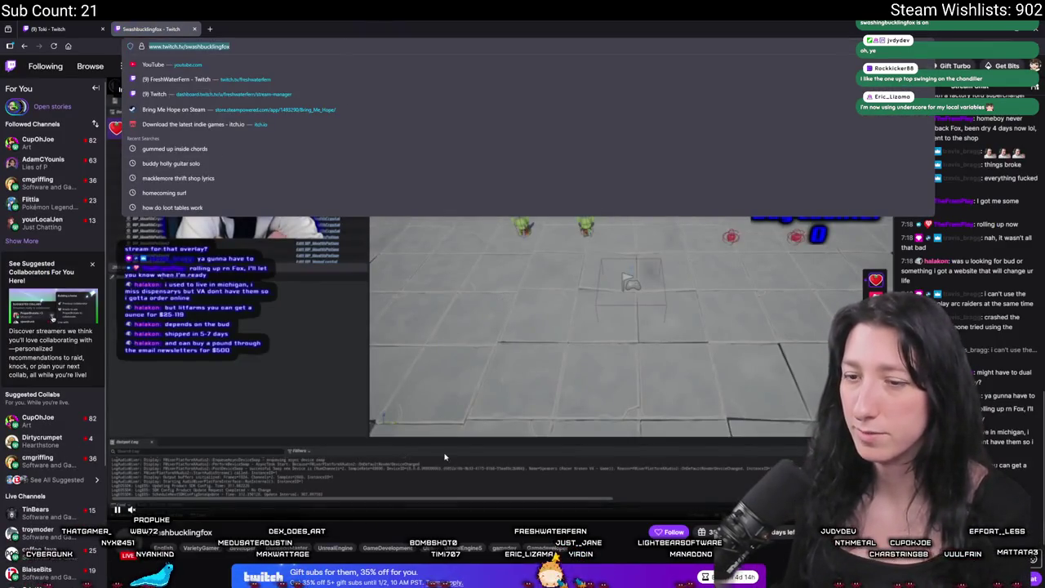
{"action": "key", "text": "Escape"}
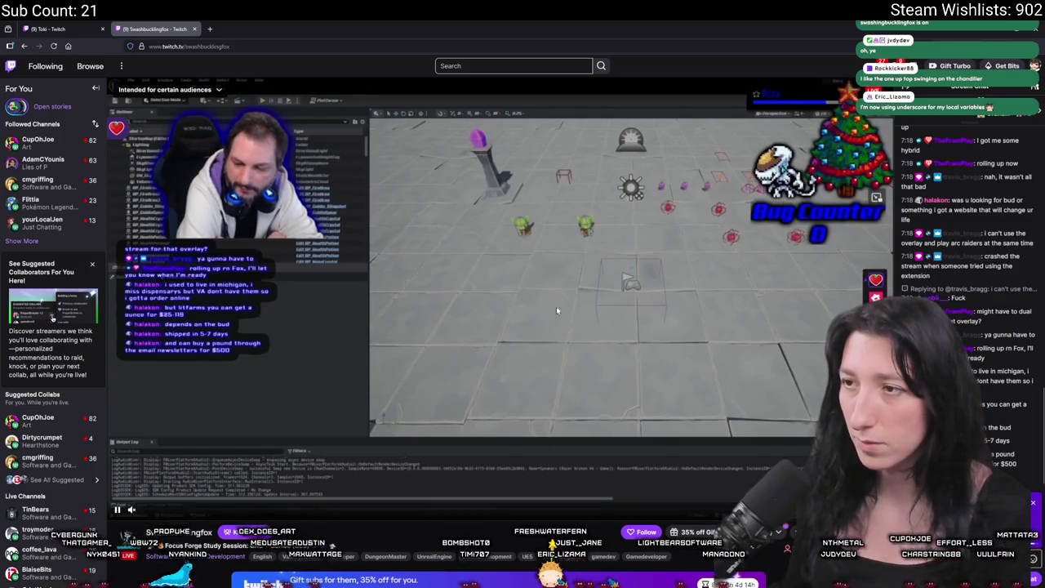
{"action": "scroll", "coordinate": [490, 292], "scroll_direction": "down", "scroll_amount": 1}
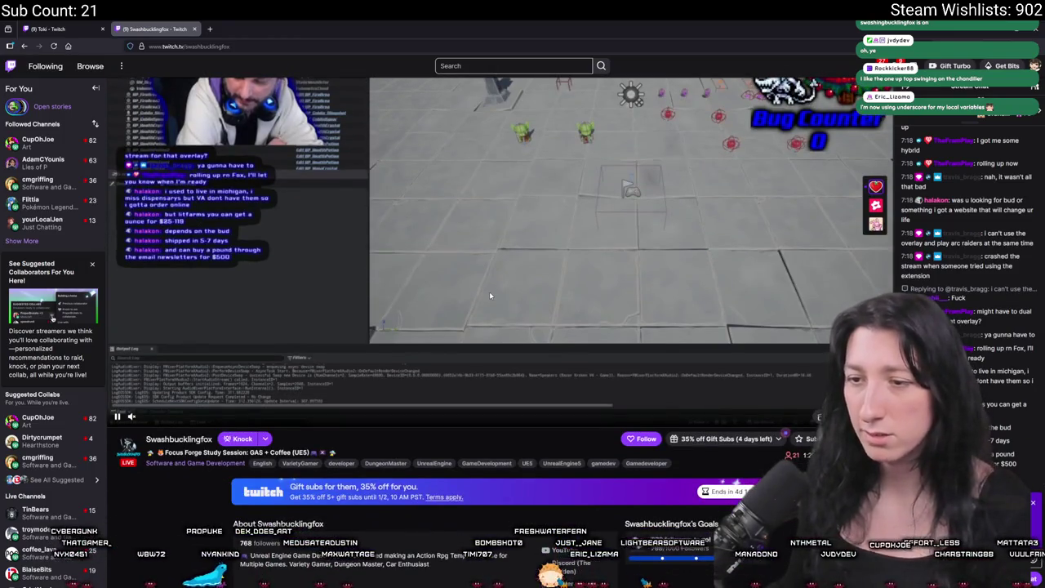
{"action": "scroll", "coordinate": [531, 261], "scroll_direction": "down", "scroll_amount": 2}
{"action": "scroll", "coordinate": [536, 257], "scroll_direction": "down", "scroll_amount": 3}
{"action": "scroll", "coordinate": [560, 218], "scroll_direction": "up", "scroll_amount": 6}
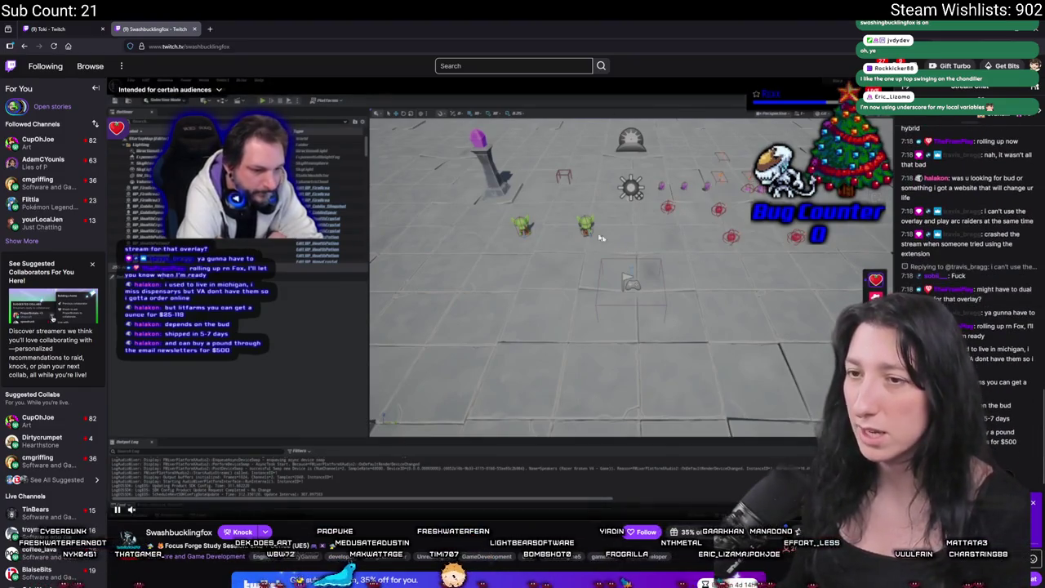
Step: Glance at the own channel's tab, then return and reload the other developer's channel page
{"action": "left_click", "coordinate": [65, 29]}
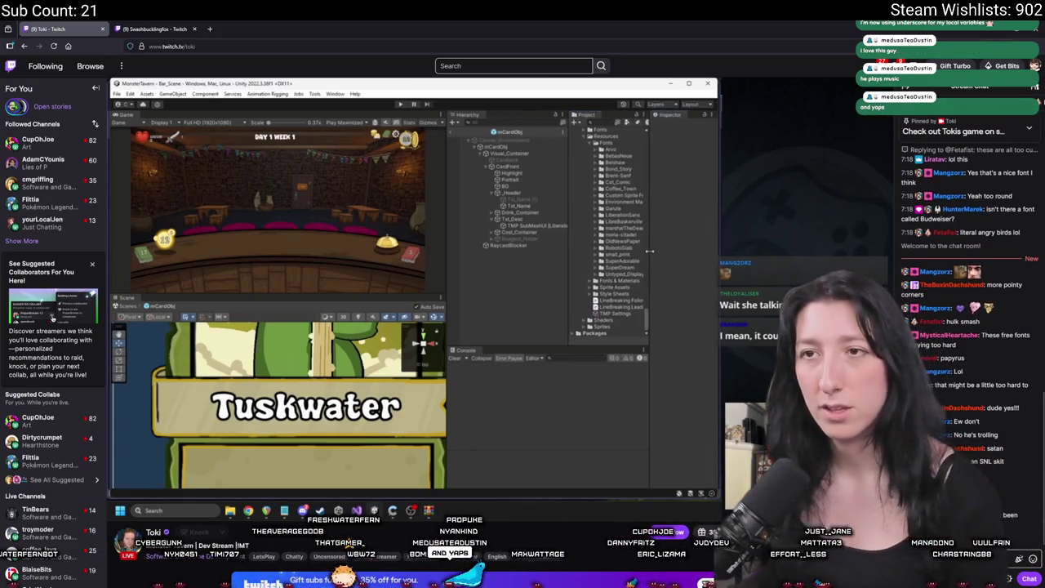
{"action": "left_click", "coordinate": [152, 25]}
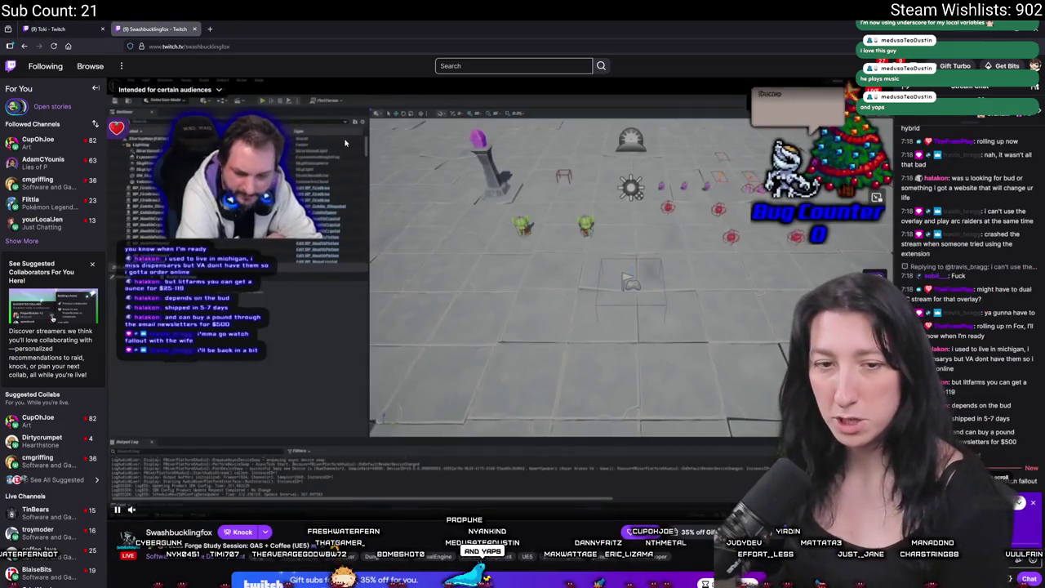
{"action": "left_click", "coordinate": [399, 46]}
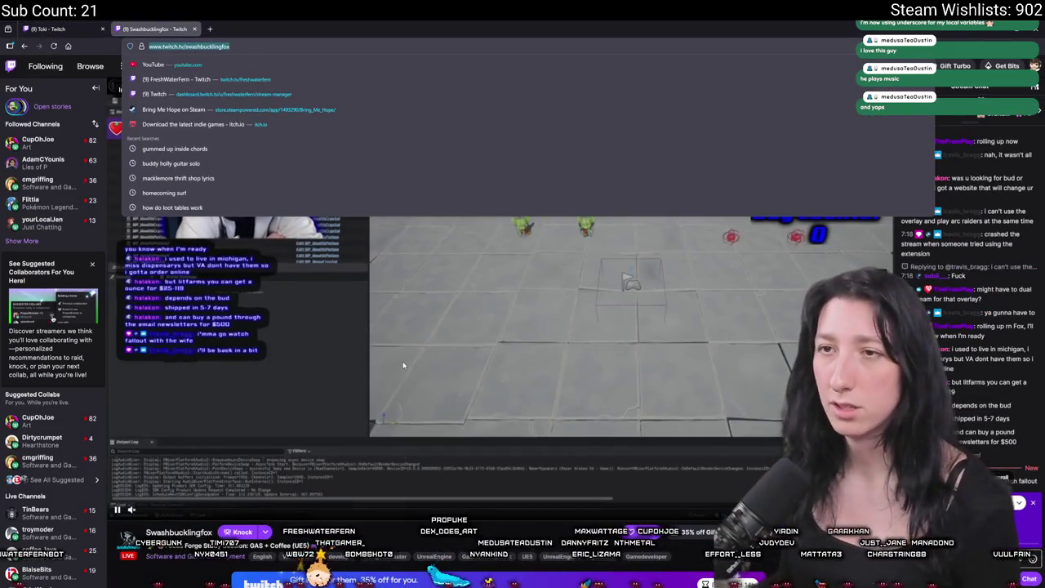
{"action": "left_click", "coordinate": [459, 22]}
{"action": "left_click", "coordinate": [190, 46]}
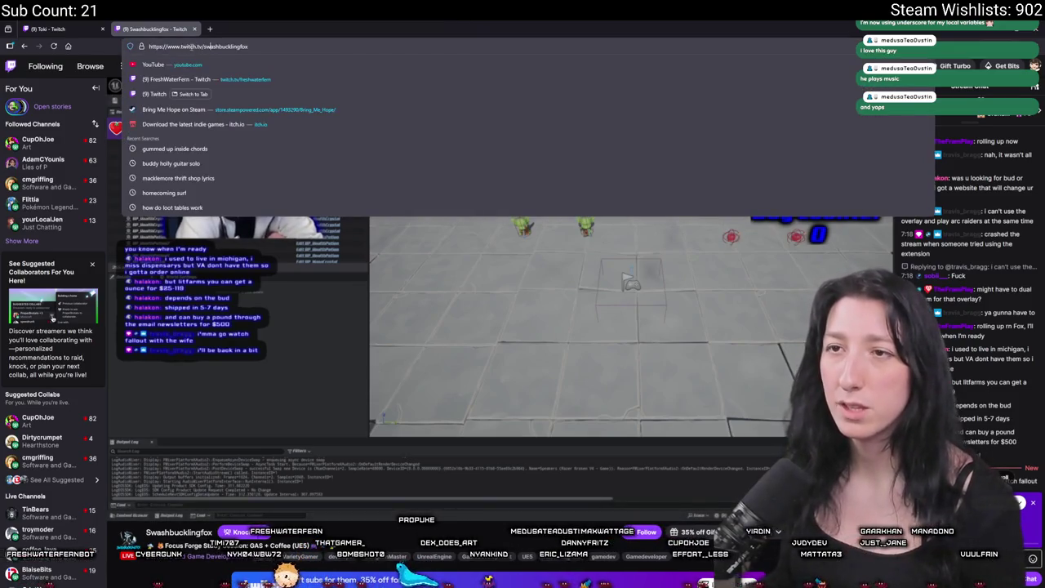
{"action": "left_click", "coordinate": [252, 46]}
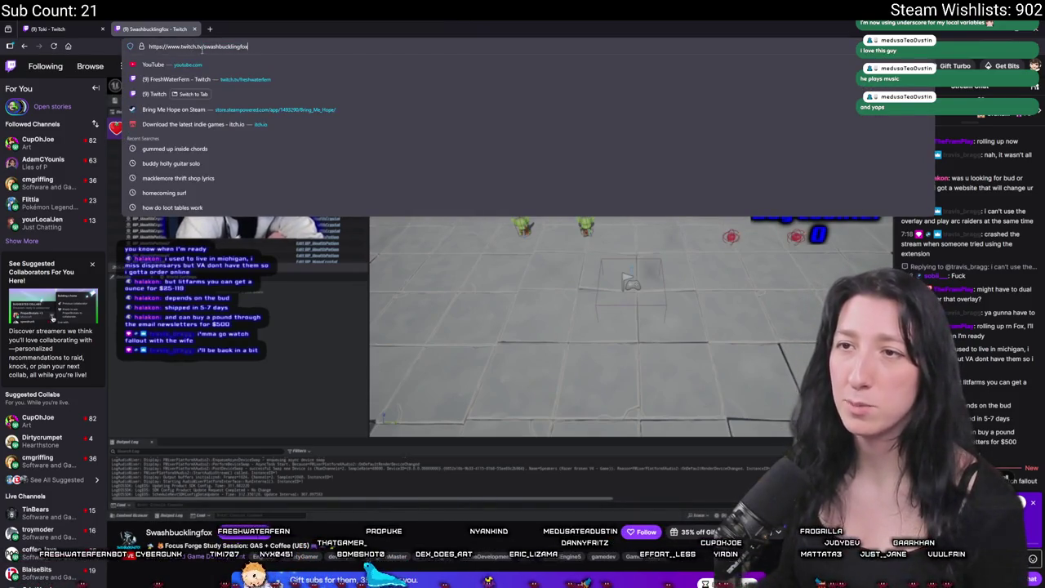
{"action": "key", "text": "Return"}
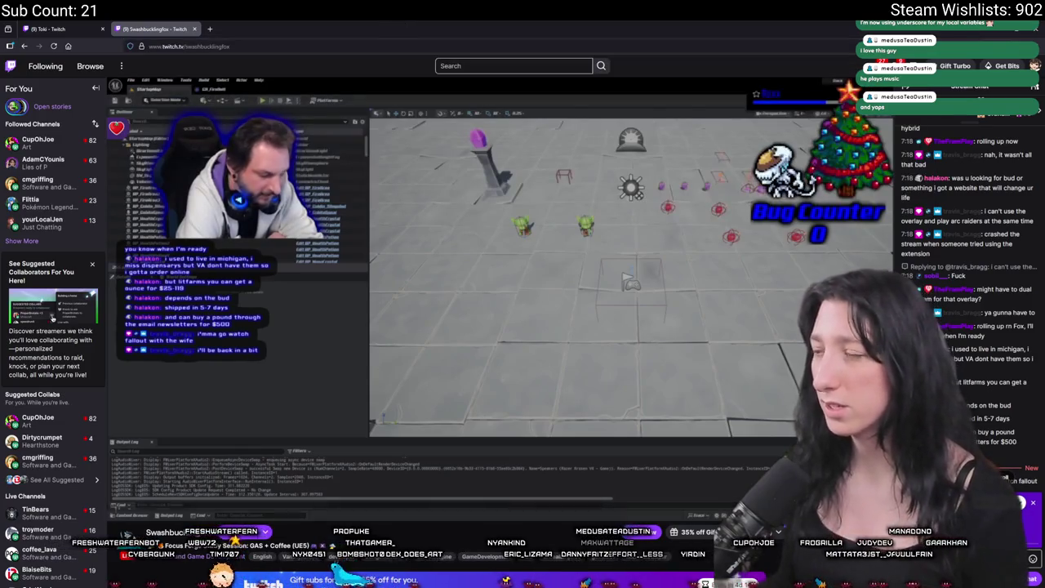